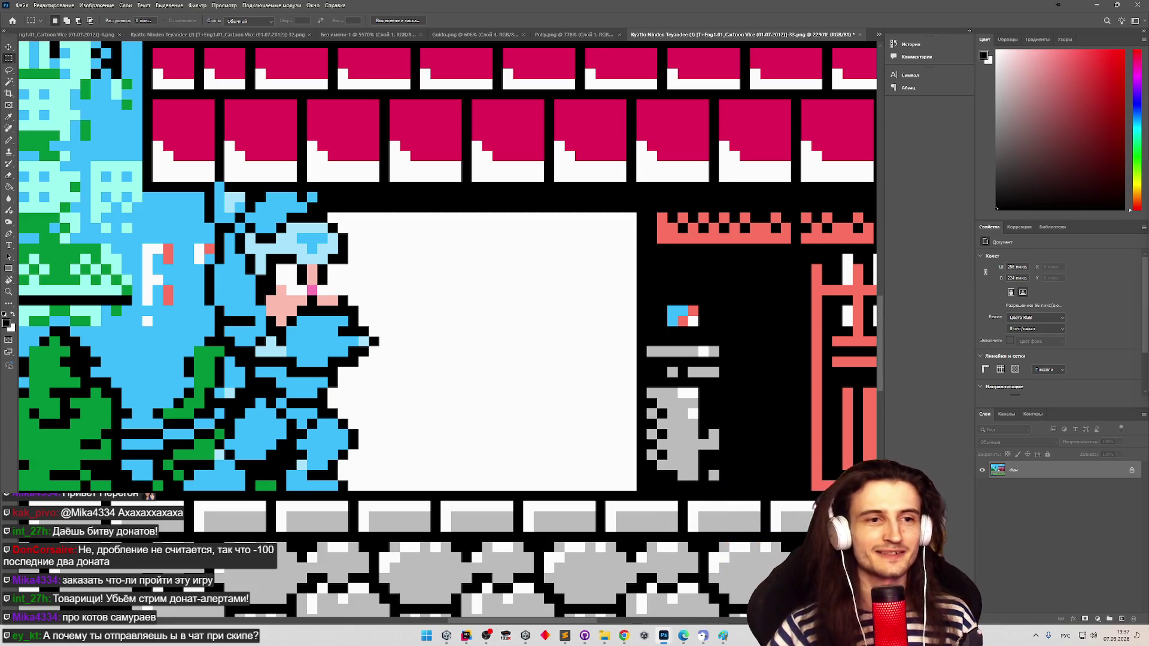
- Create a new small document and paste the copied piece into it
scroll(548, 305, down, 2)
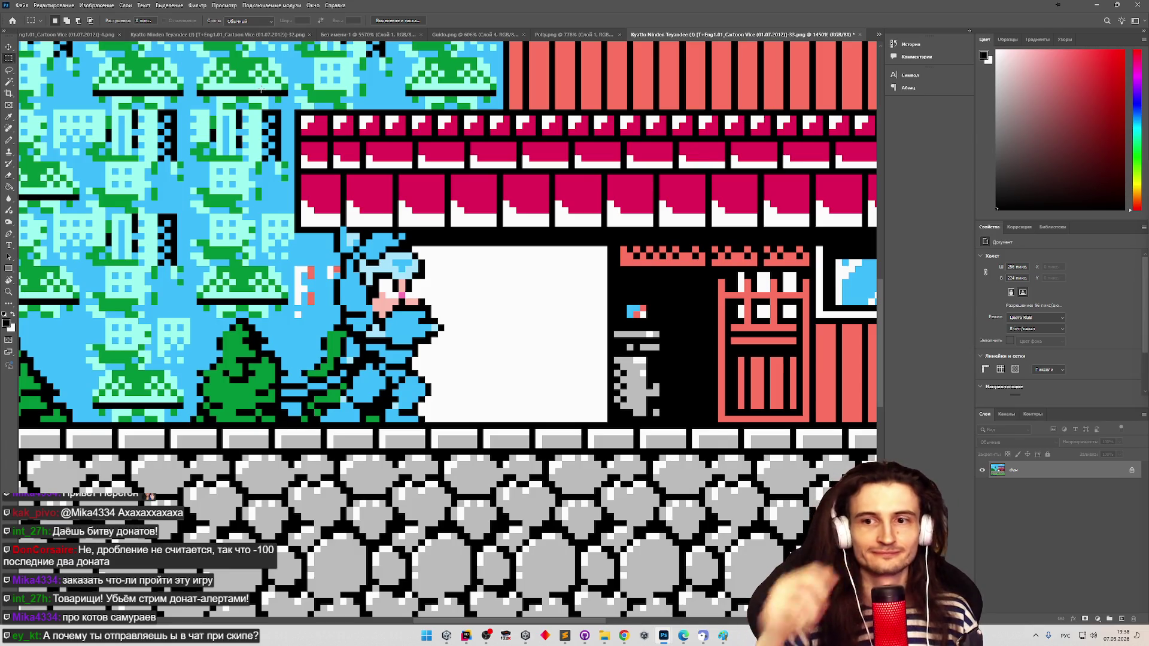
double_click(394, 6)
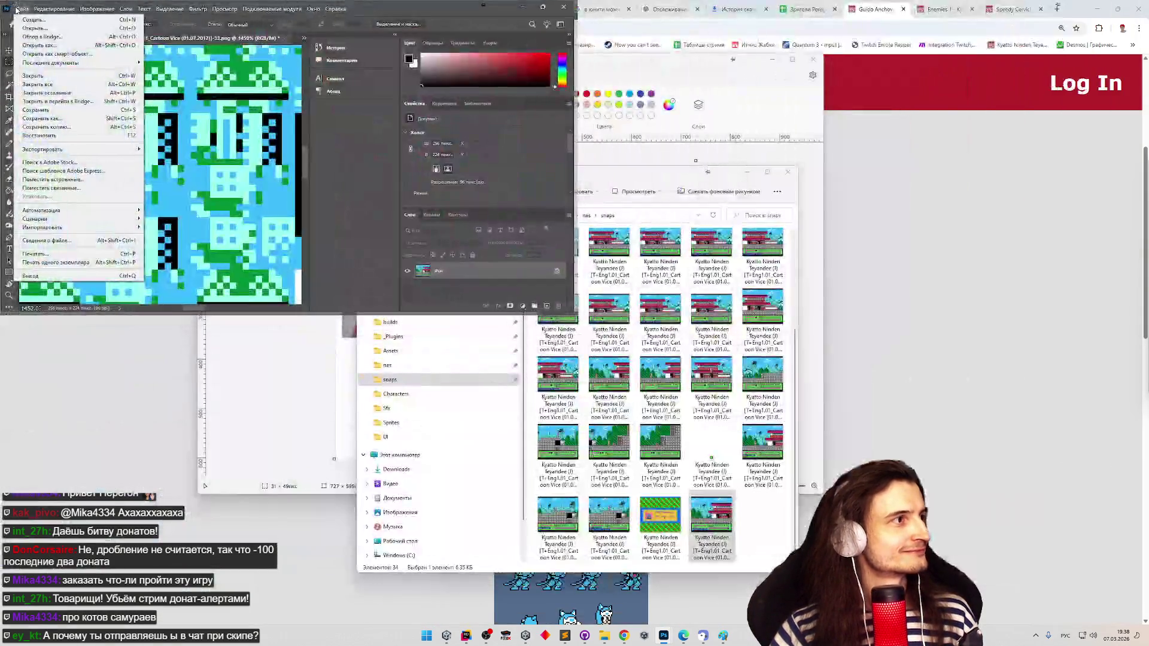
click(394, 14)
double_click(394, 13)
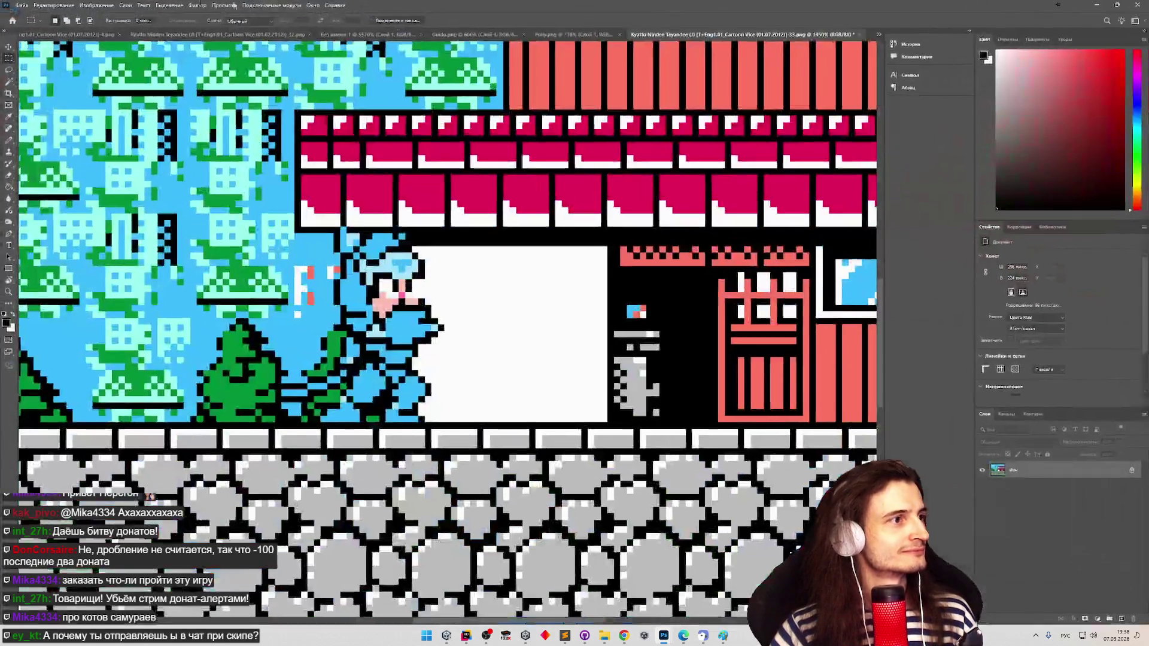
click(21, 6)
click(27, 15)
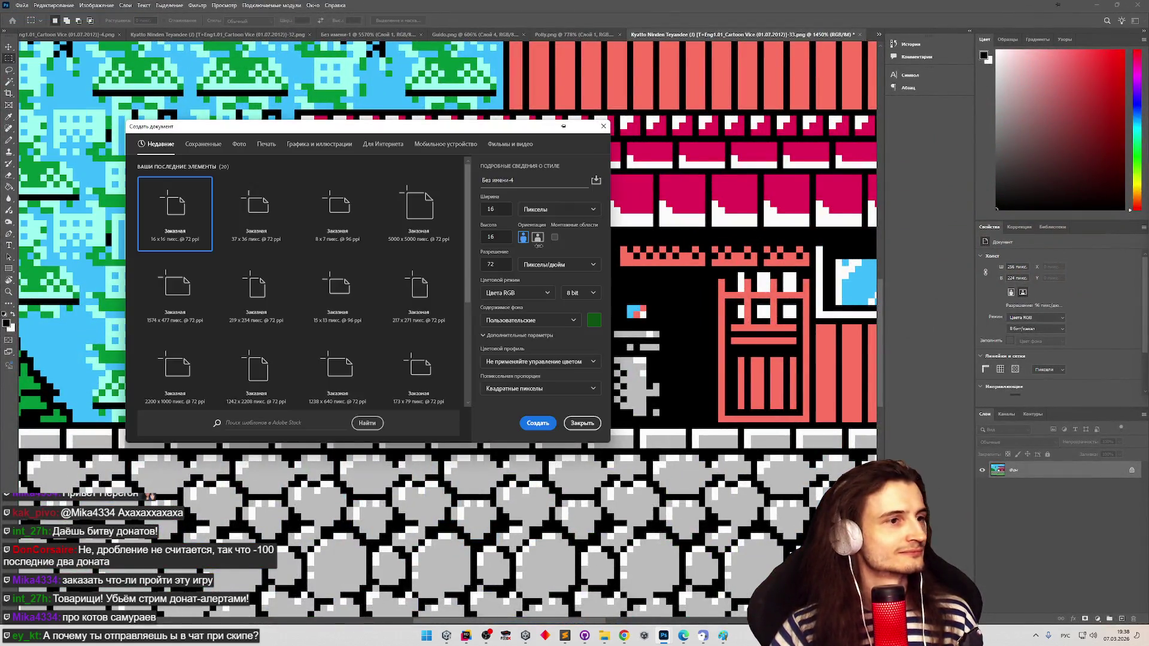
click(533, 424)
key(ctrl+v)
- Zoom in on the pasted pixels, then paste the sprite into Guido.png as a new layer
key(z)
mouse_move(446, 329)
mouse_down()
mouse_move(538, 324)
mouse_move(473, 325)
mouse_up()
key(m)
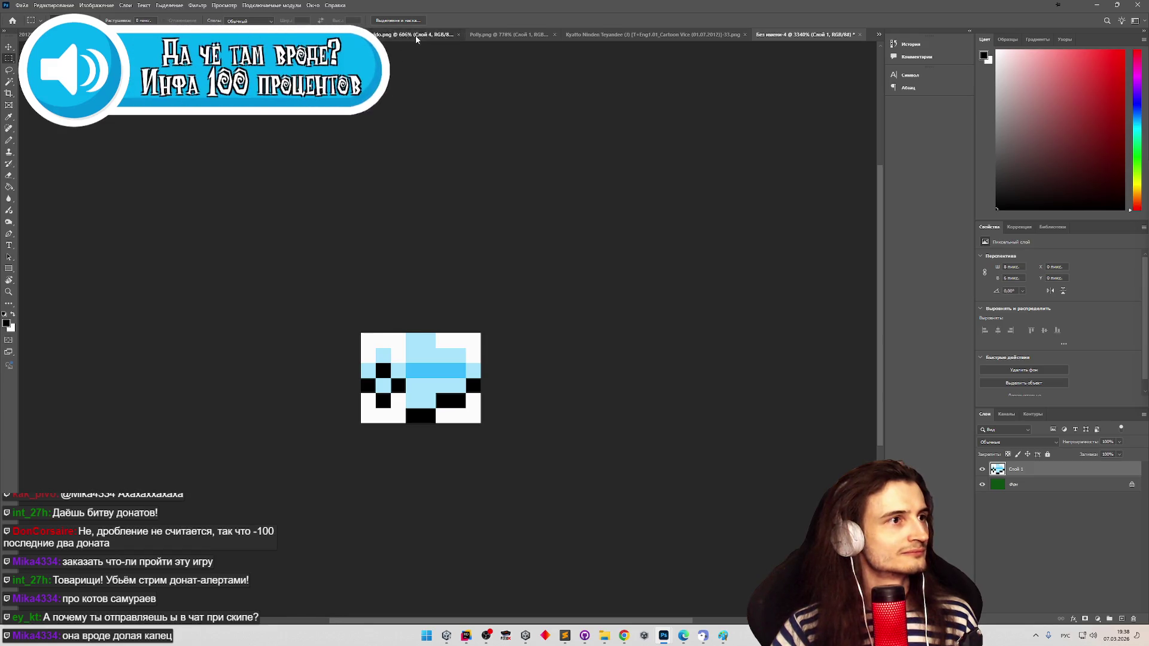
click(410, 34)
key(ctrl+v)
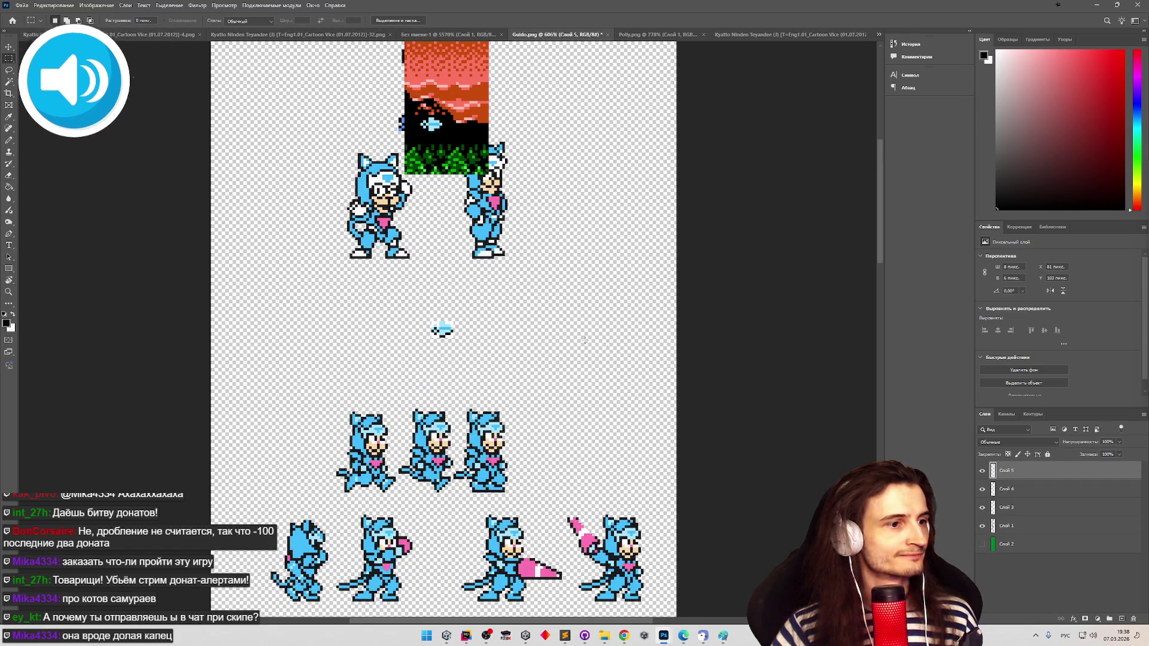
click(983, 489)
- Keep the sunset layer hidden and move the small sprite beside the cats in the middle row
click(982, 489)
click(983, 489)
click(9, 47)
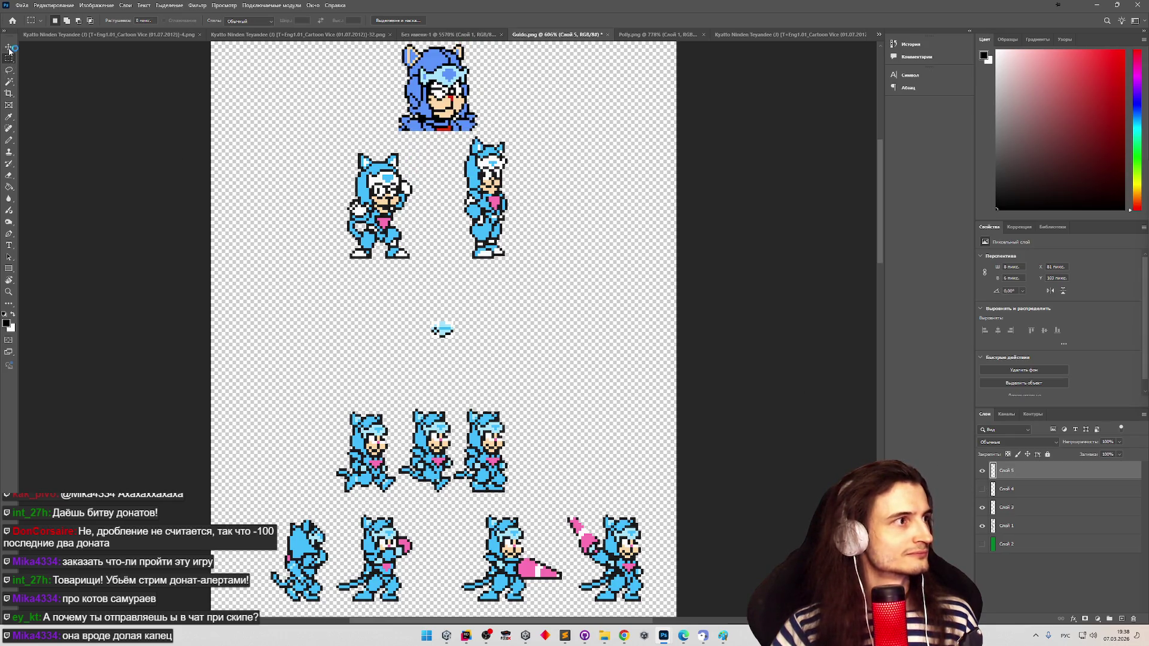
mouse_move(454, 321)
mouse_down()
mouse_move(515, 293)
mouse_move(547, 303)
mouse_move(566, 528)
mouse_up()
scroll(547, 302, down, 3)
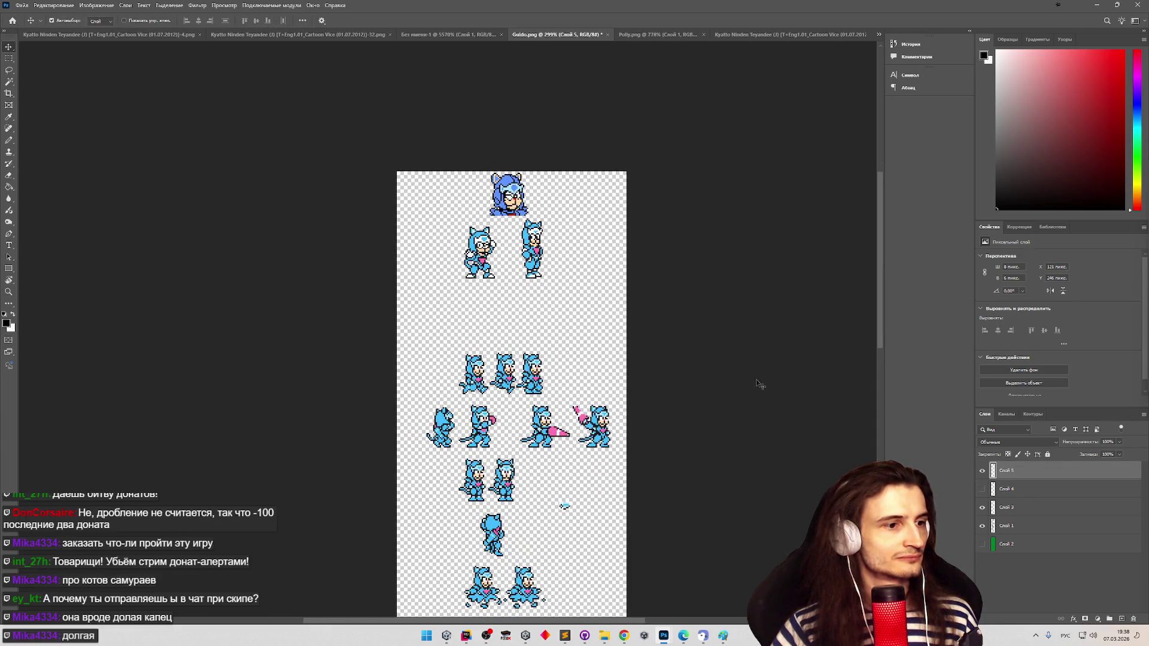
scroll(614, 237, down, 10)
mouse_move(563, 160)
mouse_down()
mouse_move(513, 349)
mouse_move(386, 302)
mouse_move(455, 328)
mouse_move(483, 321)
mouse_up()
scroll(512, 349, up, 5)
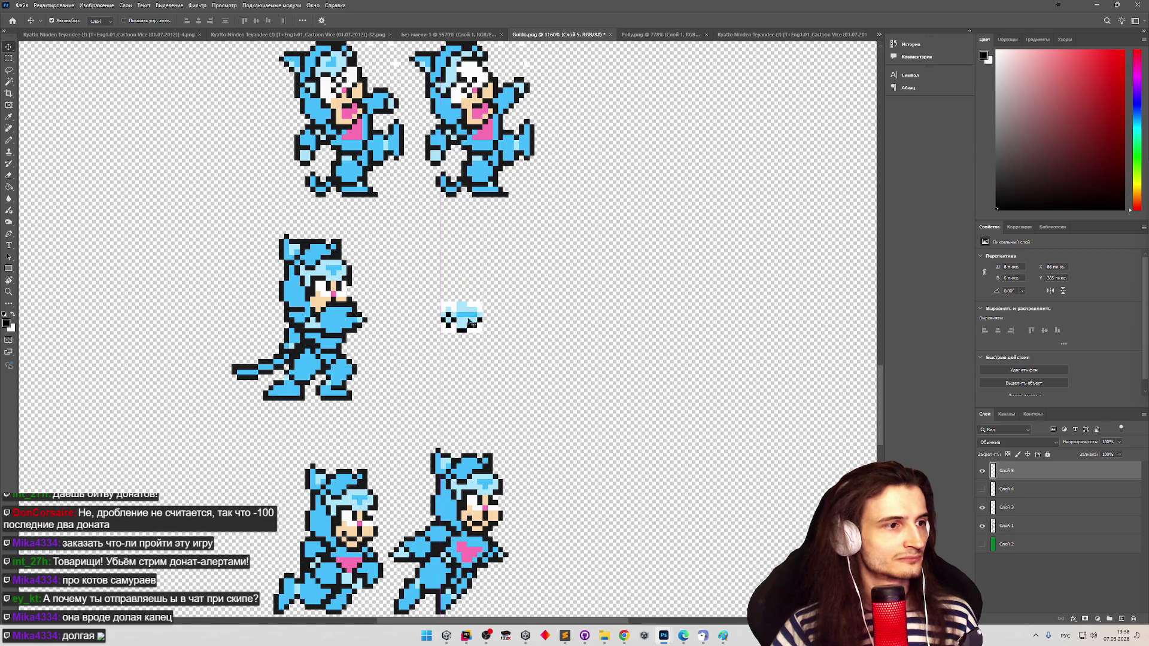
- Select a colour patch on the small sprite with the Magic Wand set to Contiguous
click(10, 83)
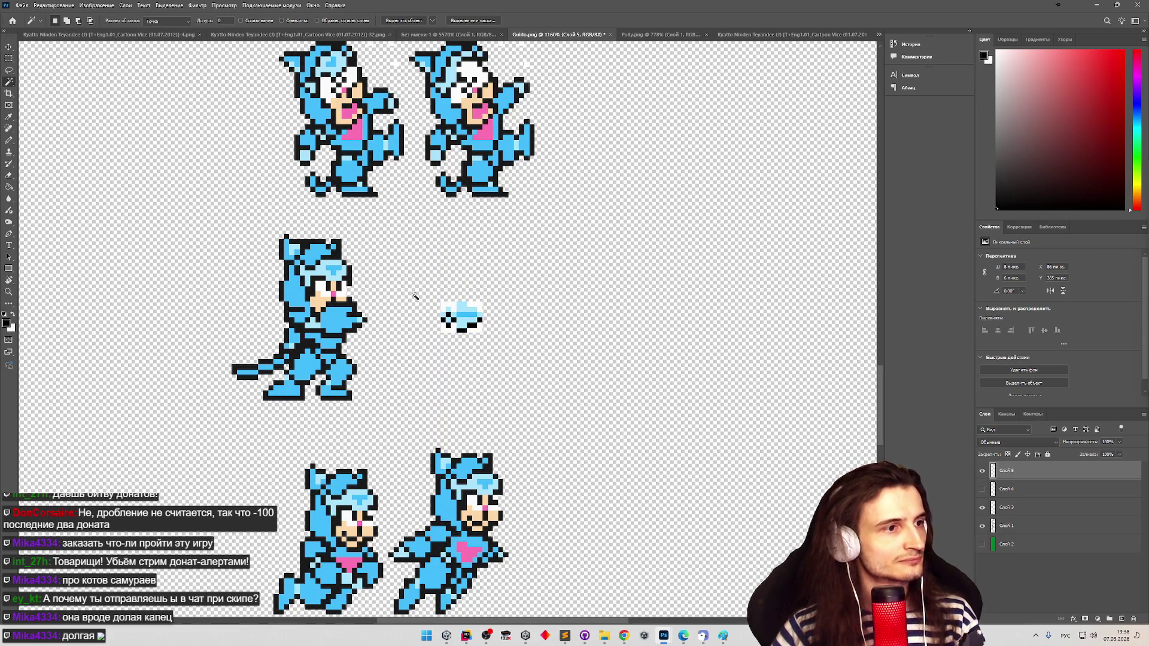
click(282, 21)
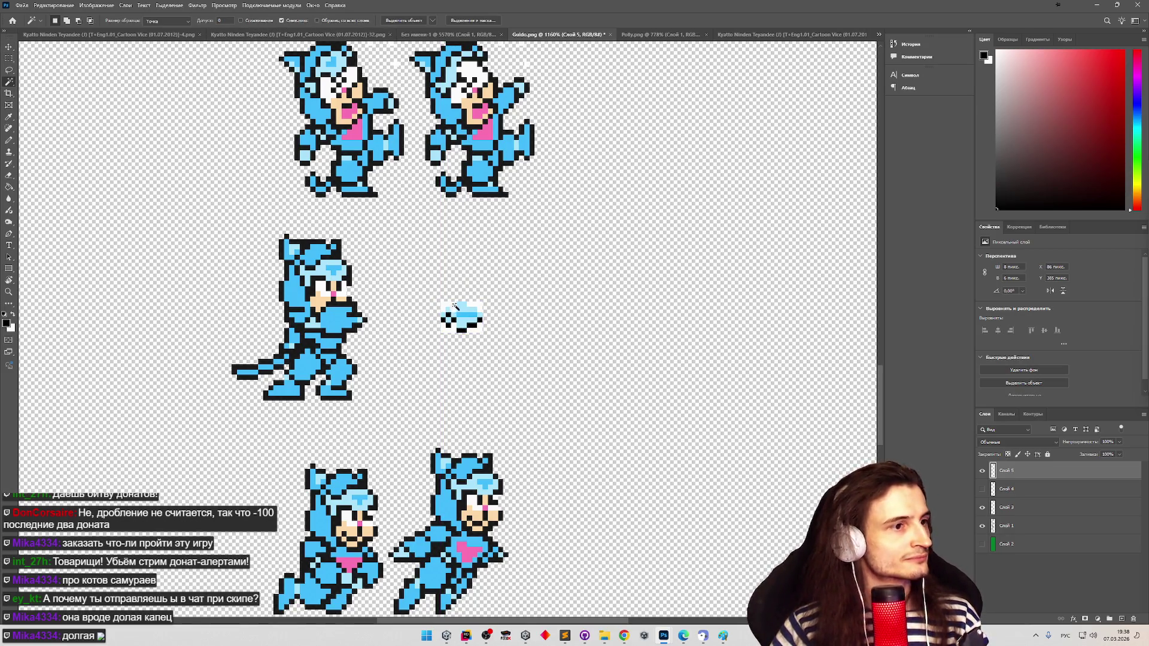
click(475, 306)
mouse_move(475, 306)
mouse_down()
mouse_move(464, 327)
mouse_move(441, 333)
mouse_up()
click(9, 58)
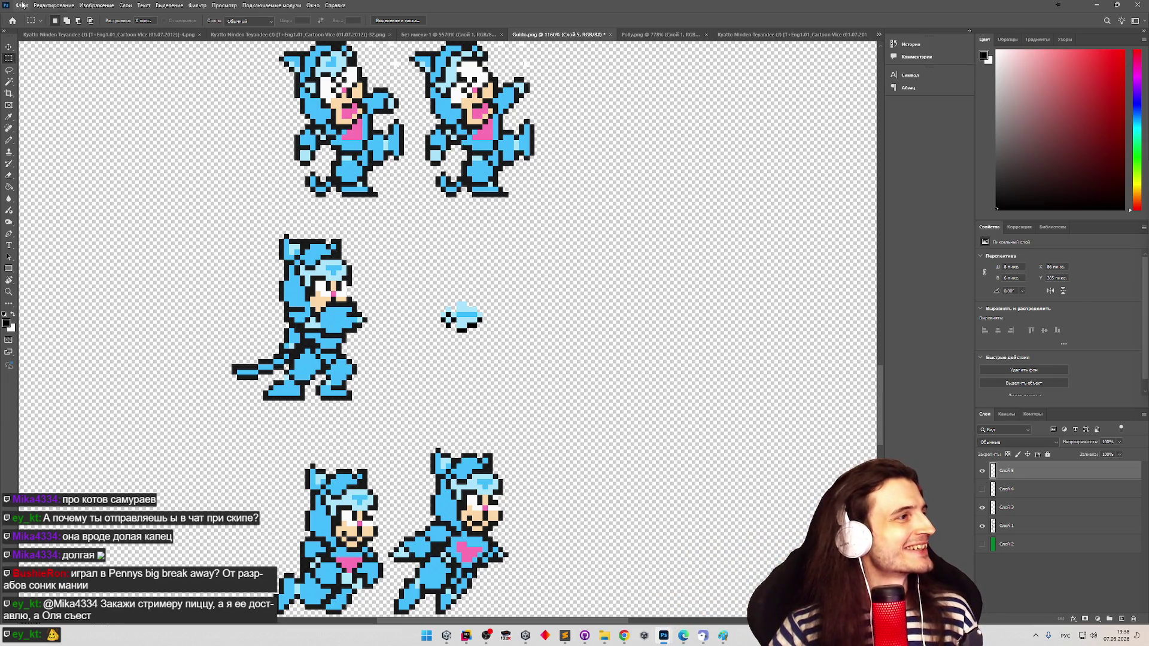
- Quick Export the sheet as PNG over Guido.png in Ninja-Cats/Assets/Sprites/Characters
click(23, 6)
click(154, 147)
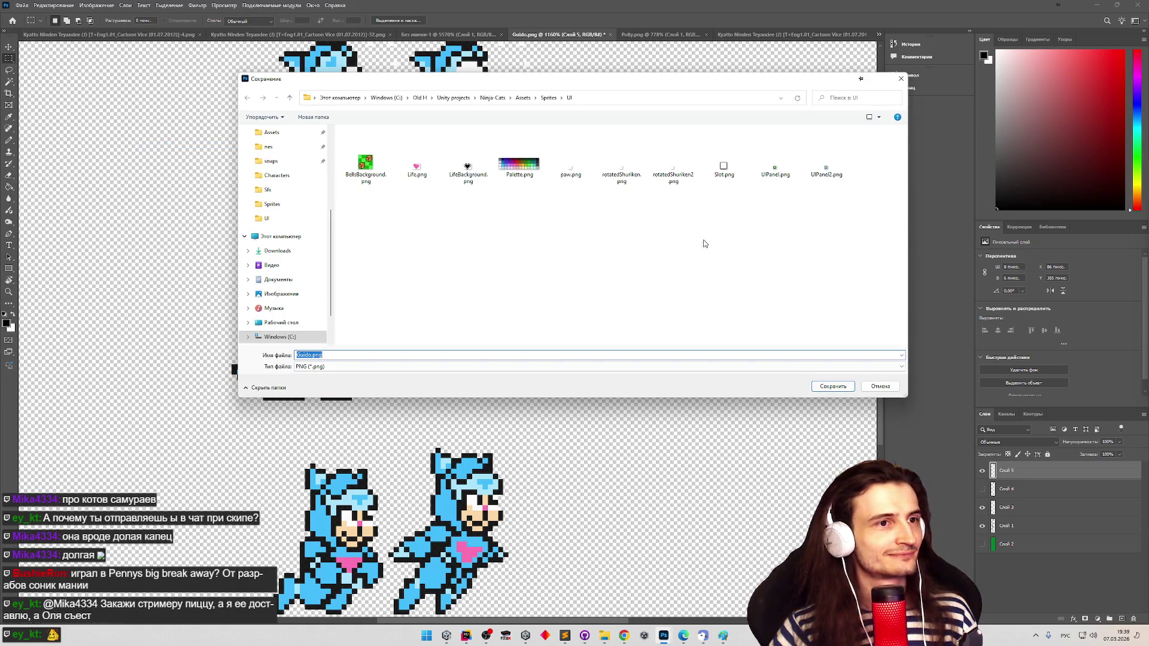
mouse_move(639, 89)
mouse_down()
mouse_move(656, 96)
mouse_move(627, 110)
mouse_up()
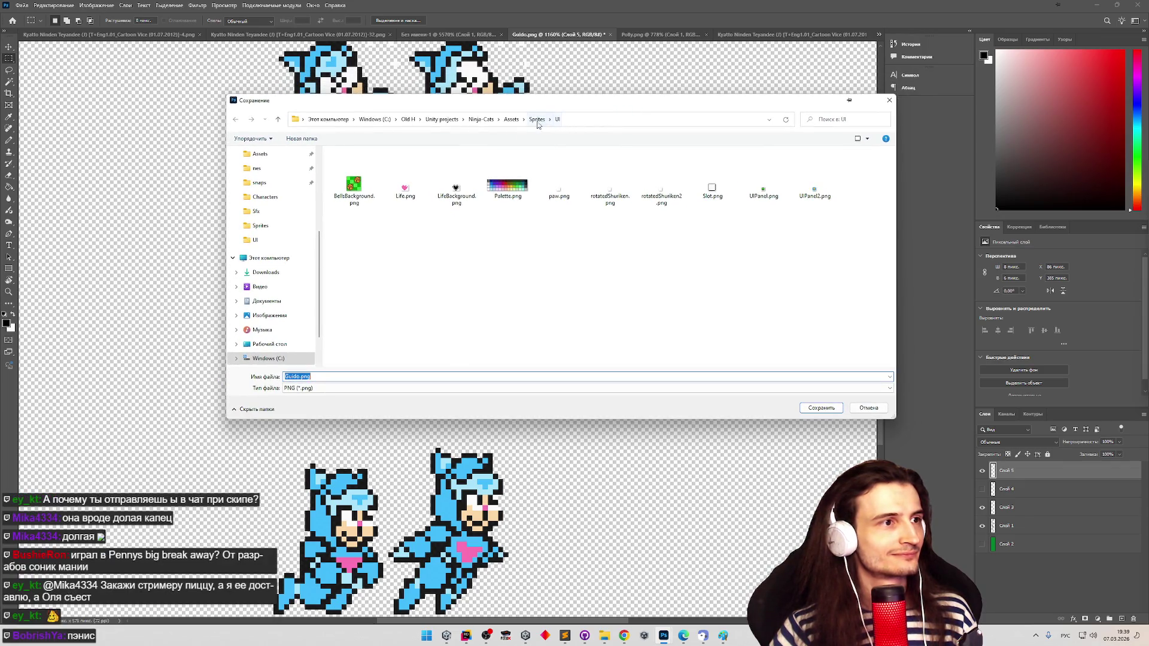
click(489, 124)
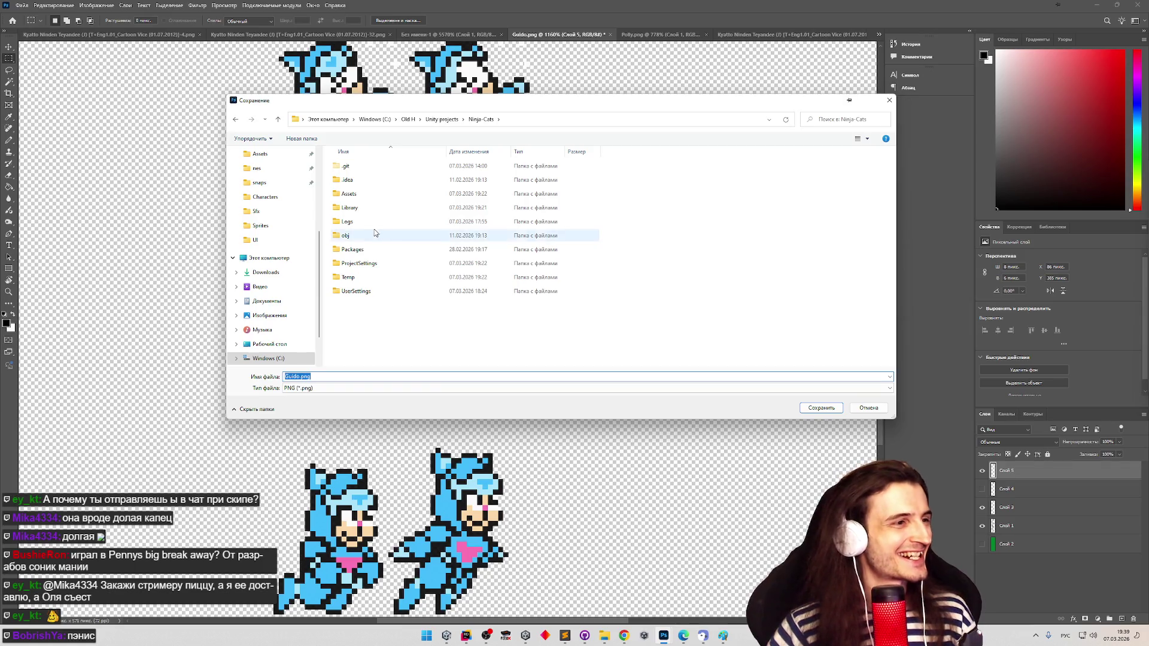
double_click(359, 194)
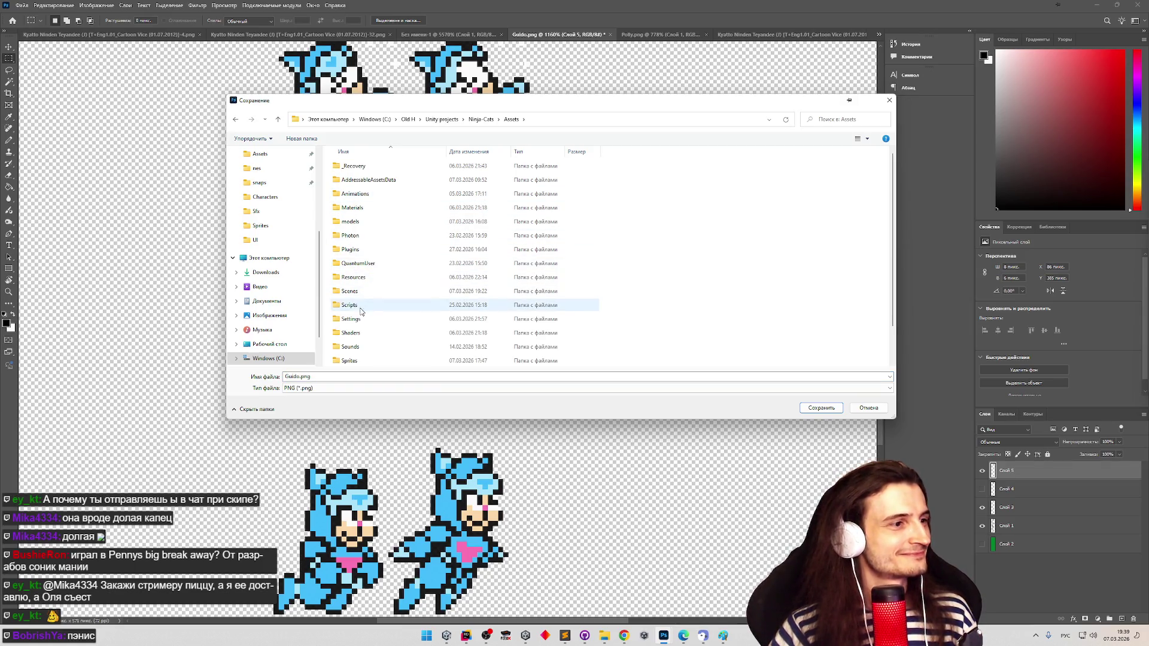
double_click(366, 361)
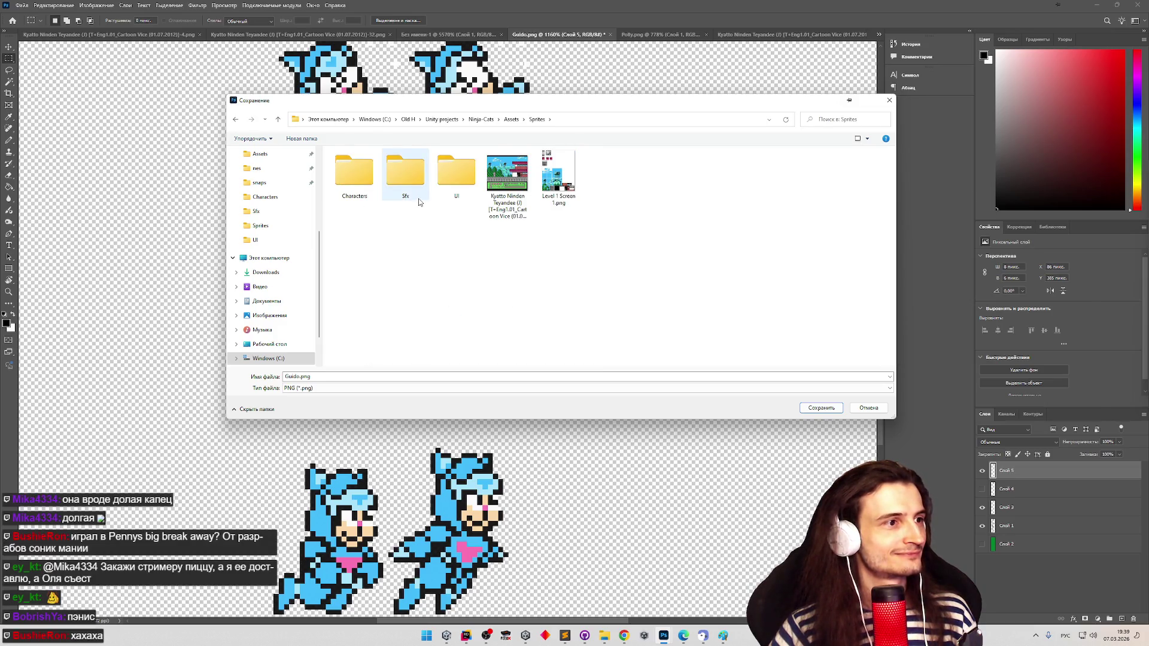
double_click(355, 173)
double_click(405, 173)
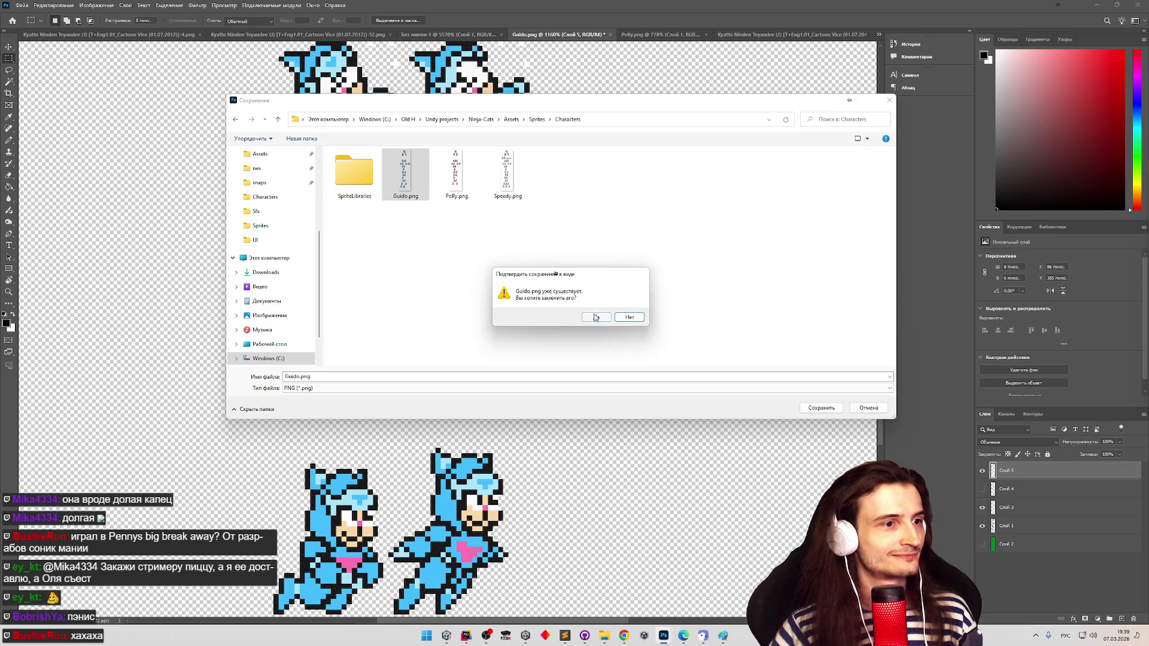
click(595, 317)
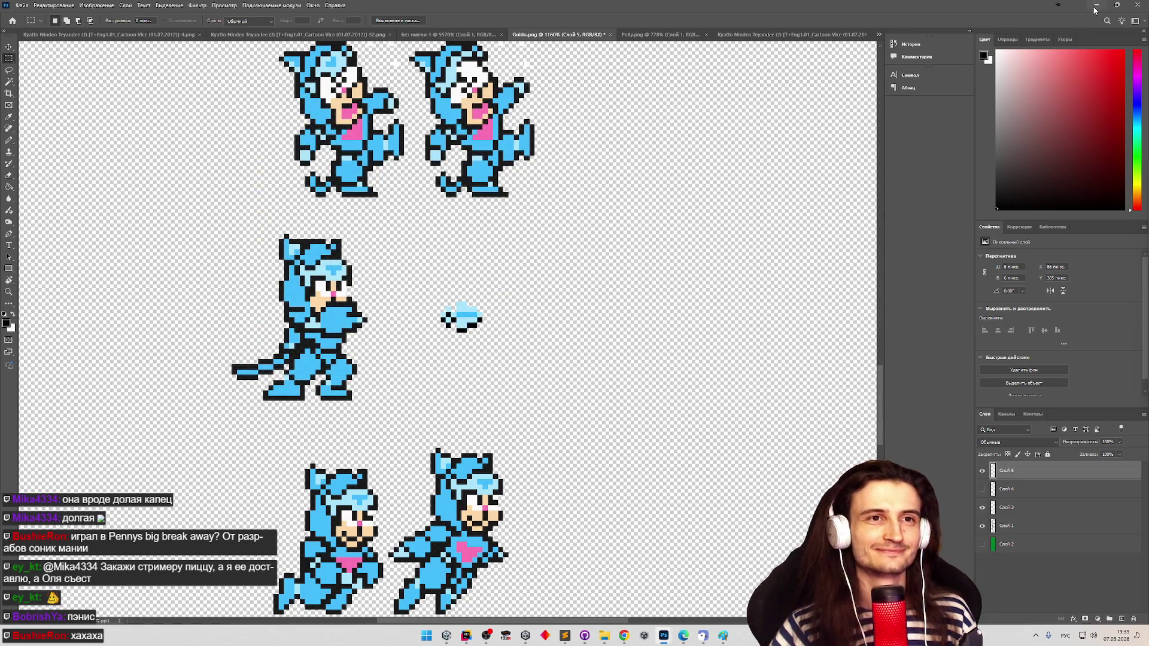
click(1096, 5)
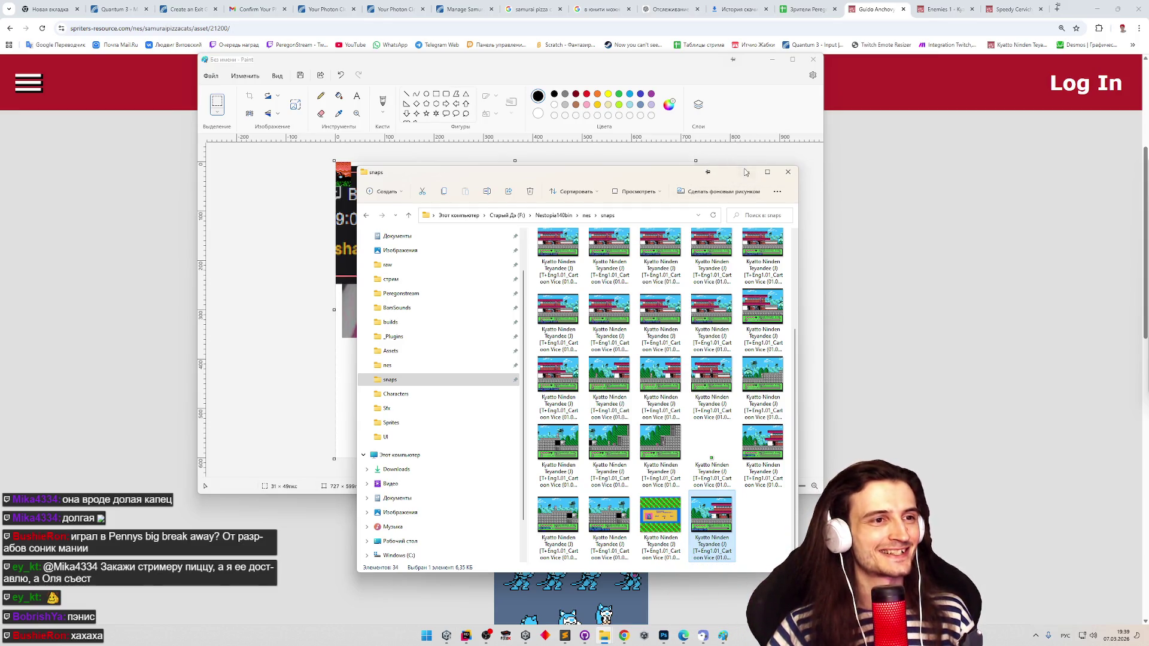
- Minimize Paint to reveal the Samurai Pizza Cats sprite page in Chrome
click(760, 168)
click(779, 59)
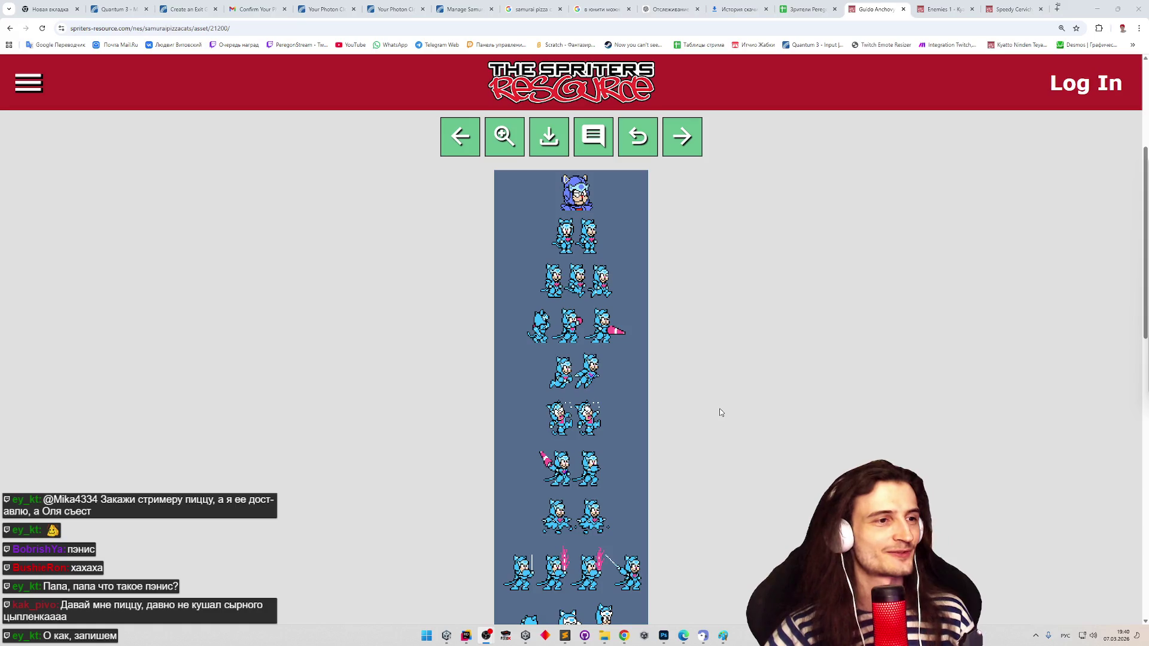
scroll(723, 407, down, 3)
- Back in Unity, clear the console and asset search, then bake the Guido character data
click(1097, 9)
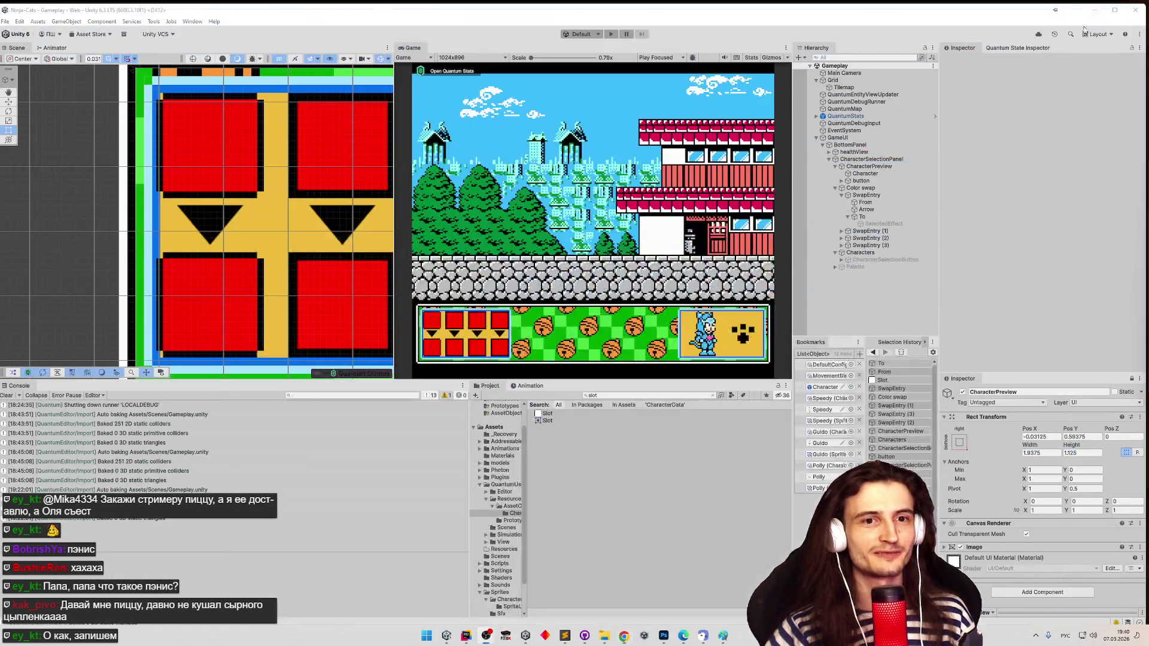
click(7, 396)
click(712, 395)
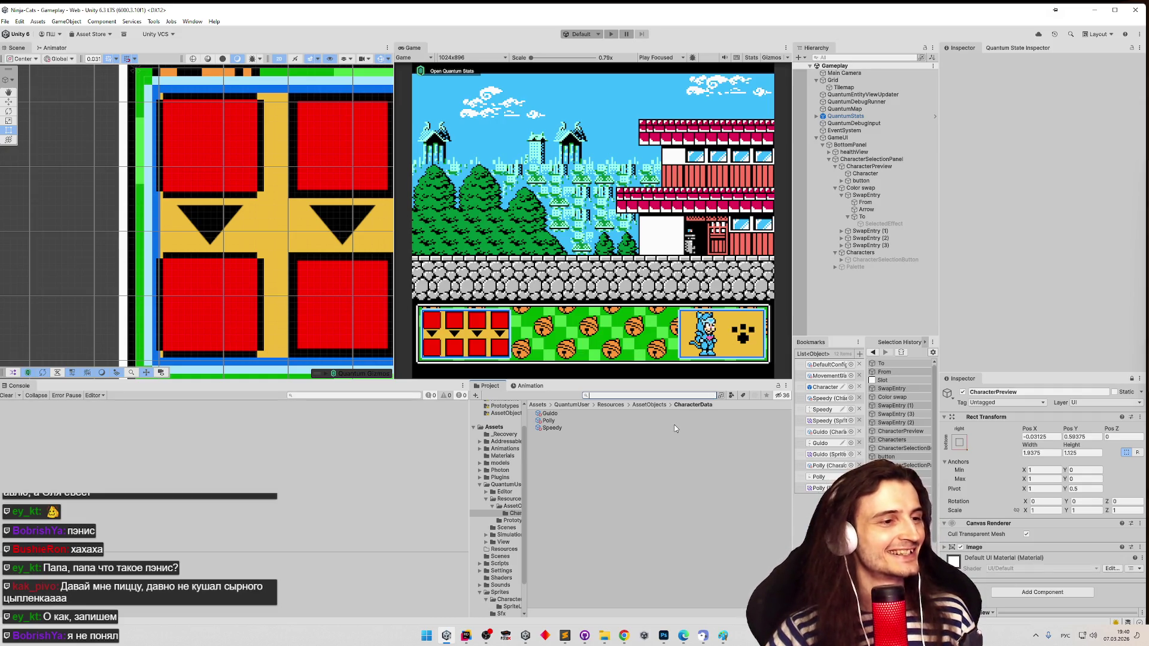
click(558, 428)
click(559, 414)
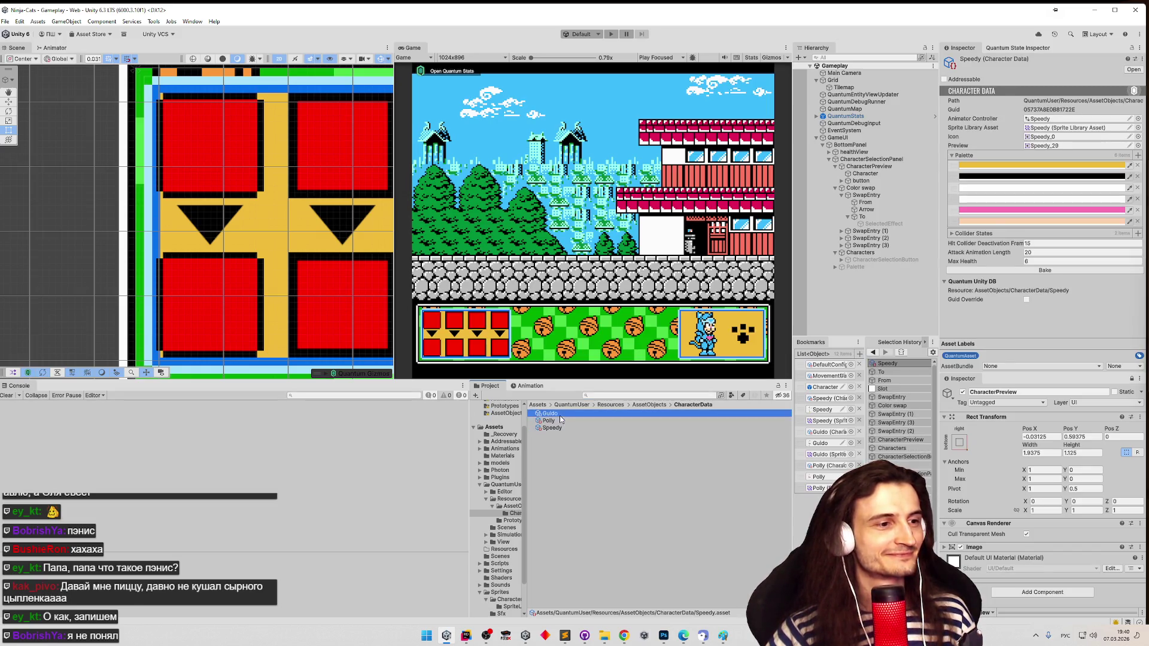
click(1018, 270)
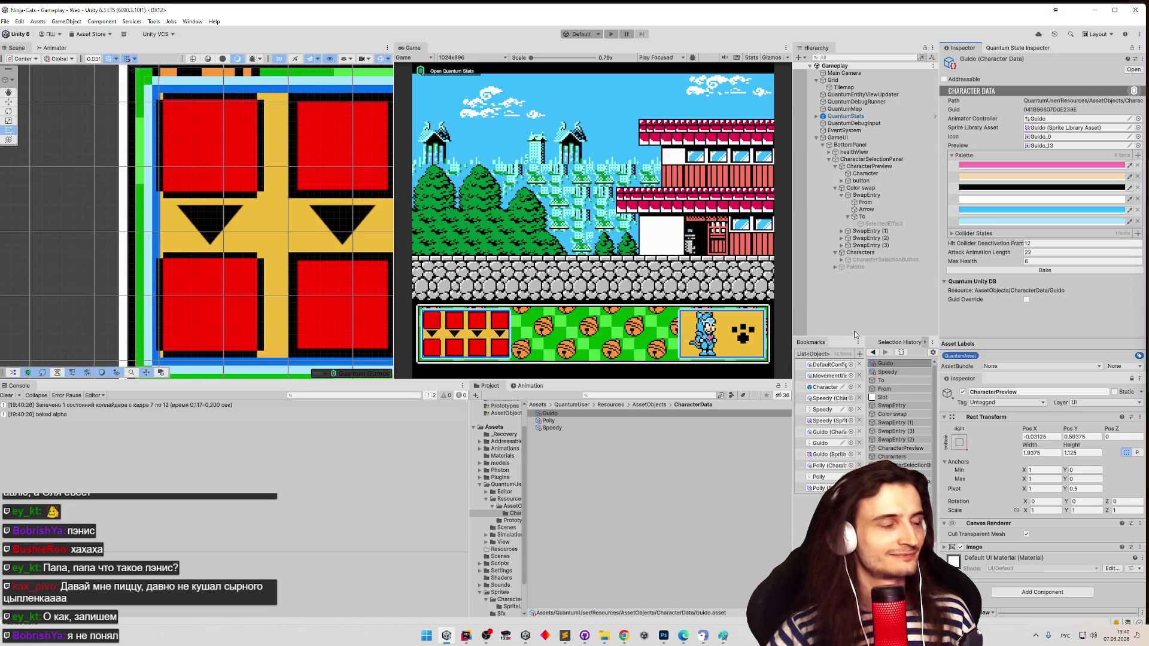
- Frame the bottom panel in the scene and select the colour-swap entry's Arrow object
scroll(327, 262, right, 3)
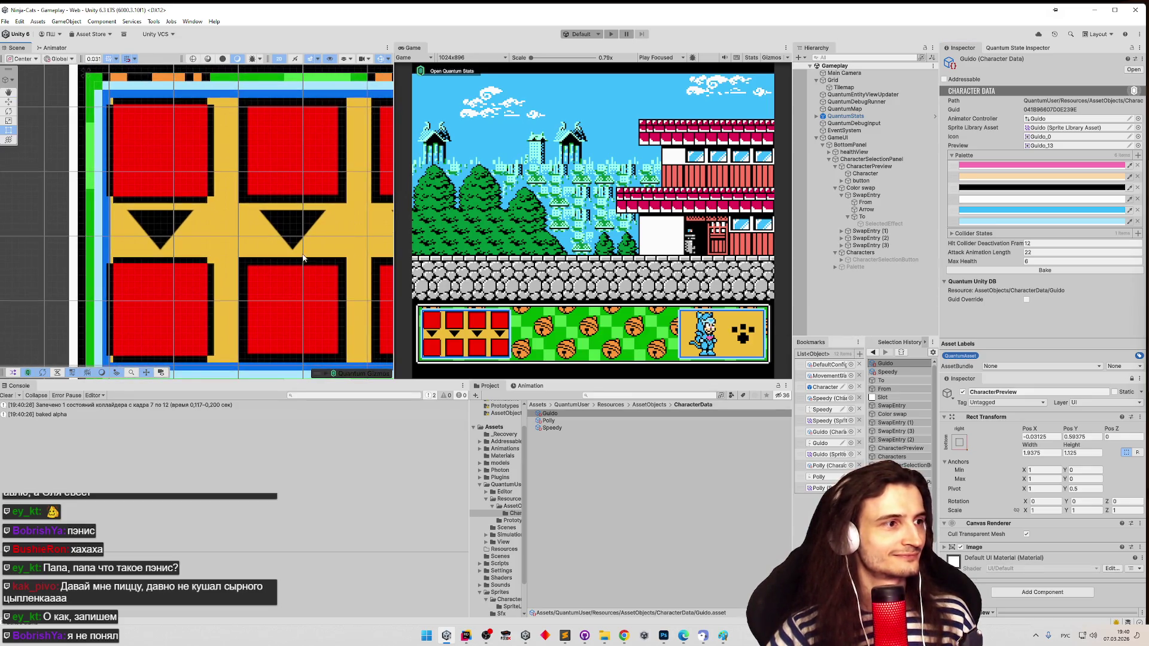
scroll(304, 257, down, 5)
key(f)
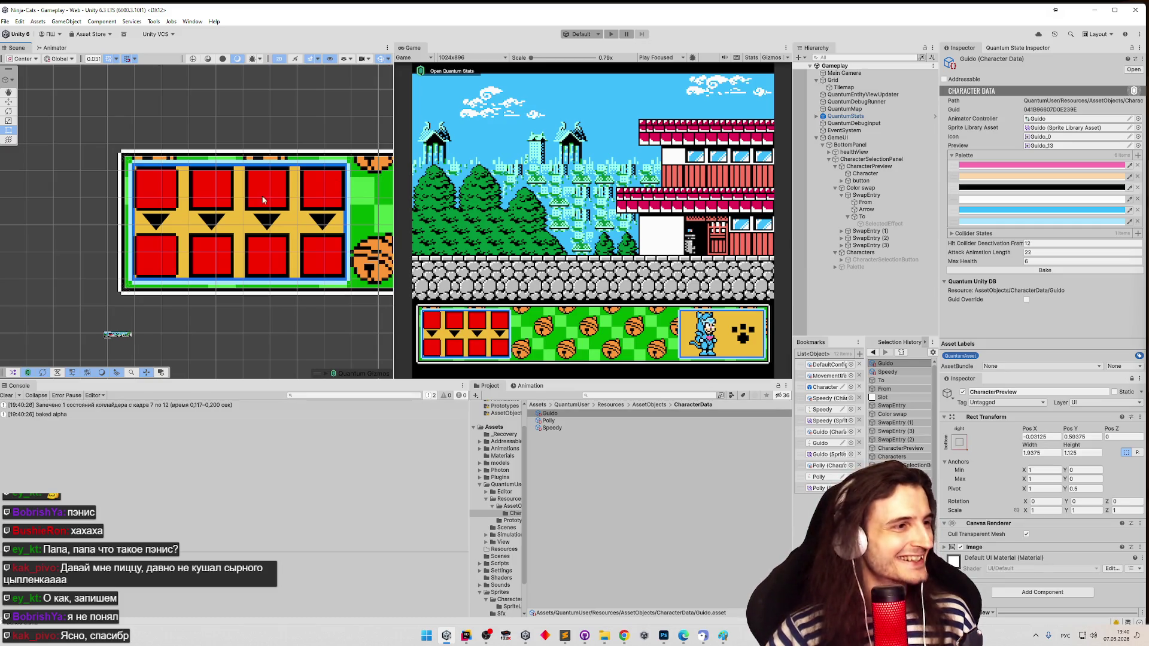
scroll(263, 195, up, 3)
drag(263, 195, 252, 178)
scroll(250, 179, up, 4)
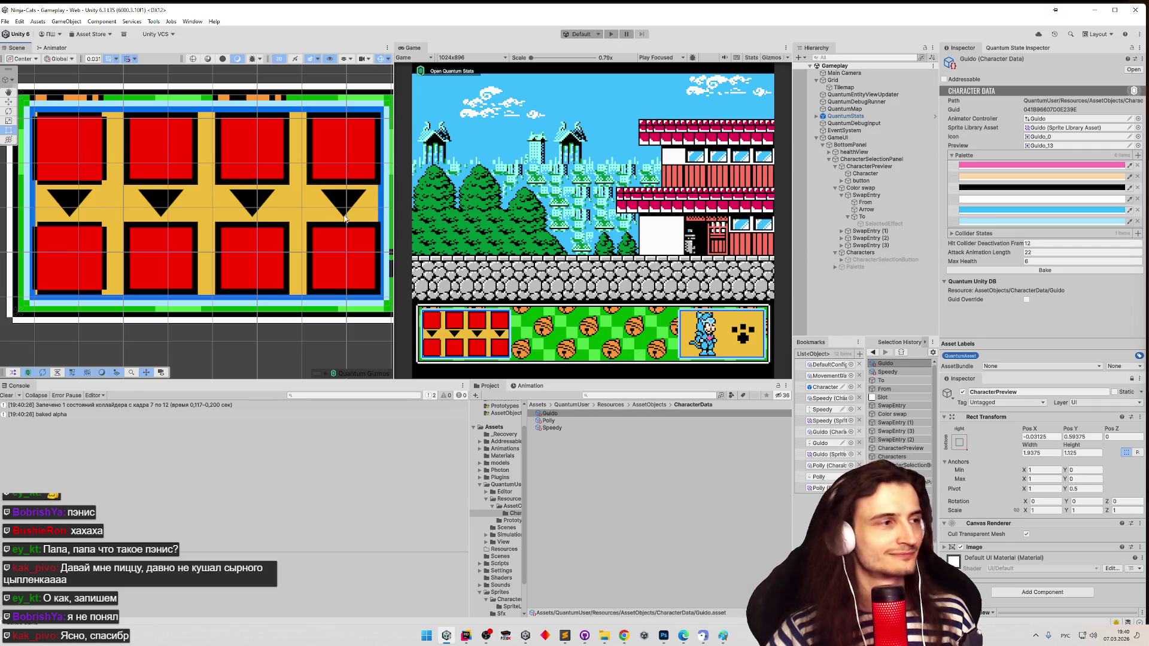
click(95, 185)
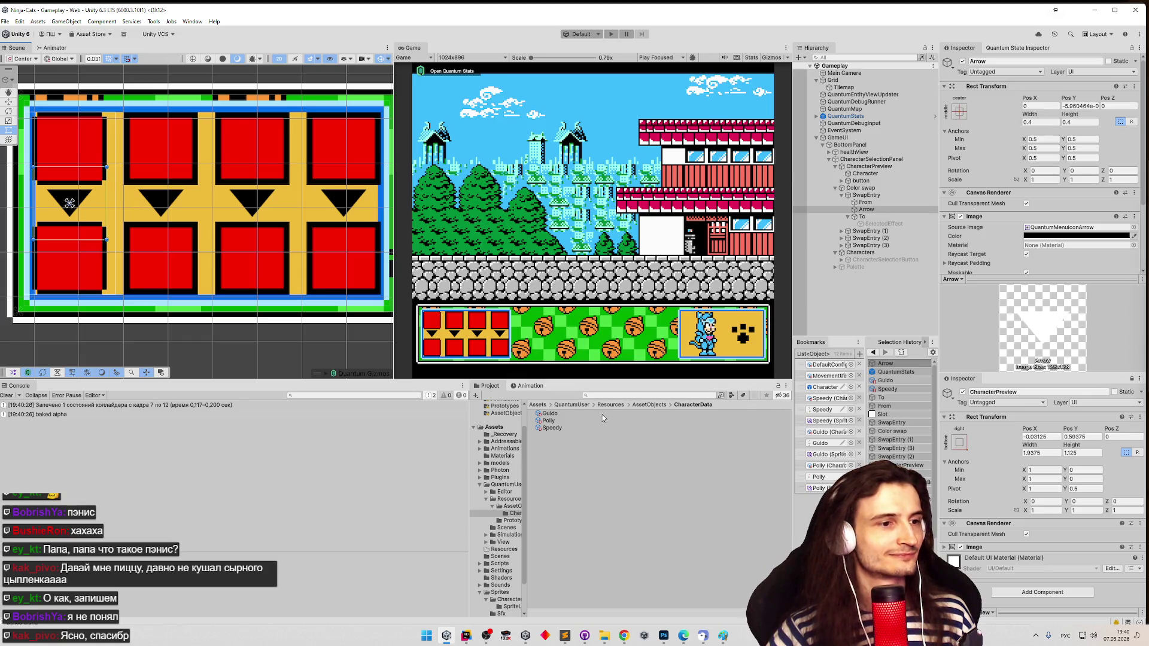
click(540, 406)
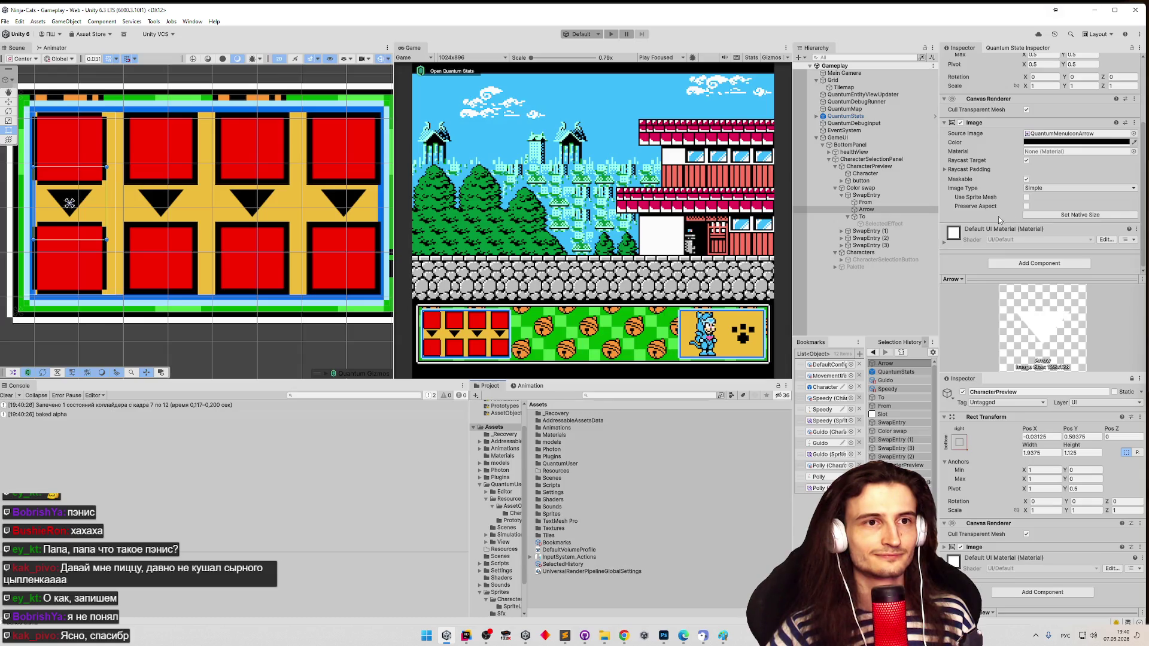
scroll(1018, 197, up, 2)
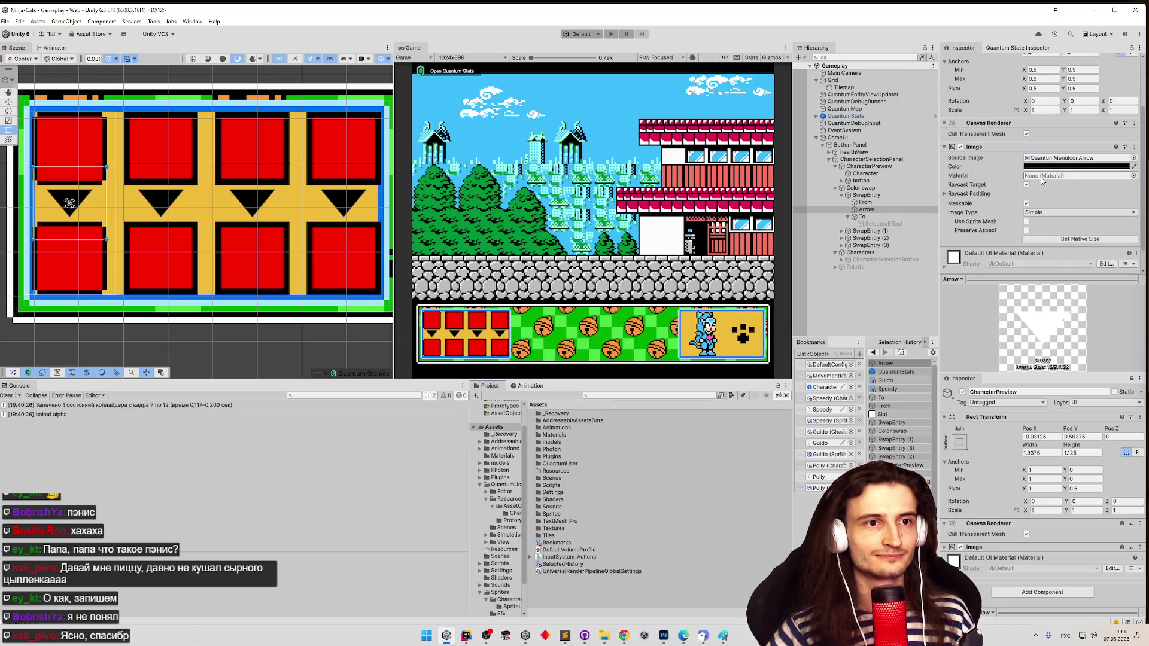
- Create a new material named Cutout in Assets/Materials
double_click(565, 433)
right_click(578, 442)
mouse_move(658, 175)
click(766, 198)
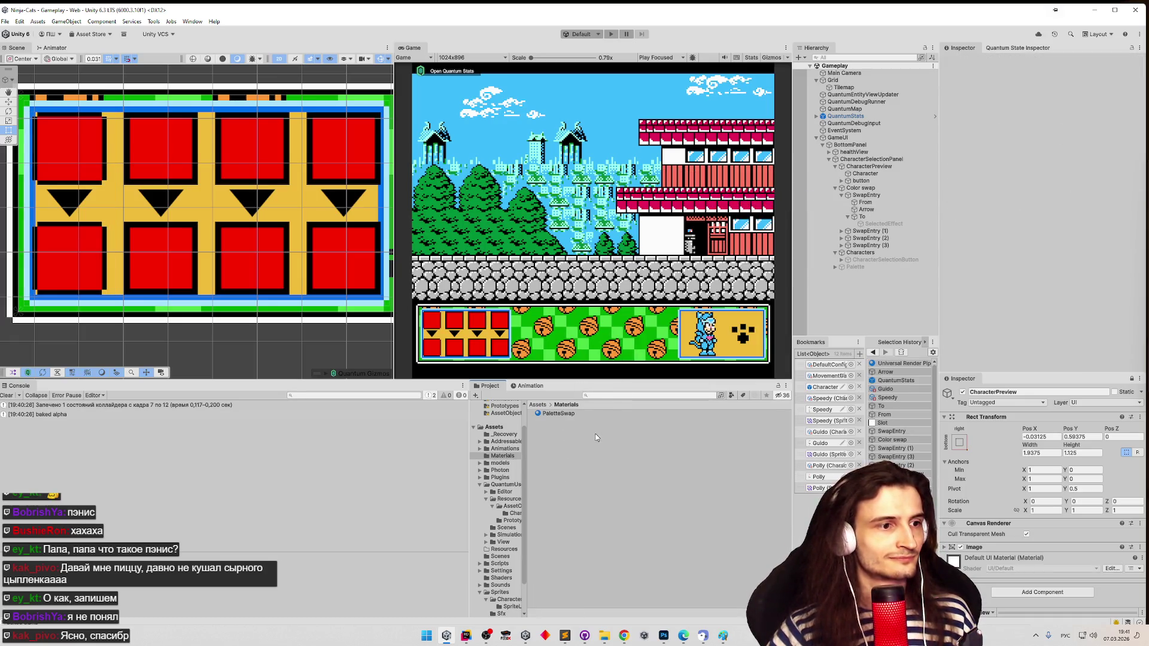
right_click(566, 422)
mouse_move(666, 170)
click(729, 184)
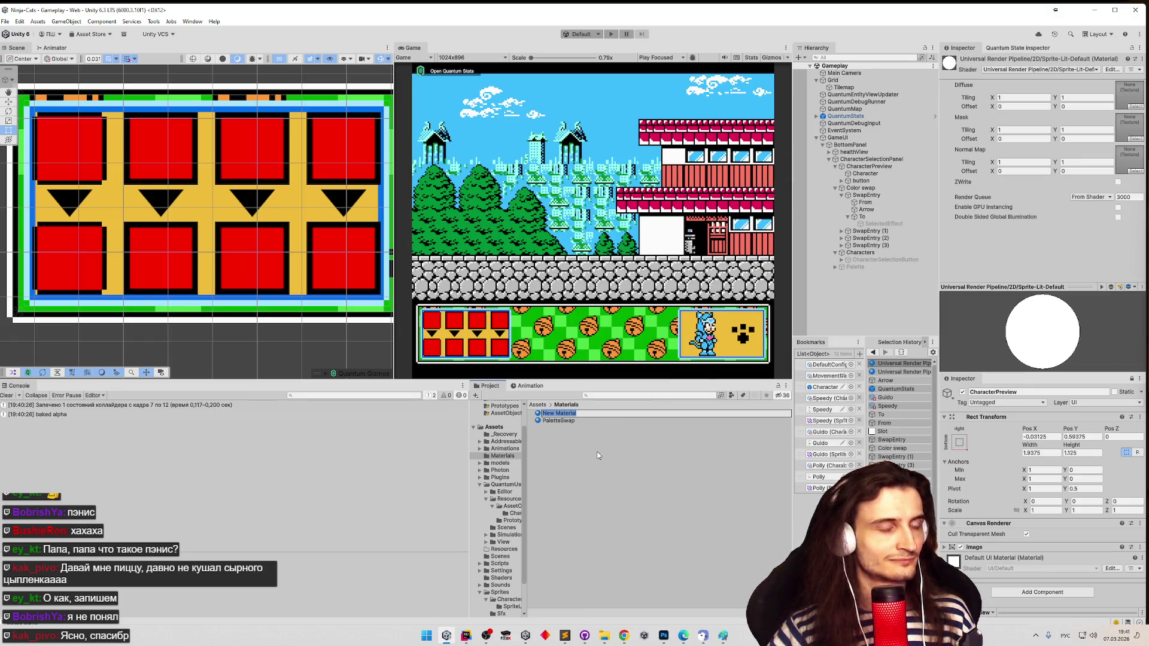
text(Tu)
key(BackSpace)
key(super+space)
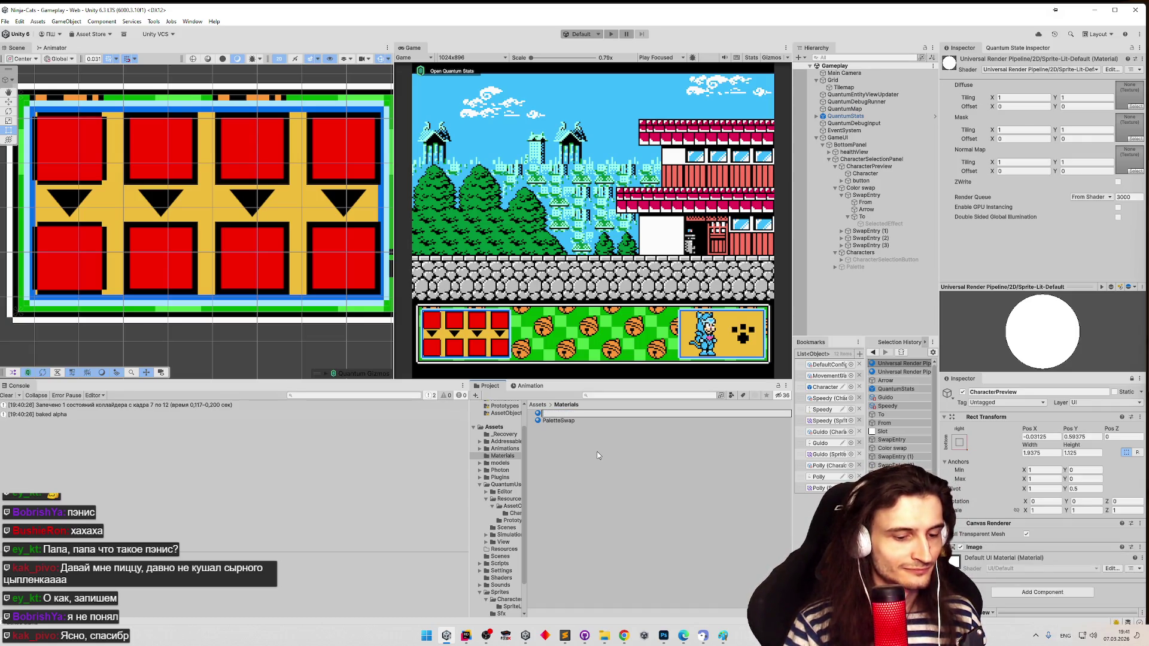
text(out)
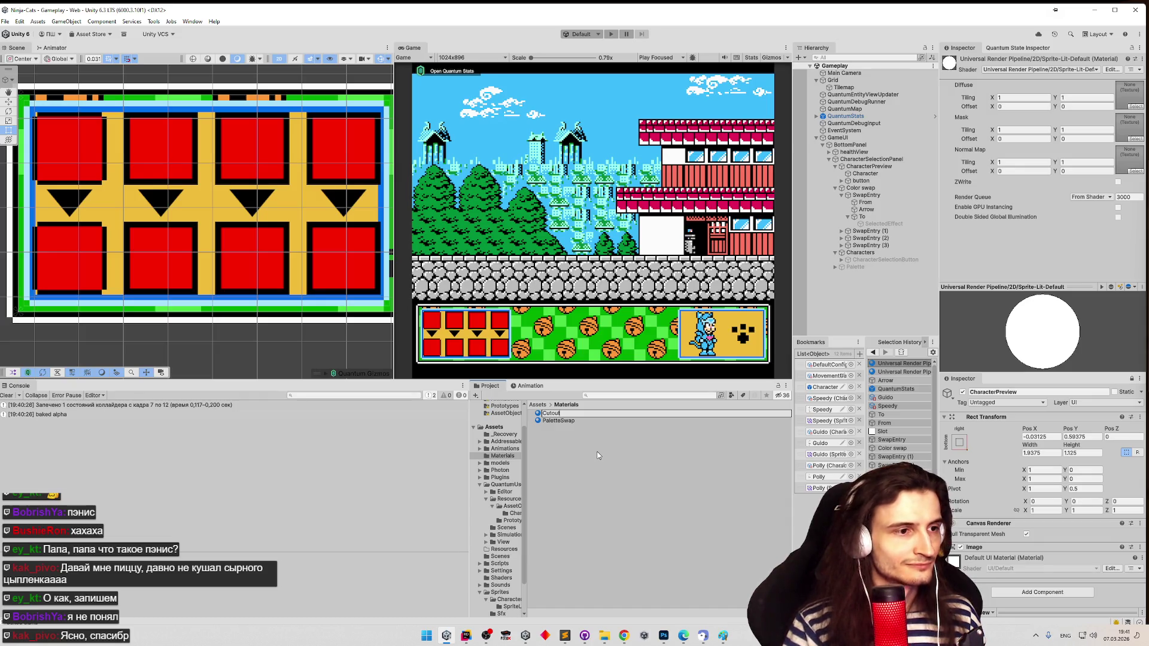
key(Return)
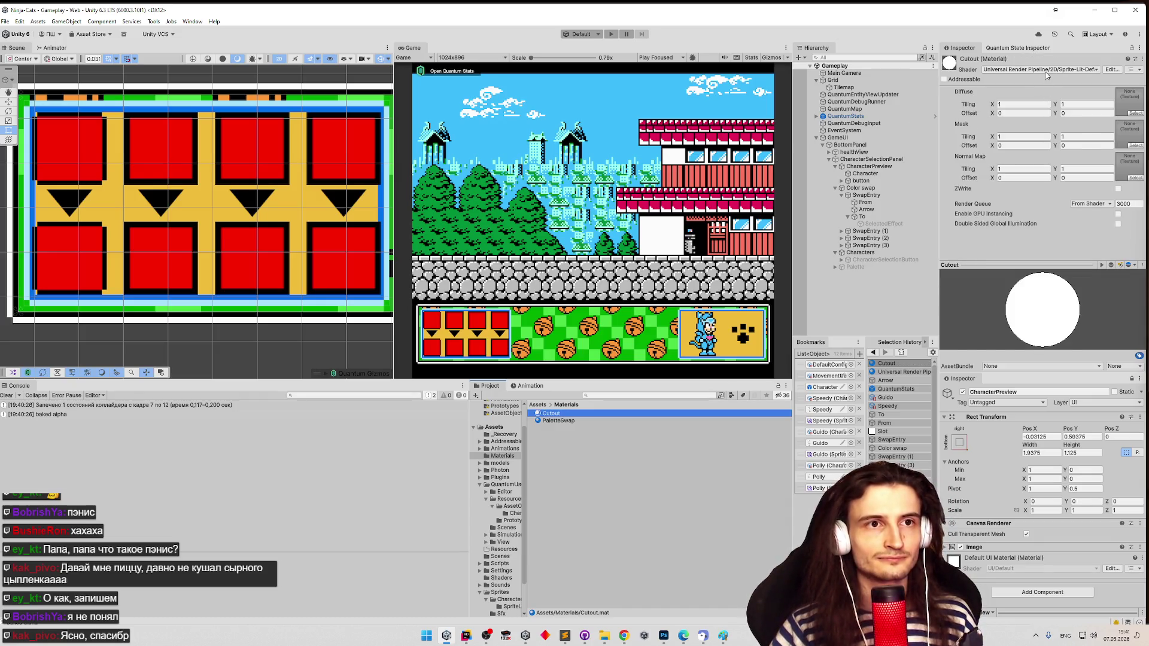
- Set the Cutout material's shader to Unlit/Transparent Cutout
click(1046, 72)
text(2d)
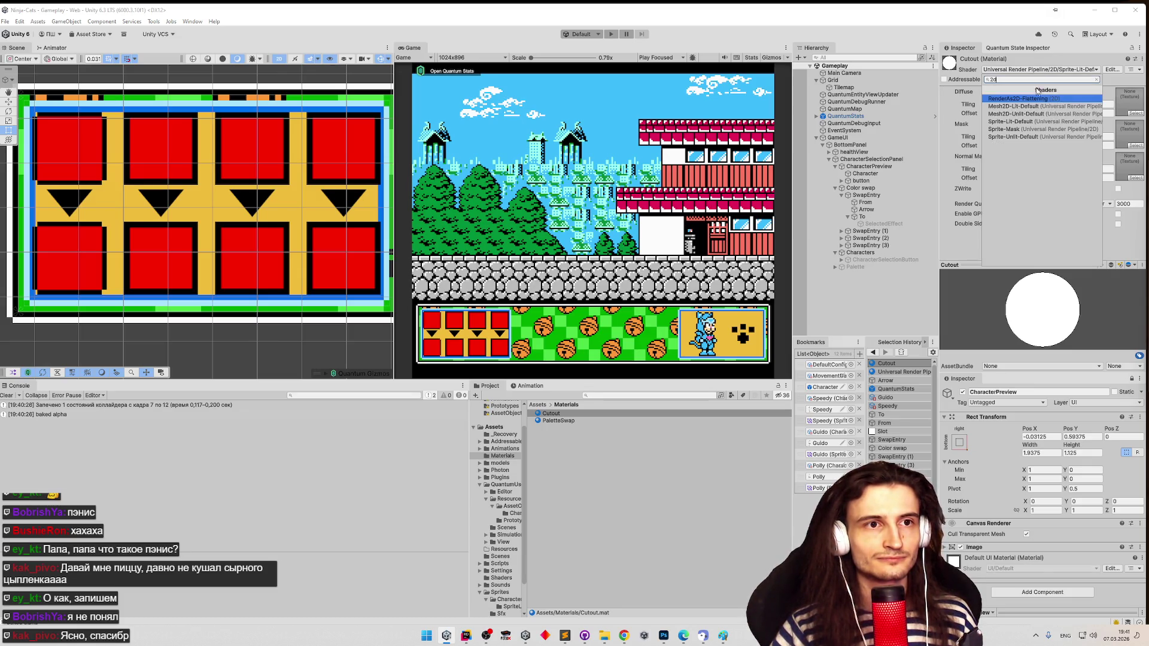
click(1032, 137)
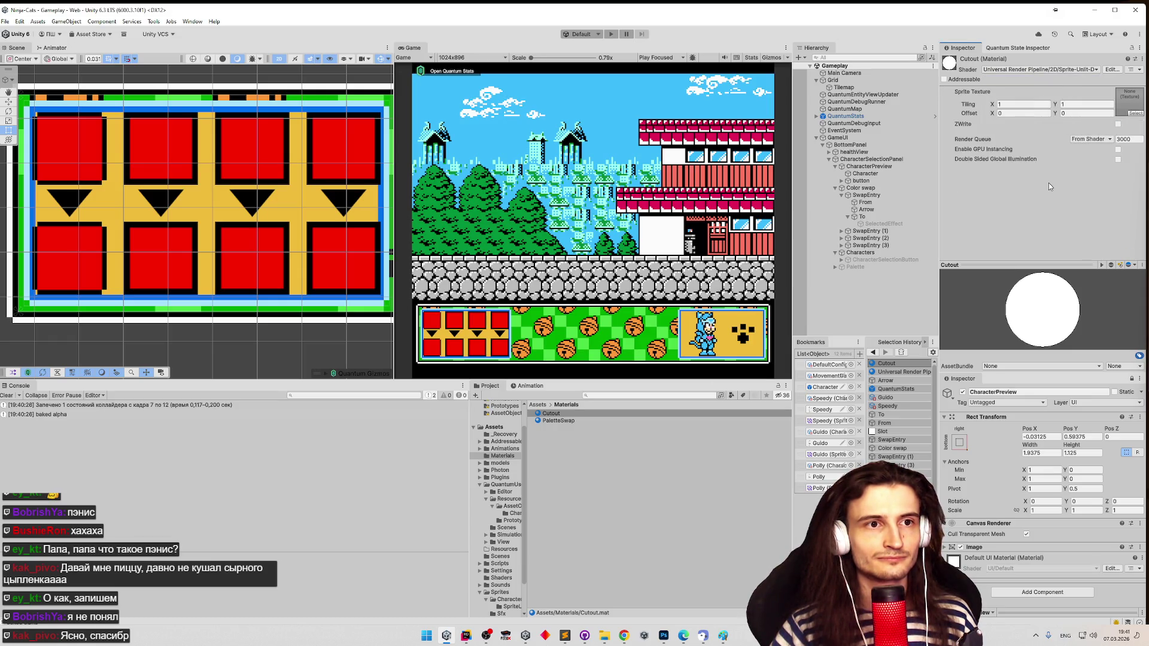
click(1056, 70)
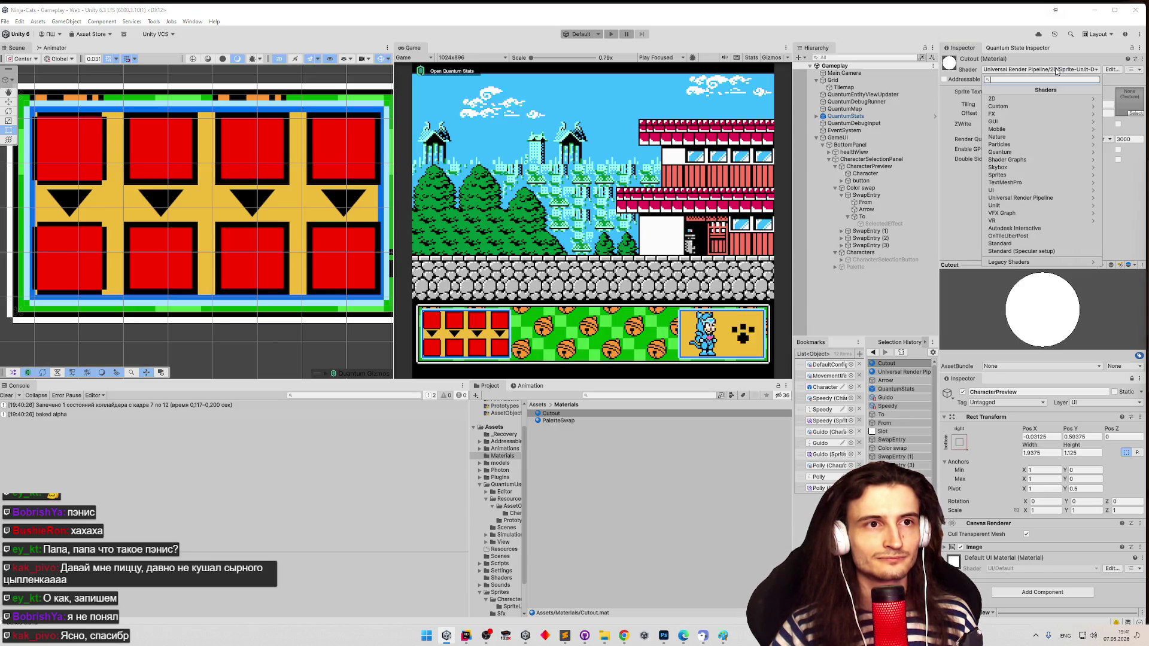
text(cuto)
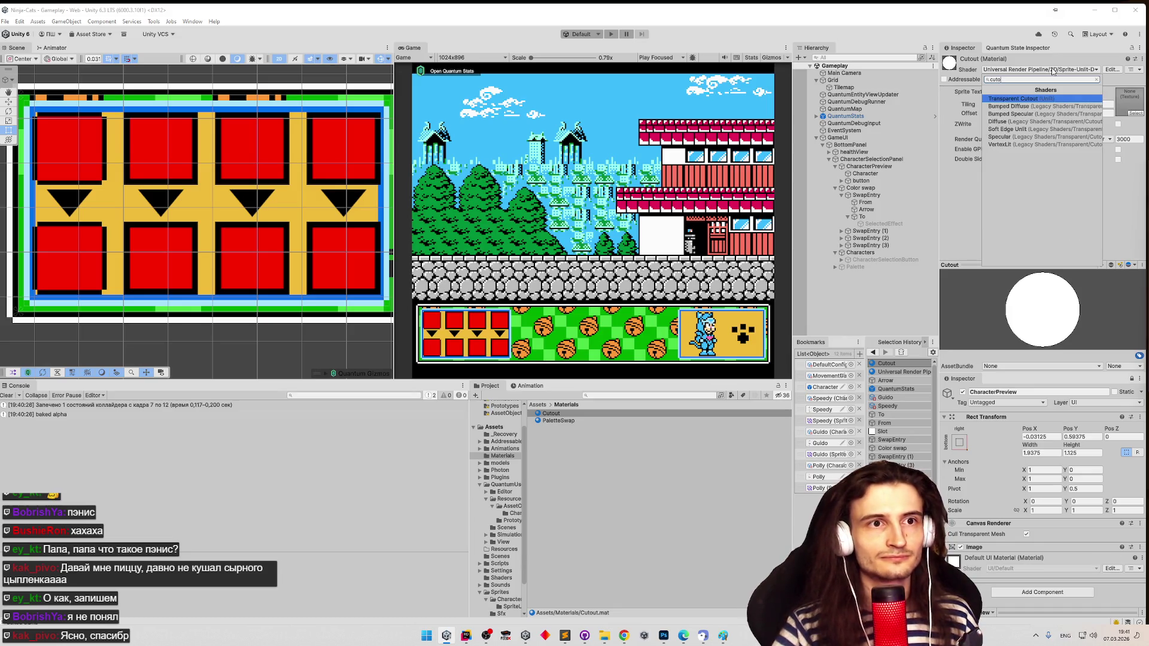
key(Return)
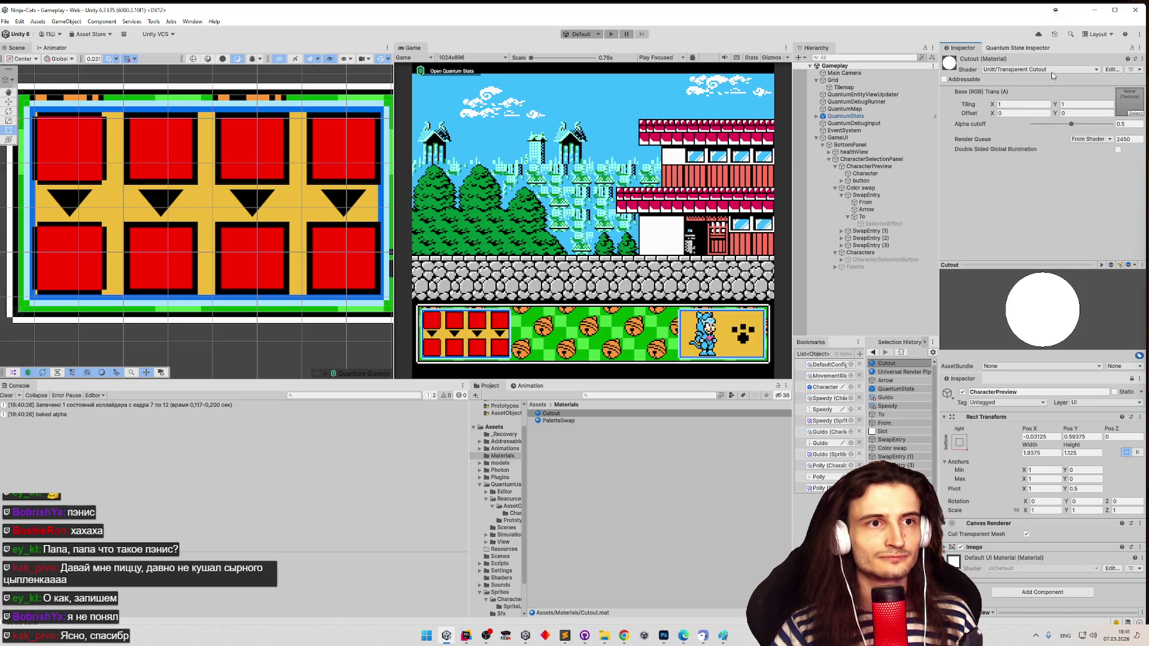
click(598, 414)
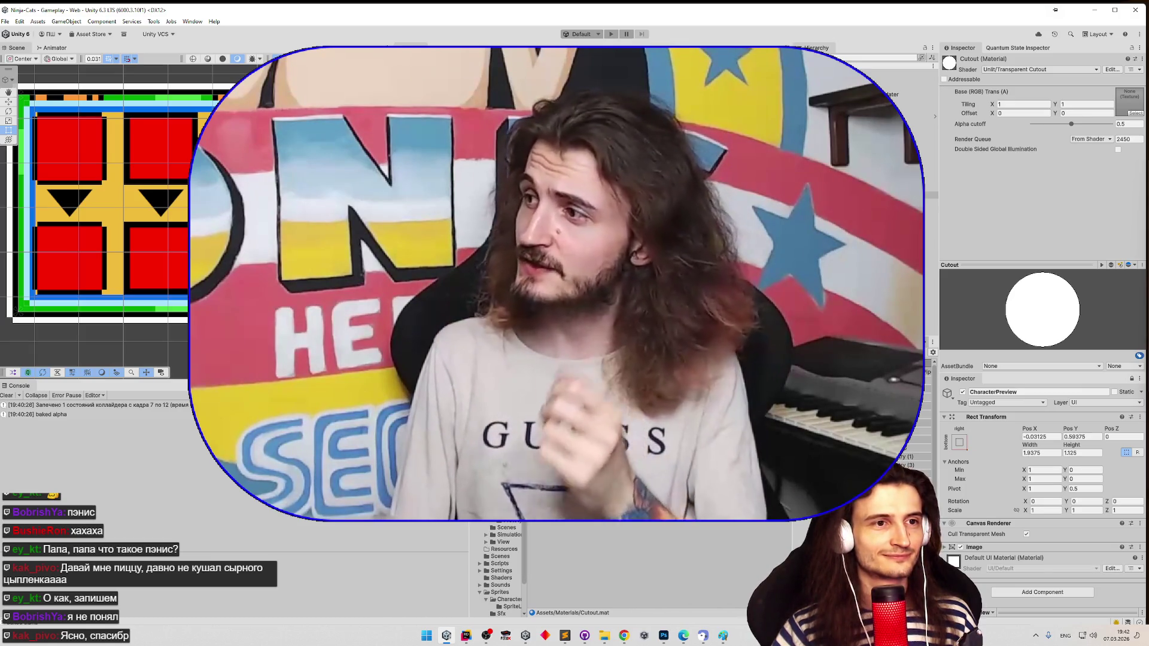
click(867, 209)
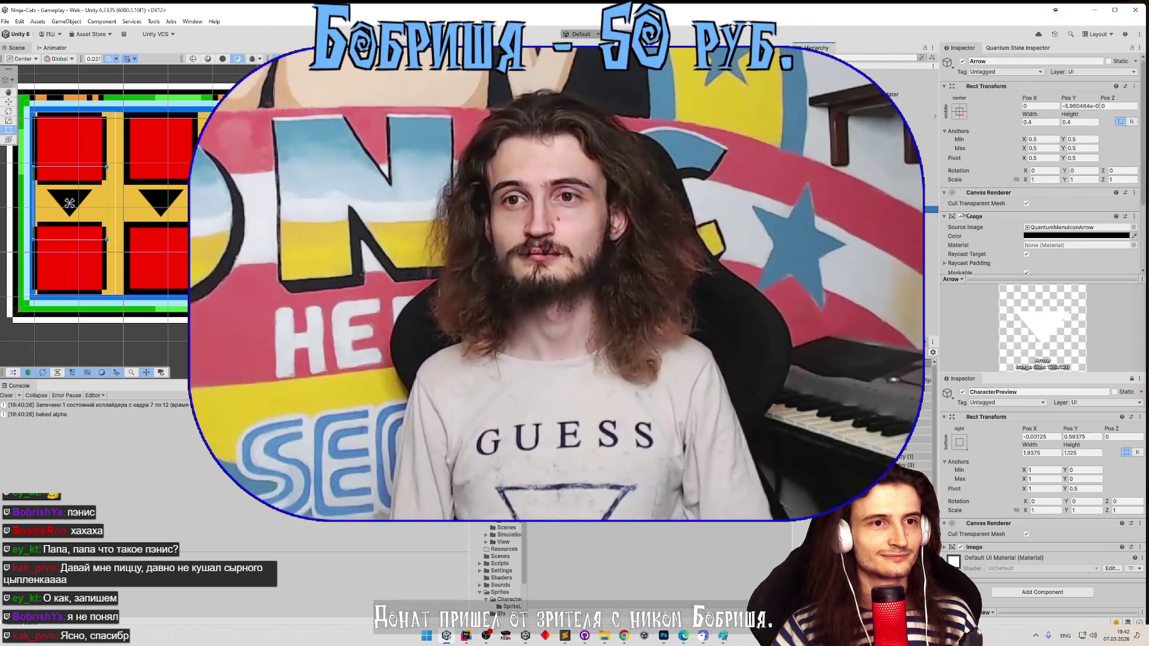
- Open the Source Image sprite picker for Arrow and scroll through the Guido sprites
scroll(1073, 218, down, 2)
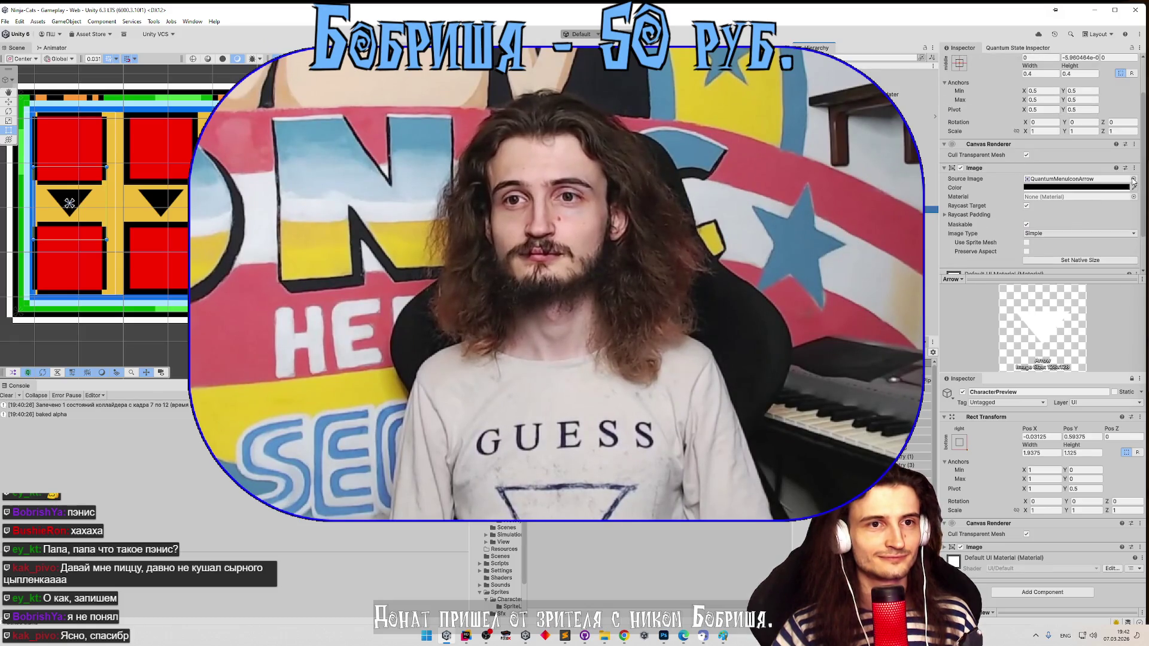
click(1133, 179)
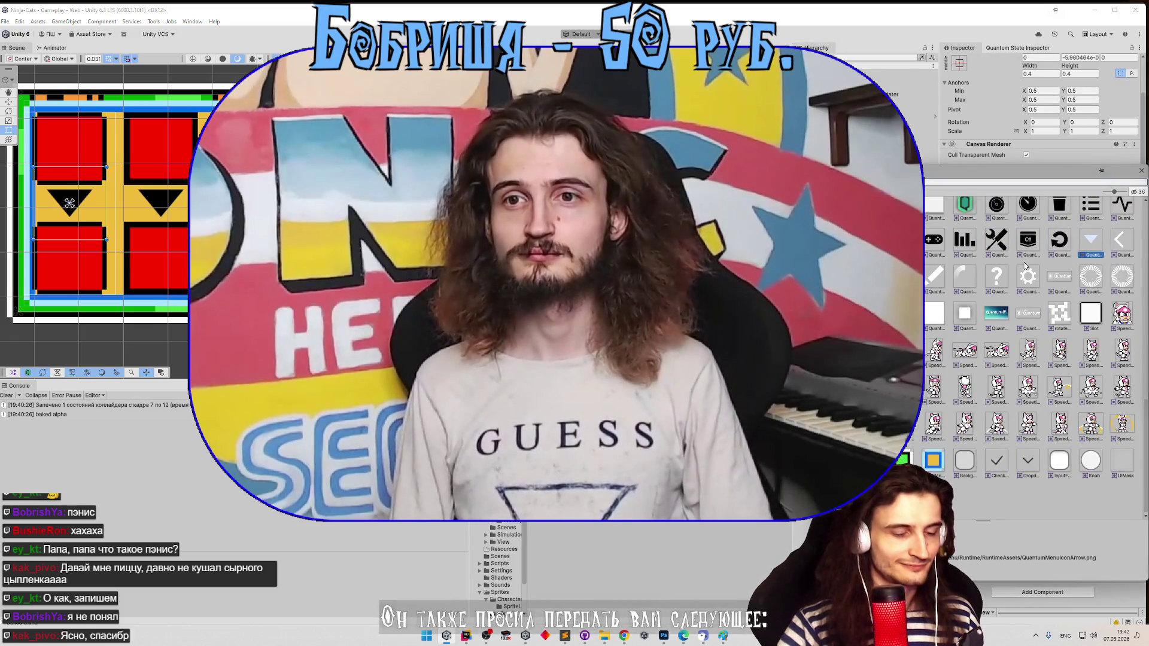
scroll(1024, 265, down, 10)
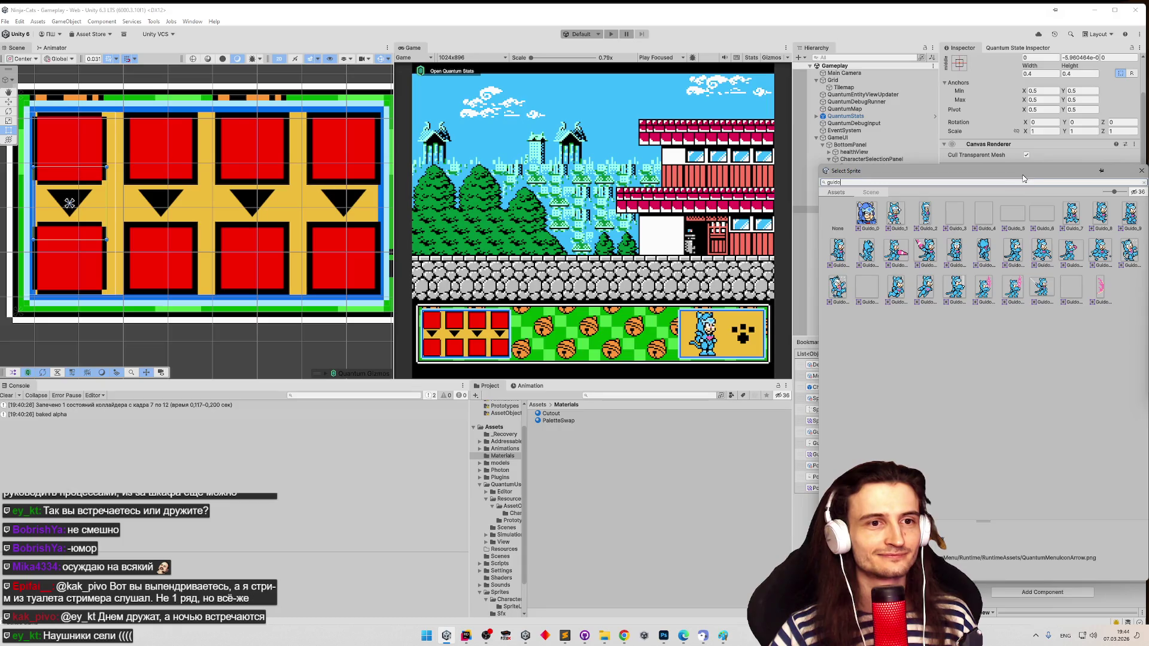
drag(1023, 177, 1008, 180)
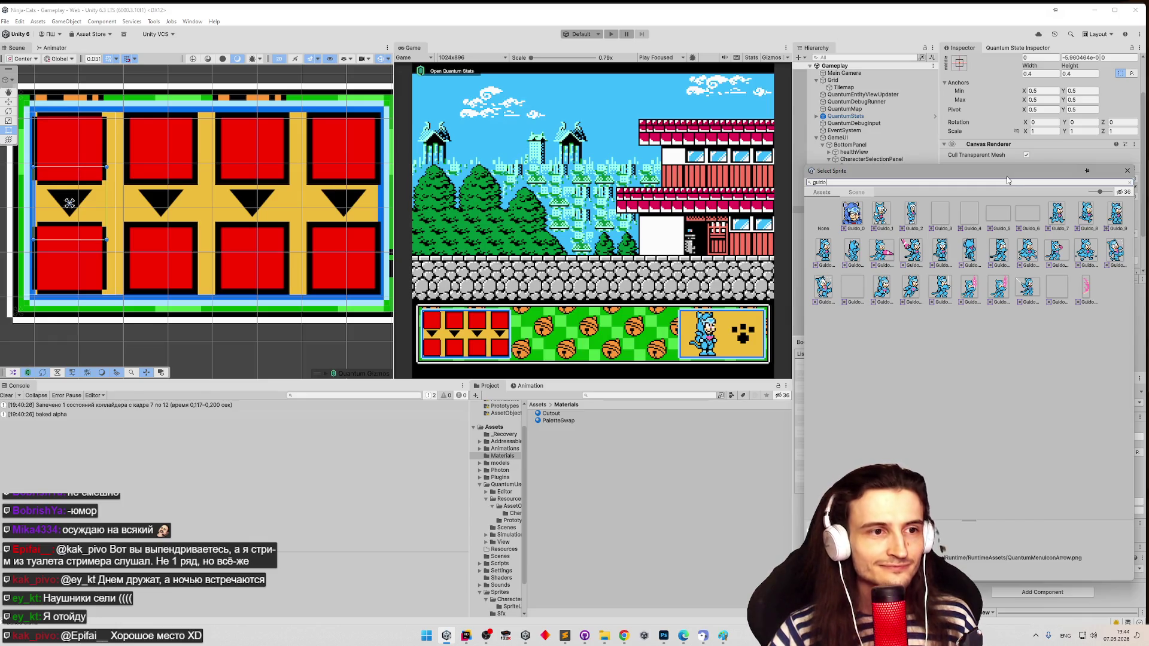
- Set Arrow's source image to Guido_6 after previewing other Guido sprites
click(862, 292)
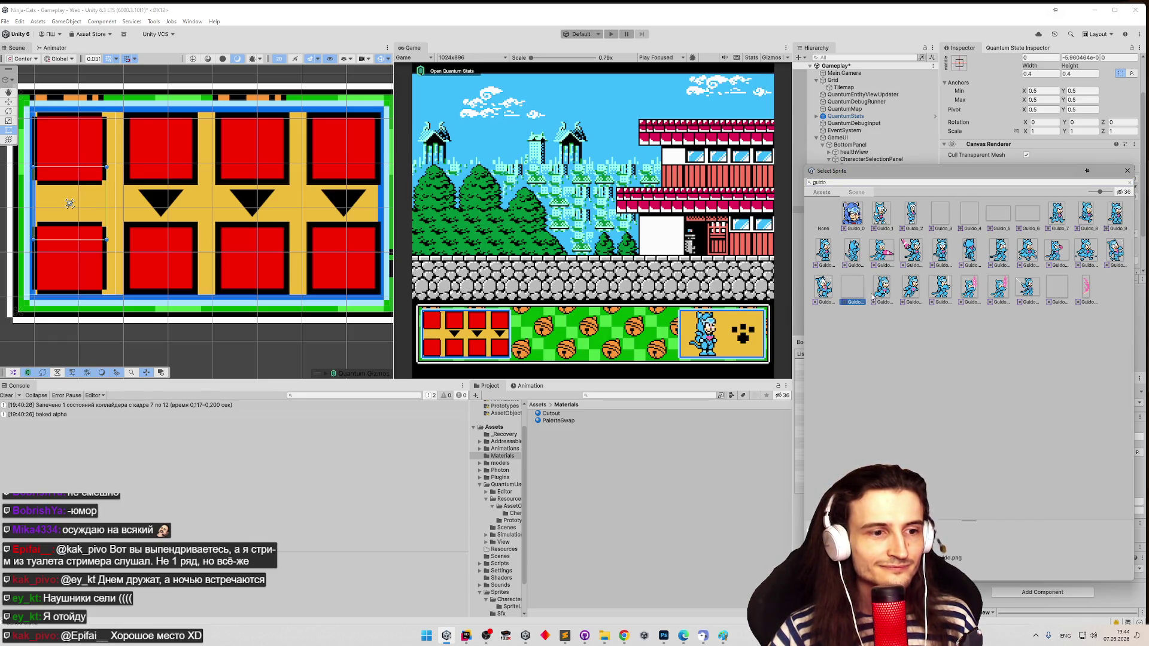
click(1056, 289)
click(860, 292)
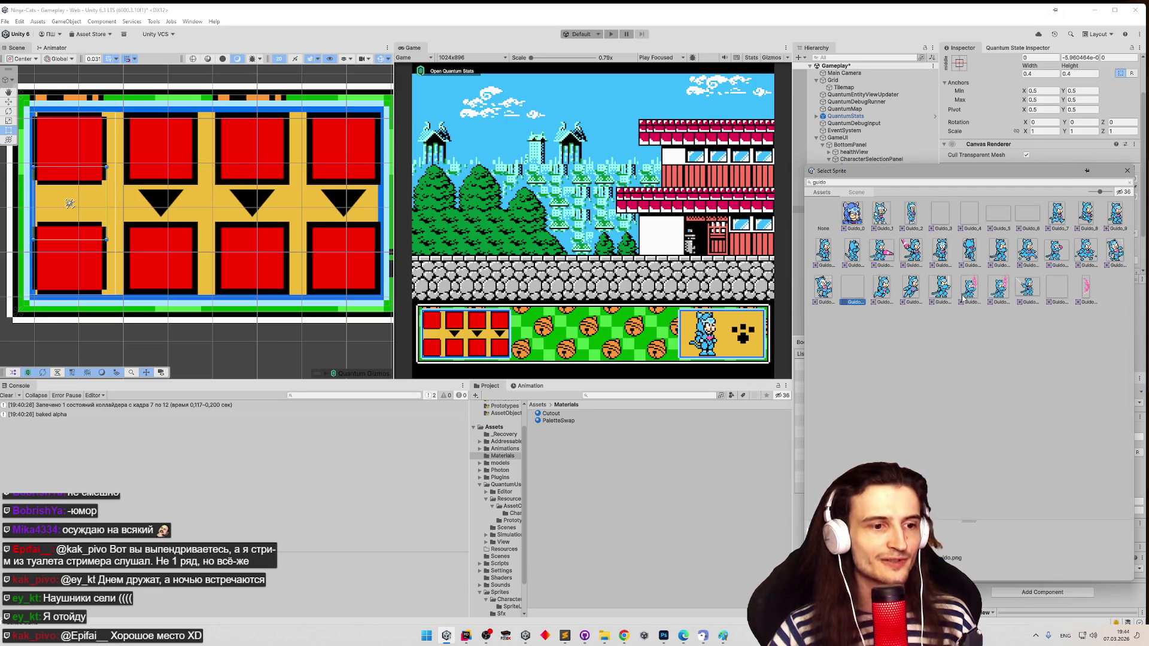
click(1056, 291)
click(976, 218)
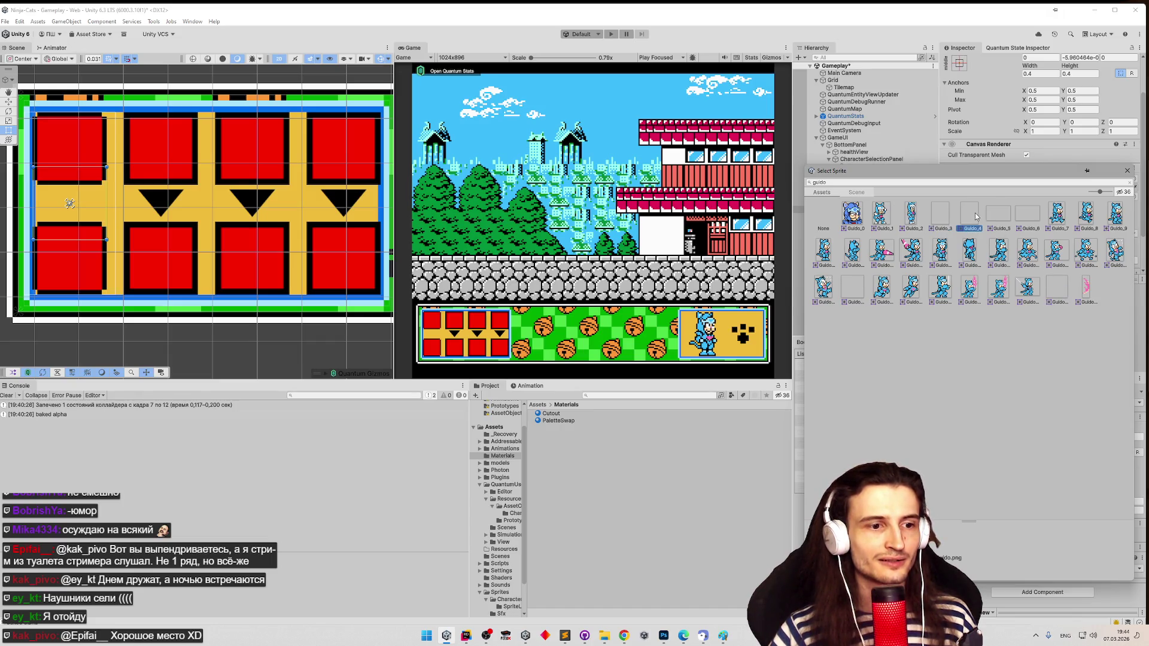
click(1009, 219)
click(1031, 216)
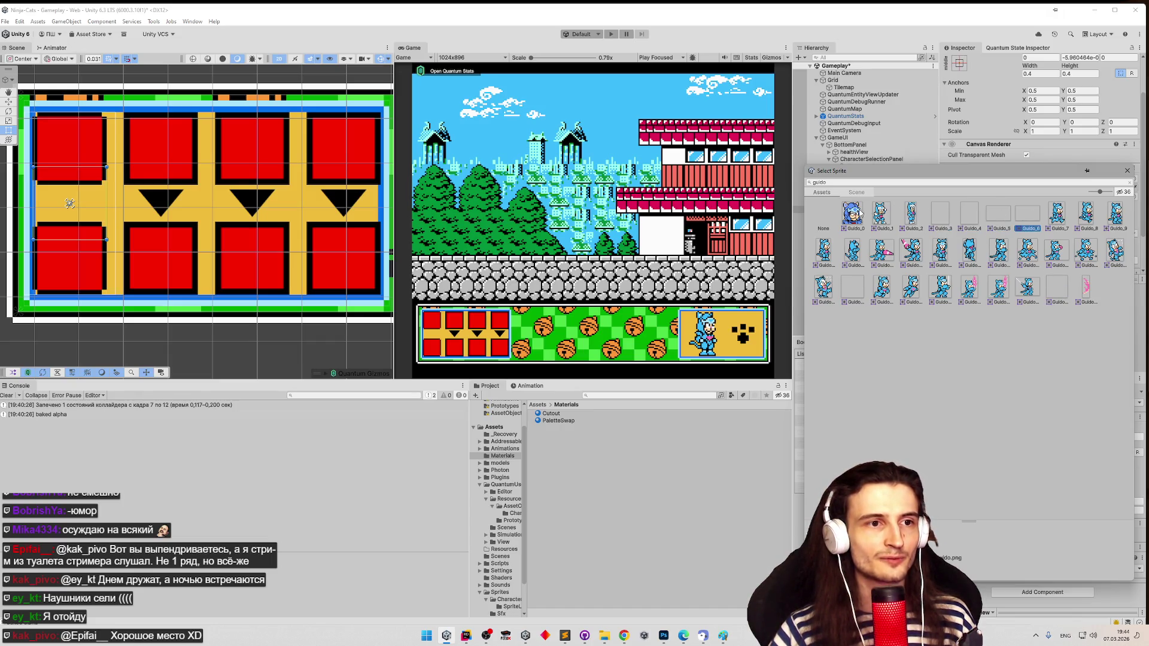
click(1127, 170)
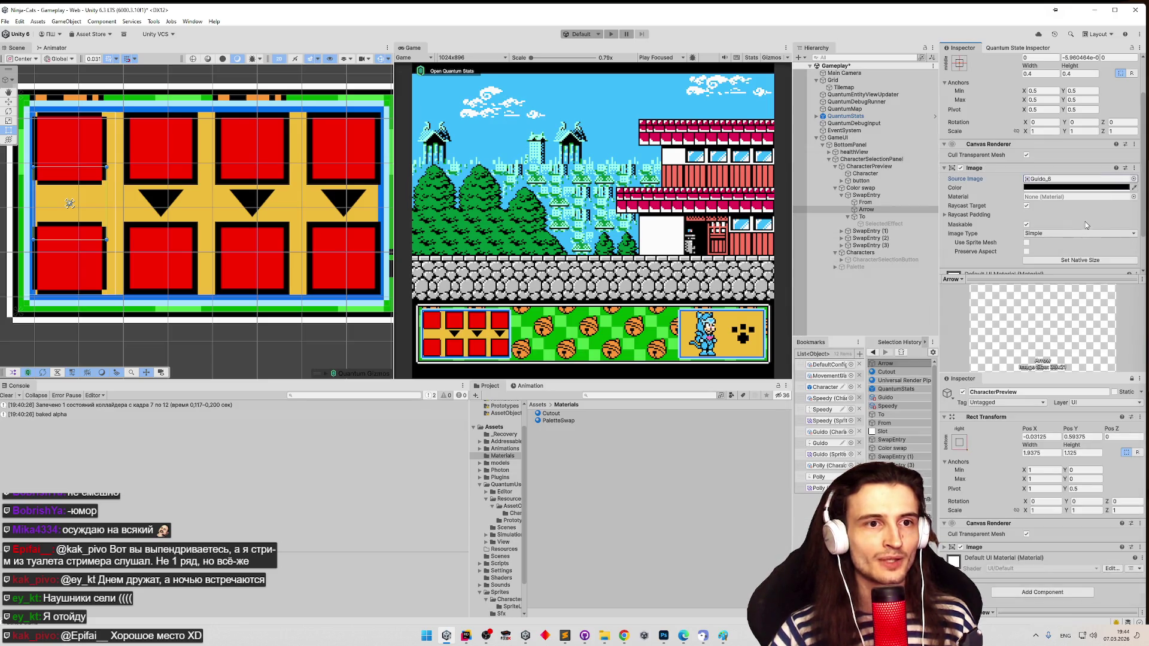
- Search the Project panel and select the Guido texture to show its import settings
click(636, 395)
text(o)
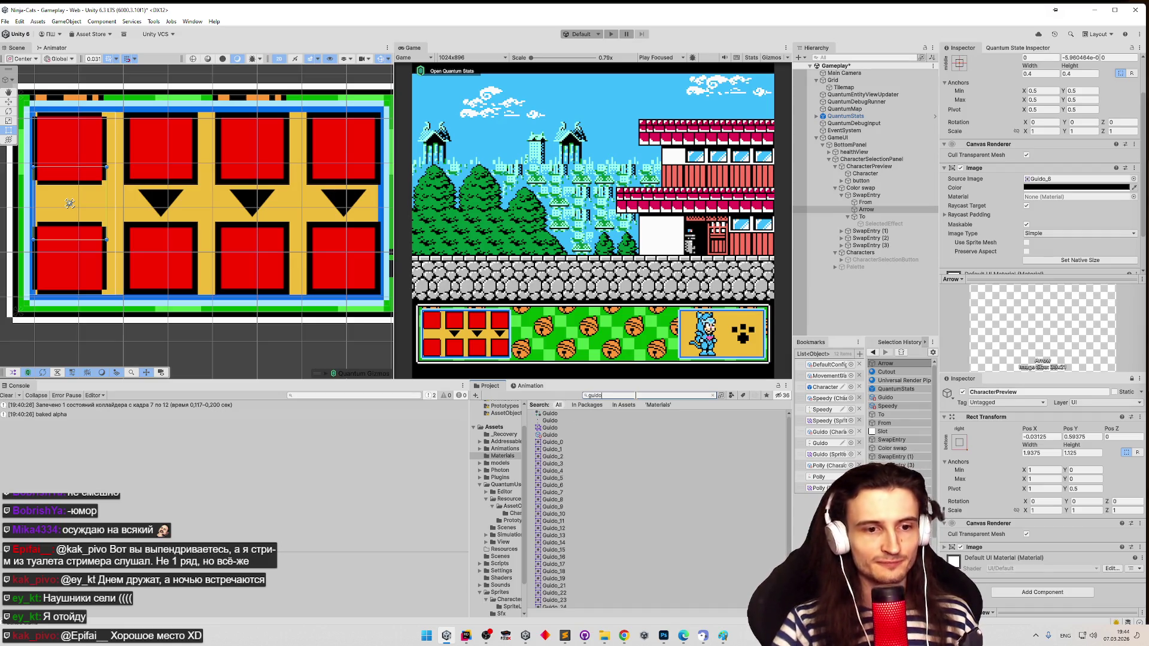
click(566, 421)
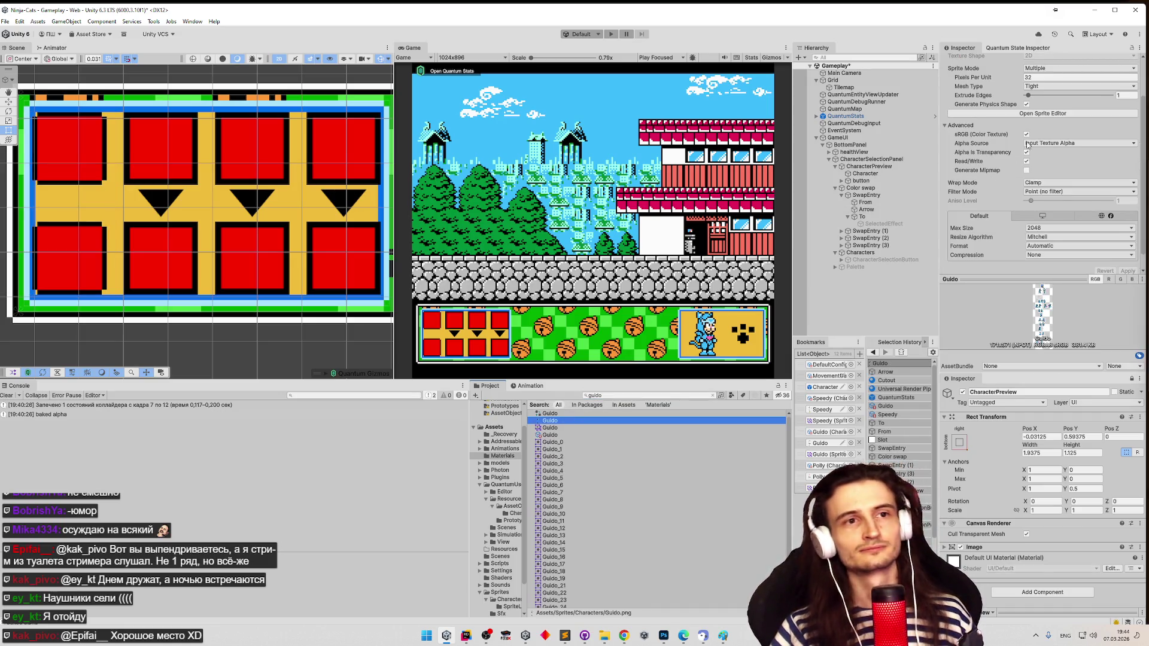
- In the Sprite Editor, zoom in and shift the Guido_23 slice box left onto the small sprite
click(1043, 114)
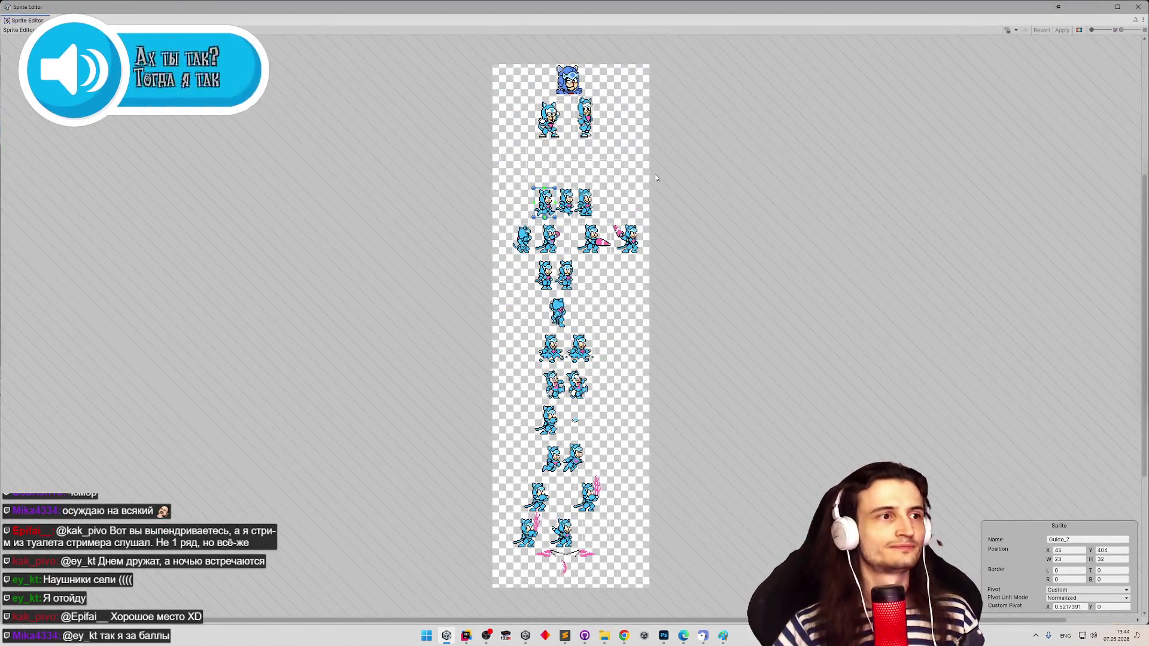
click(591, 421)
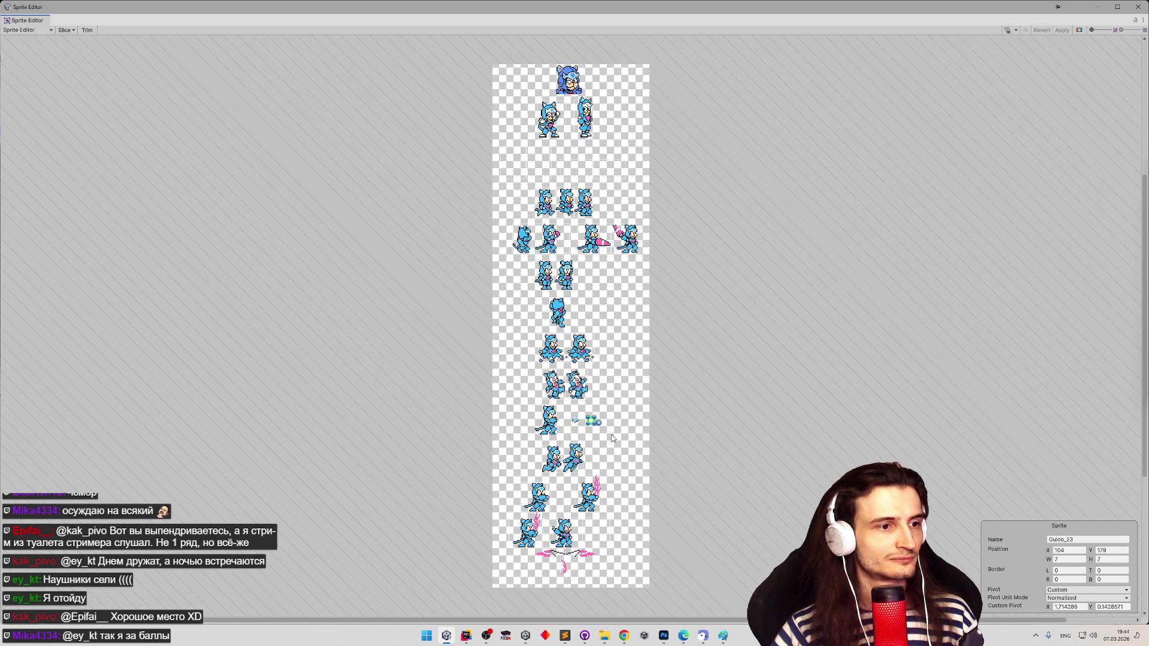
scroll(626, 438, up, 5)
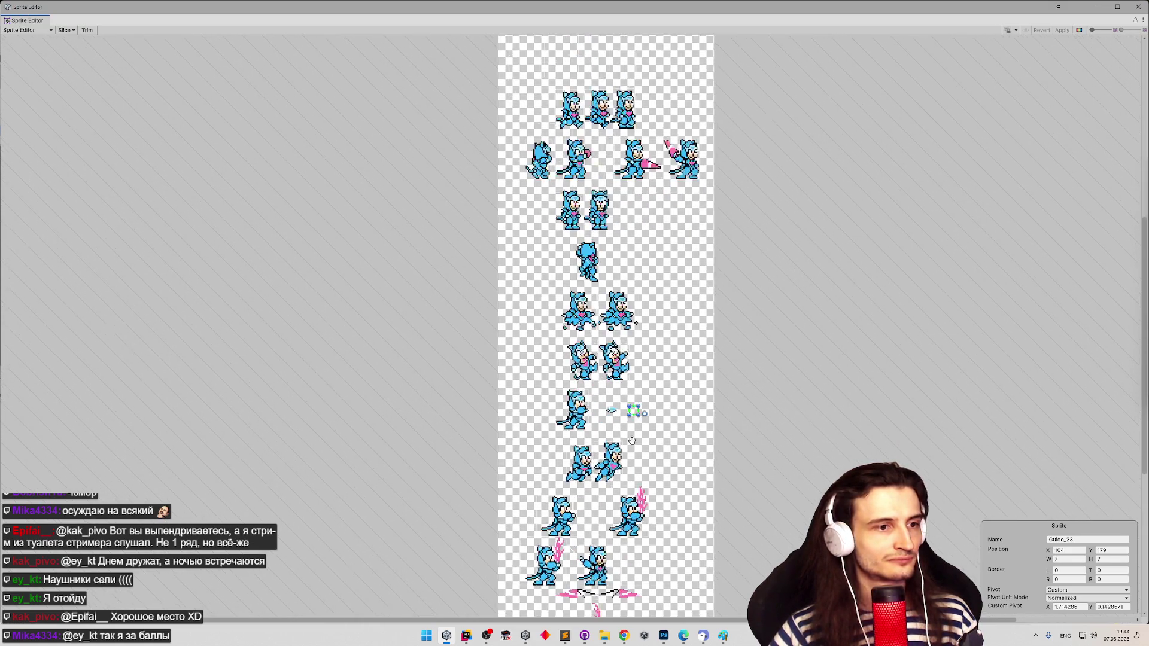
scroll(633, 441, up, 5)
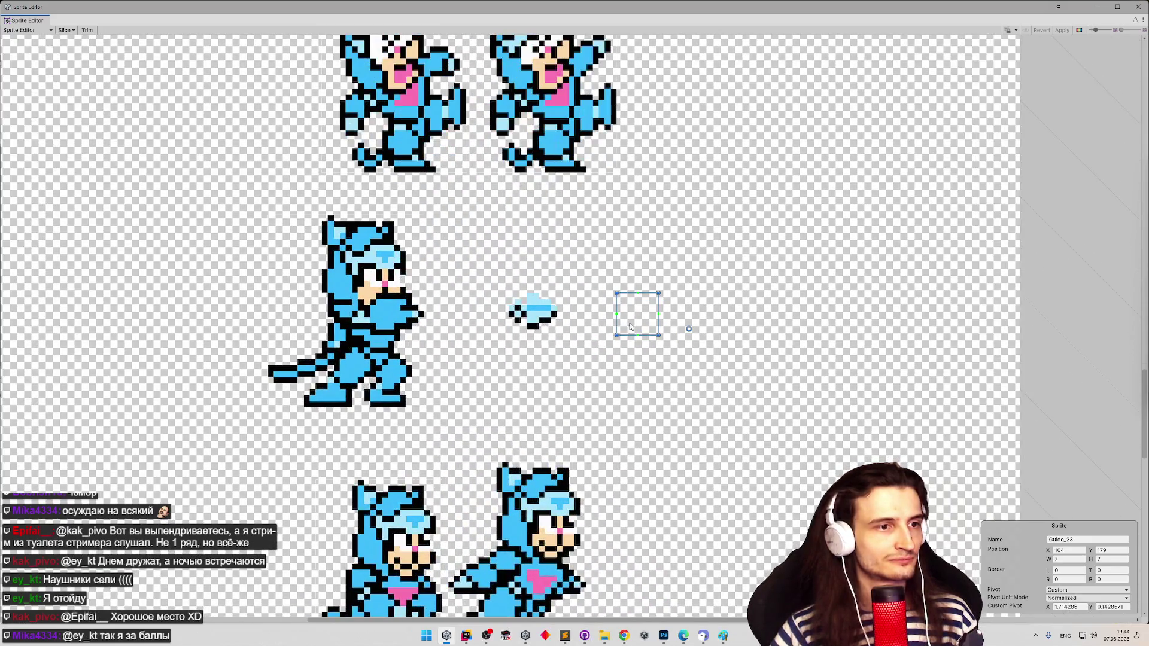
mouse_move(634, 328)
mouse_down()
mouse_move(528, 324)
mouse_move(556, 328)
mouse_up()
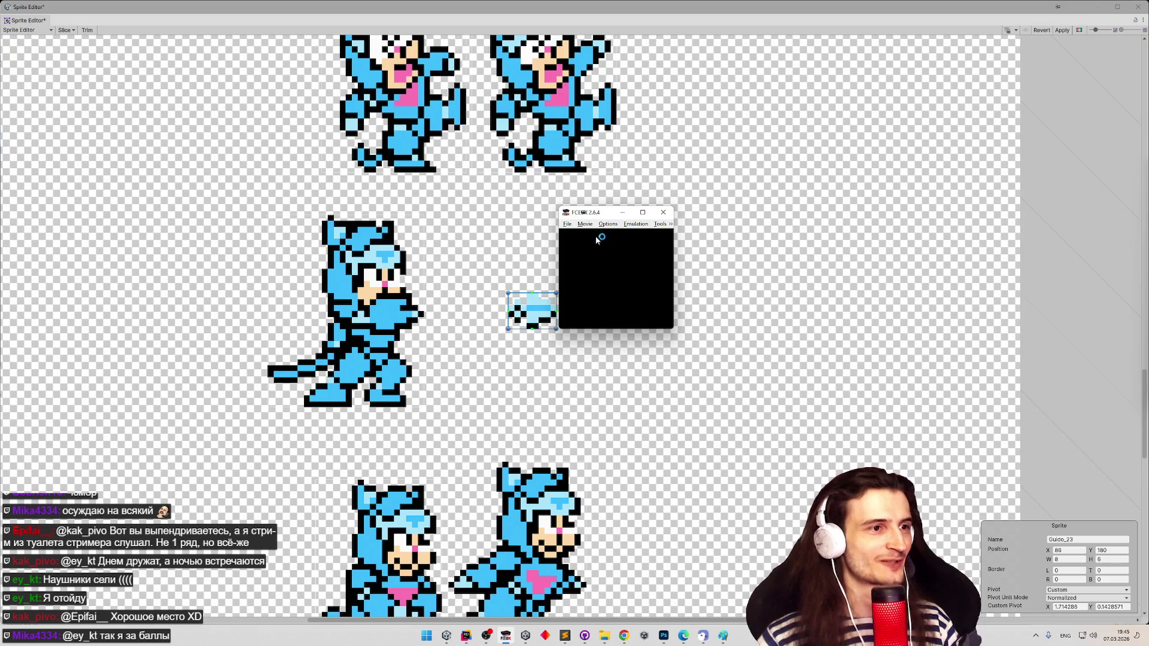
double_click(613, 215)
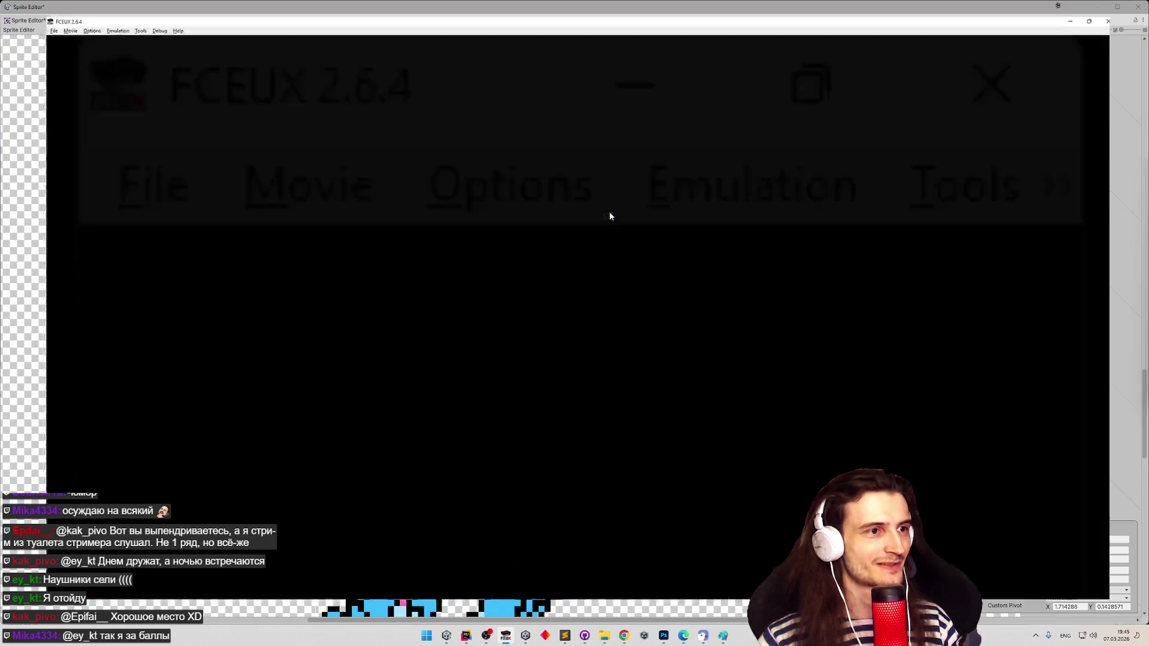
- Shrink the emulator window and select the Guido_10 sprite in the middle row
click(51, 14)
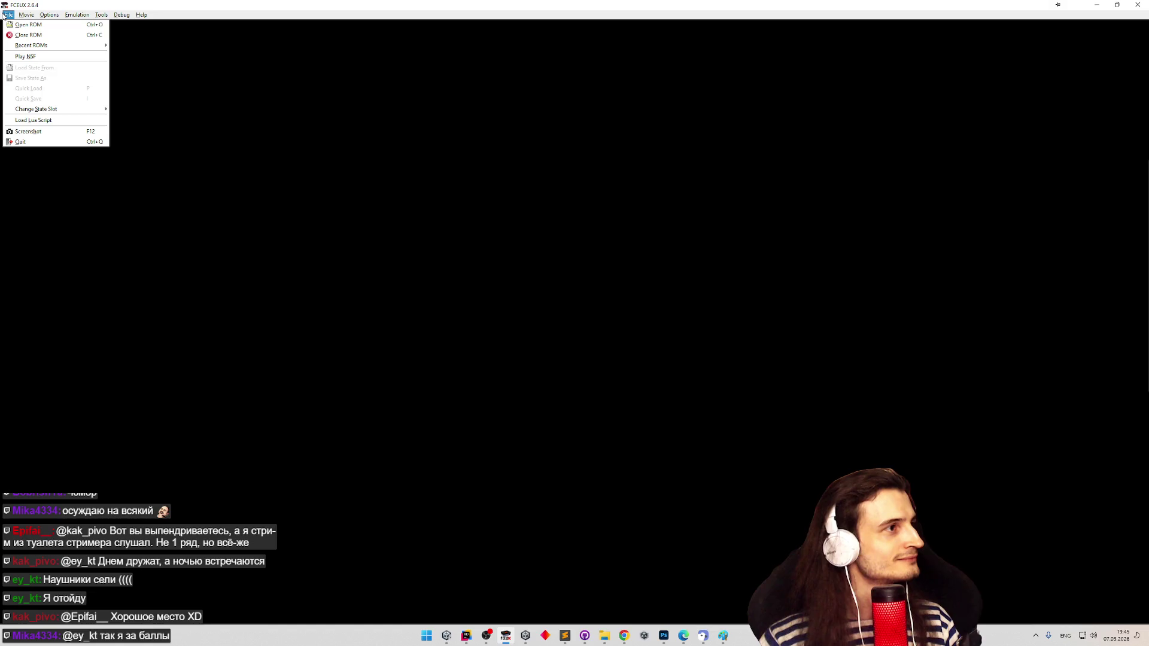
click(434, 317)
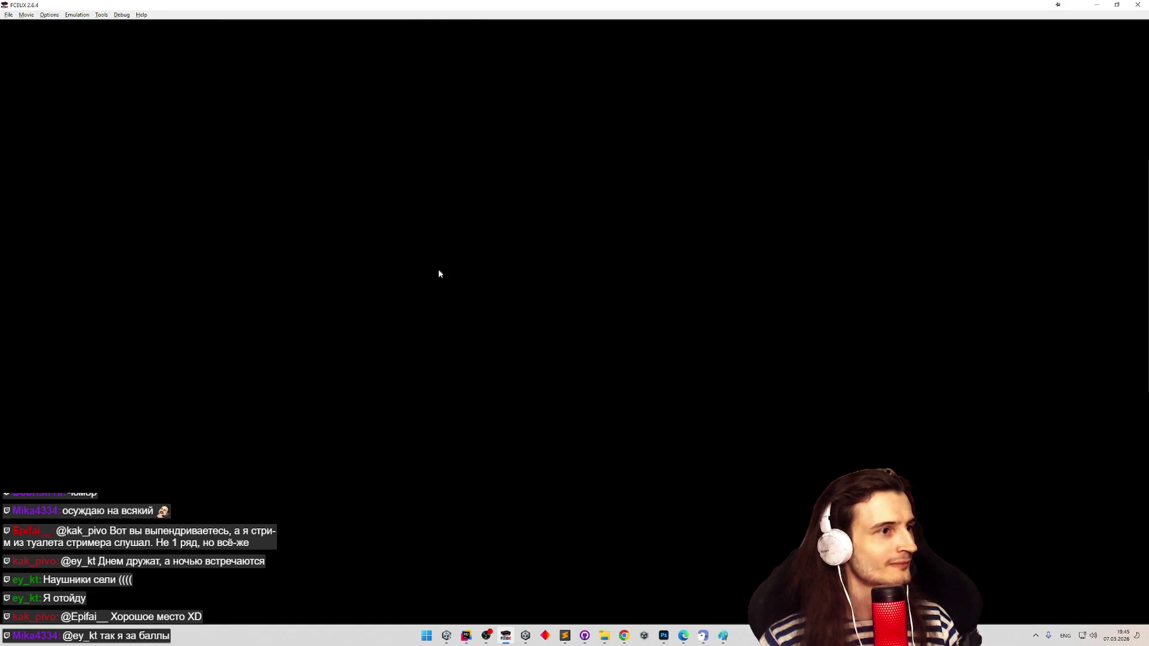
double_click(476, 8)
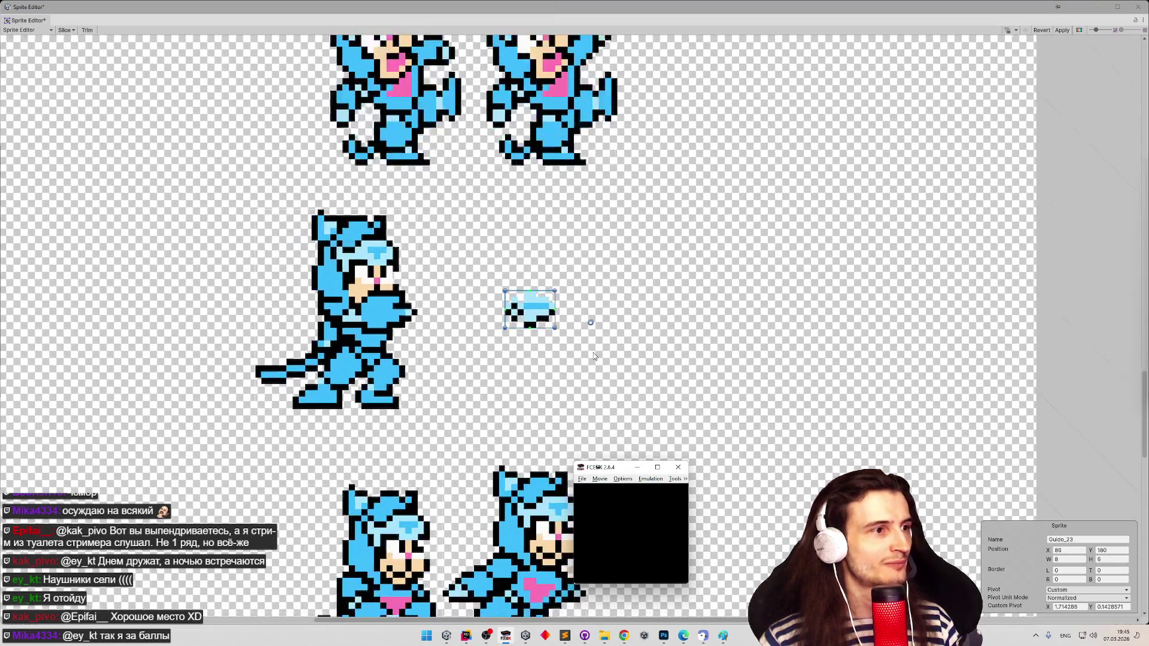
scroll(1127, 317, up, 5)
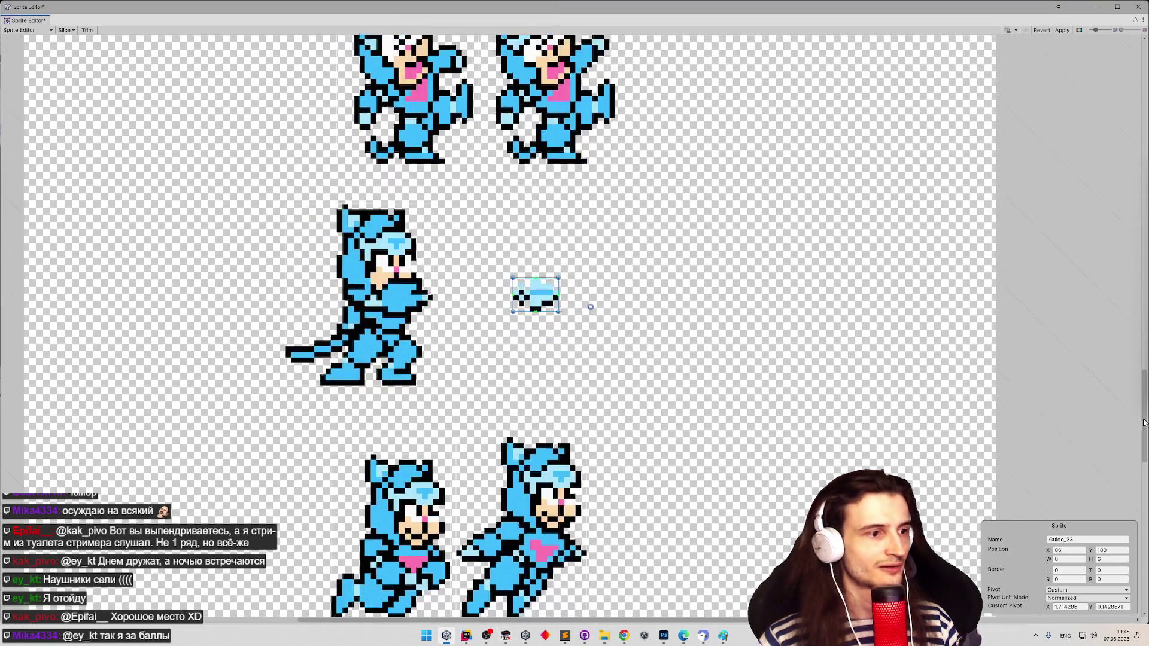
scroll(1131, 304, up, 3)
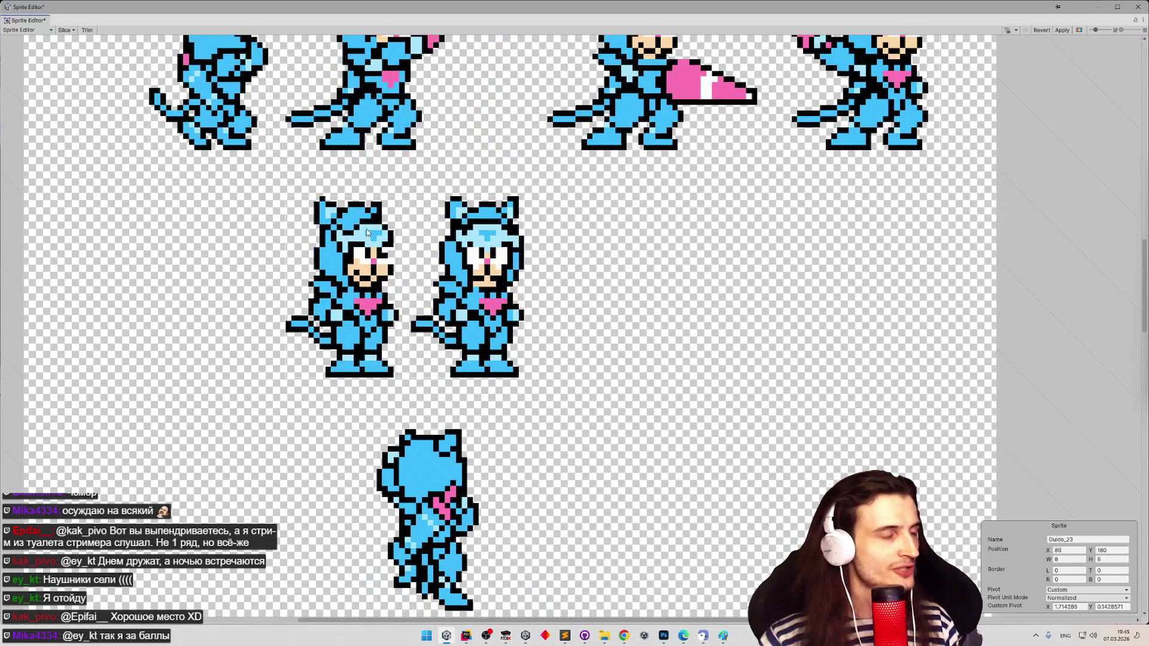
click(350, 300)
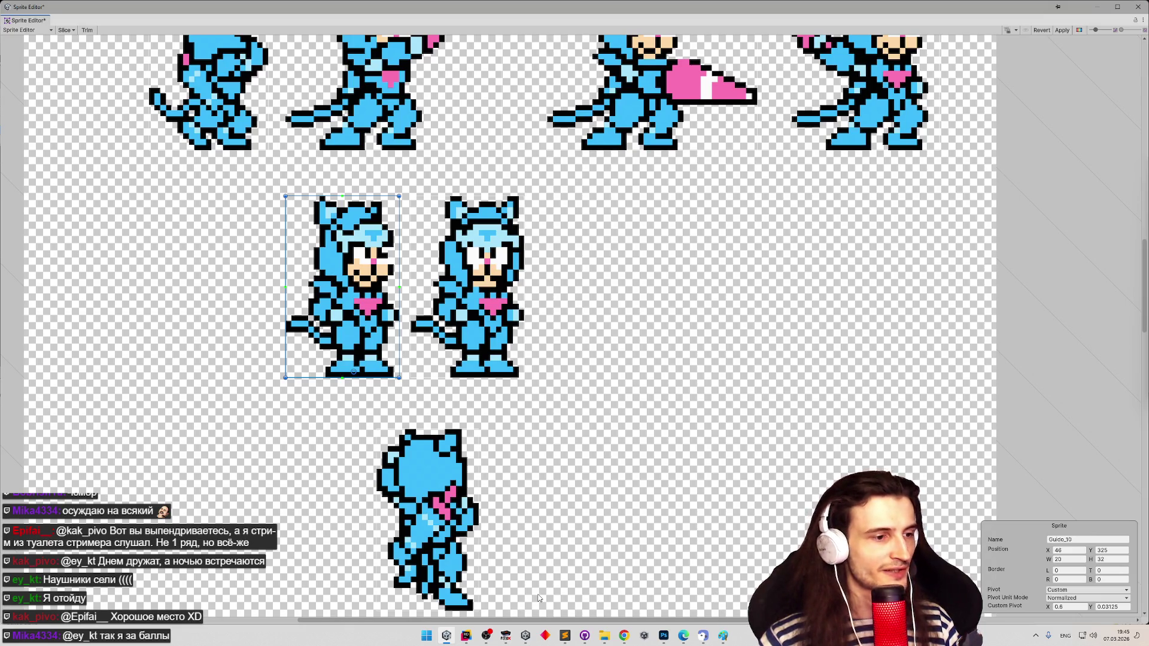
- Enlarge FCEUX, move it over the sheet, and load Samurai Pizza Cats from Recent ROMs
click(505, 636)
click(622, 479)
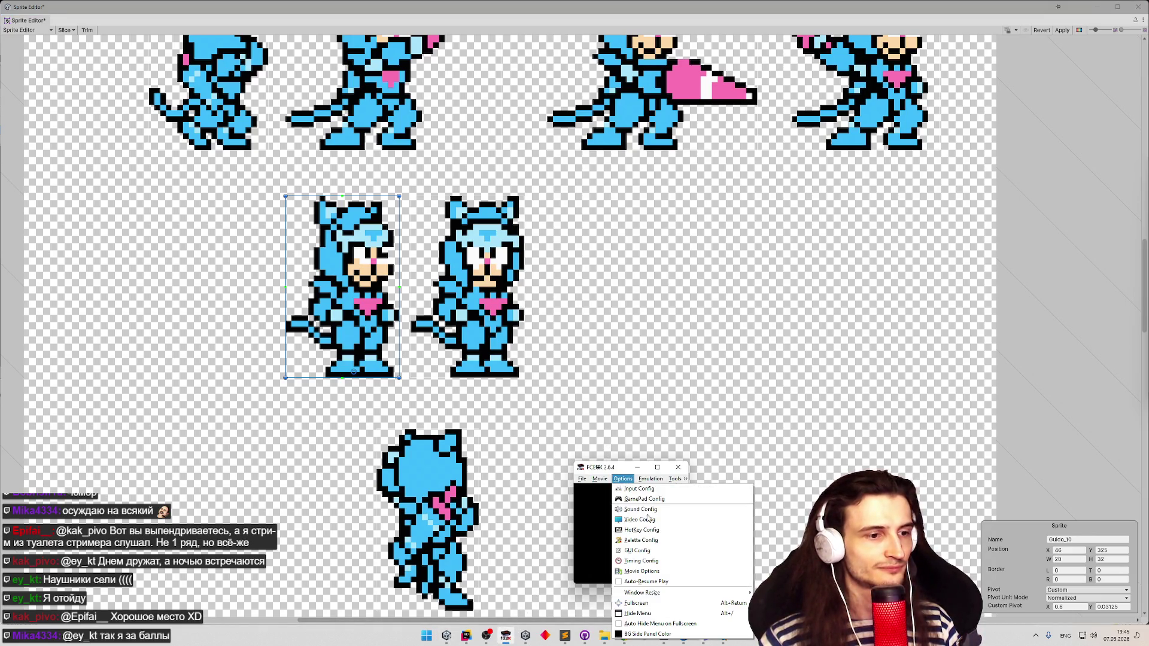
click(750, 581)
mouse_move(694, 472)
mouse_down()
mouse_move(612, 292)
mouse_move(497, 203)
mouse_move(450, 110)
mouse_up()
click(373, 127)
mouse_move(419, 155)
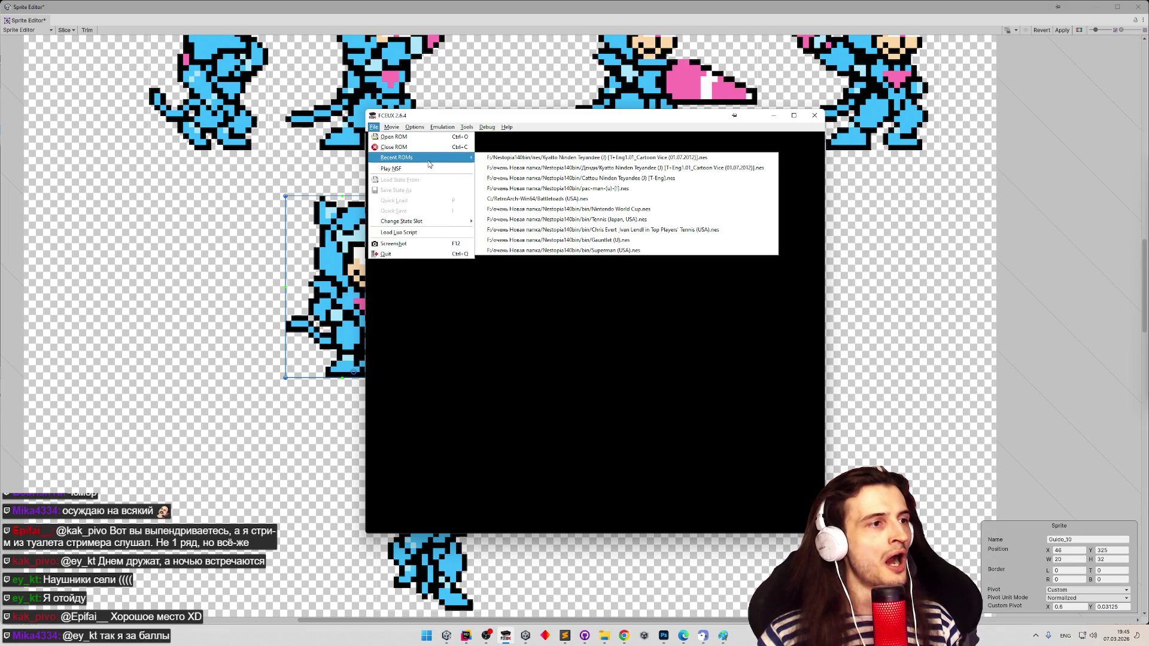
click(514, 158)
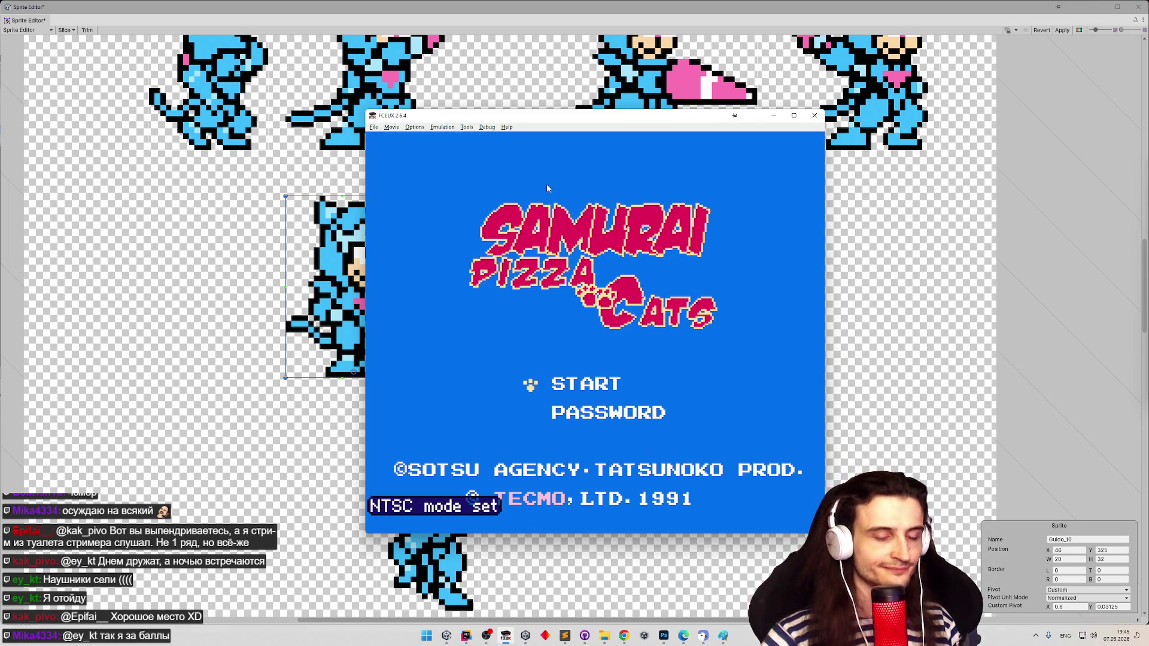
- Start Samurai Pizza Cats and walk the cat through the level into the blue cave room
key(Return)
key(Return)
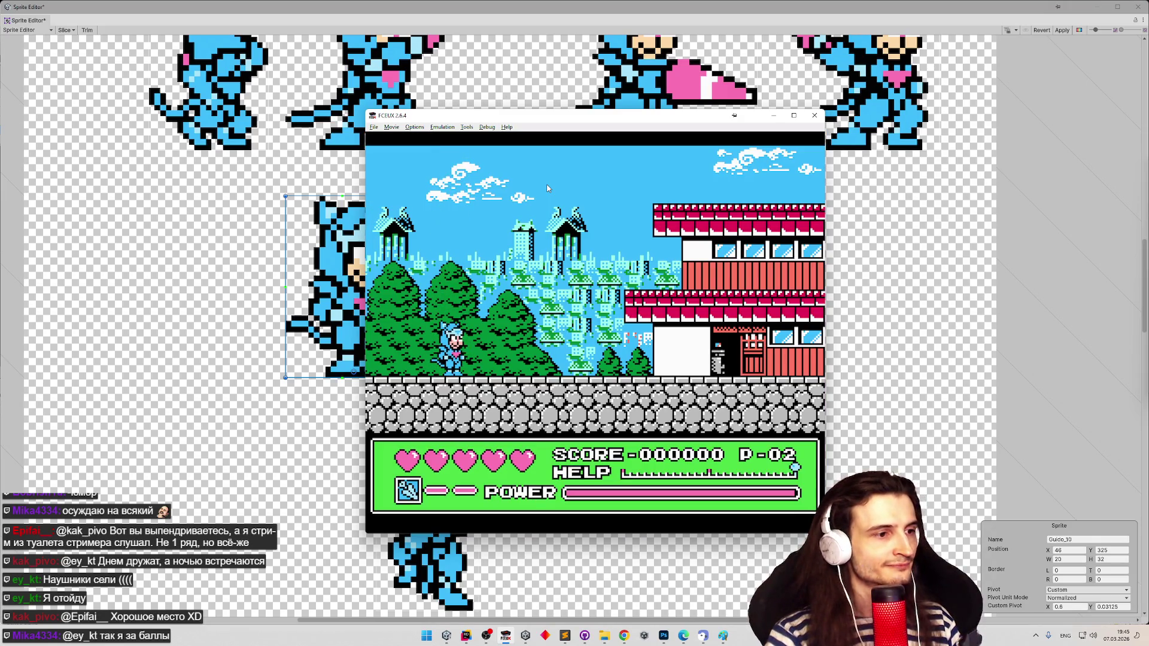
key(Right)
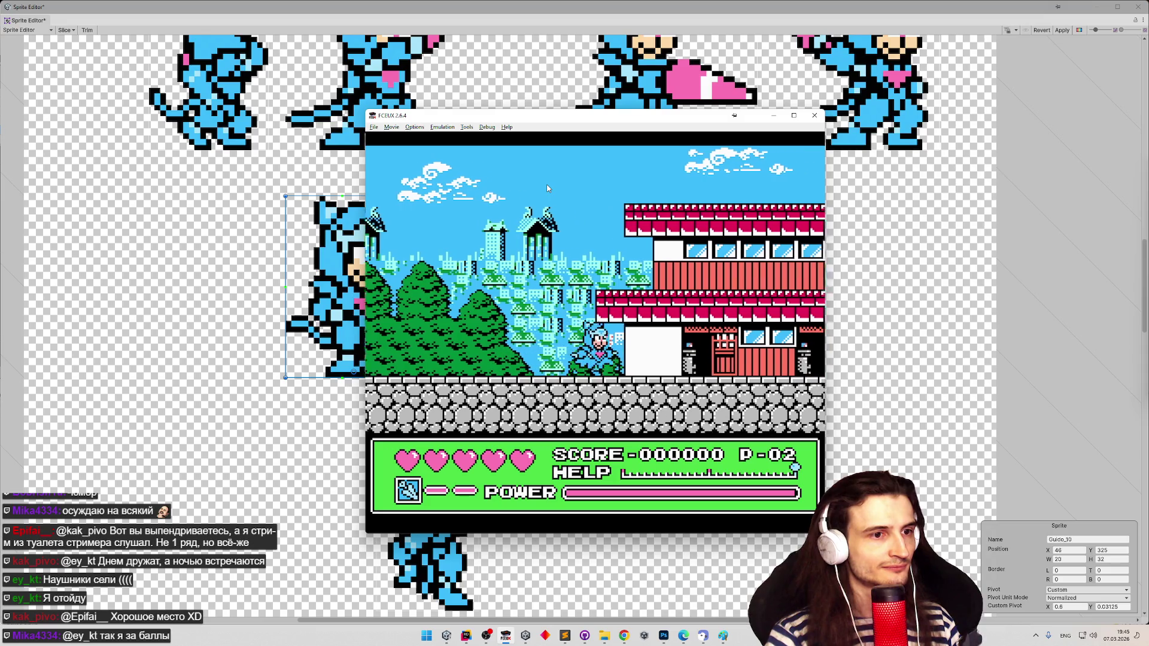
key(Right)
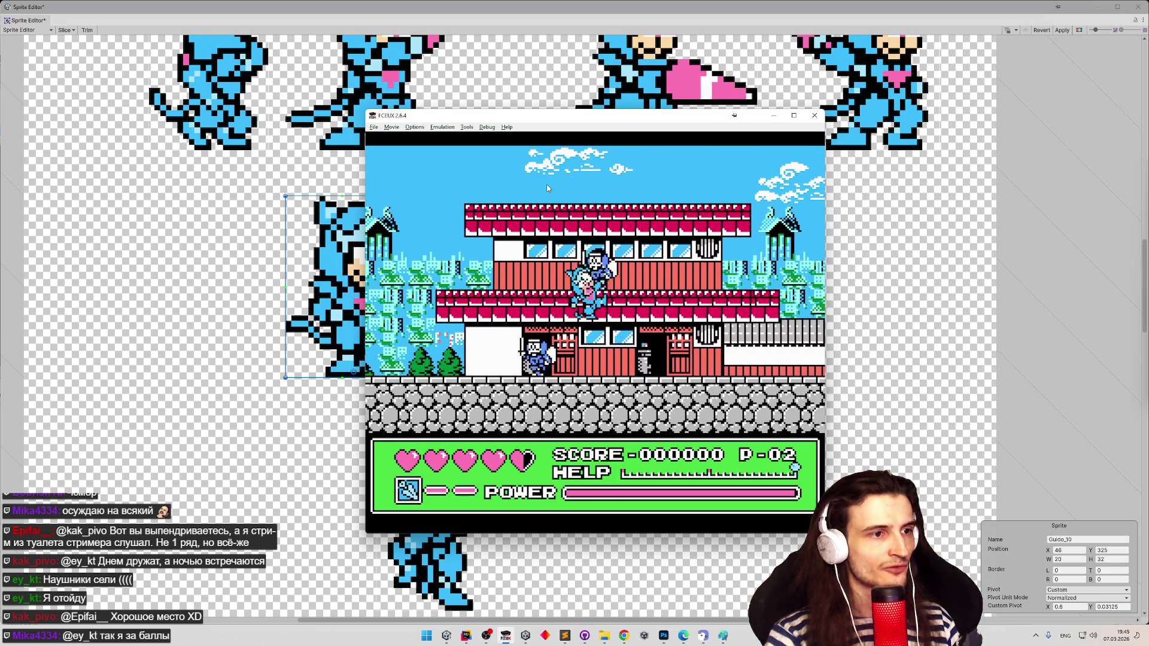
key(Right)
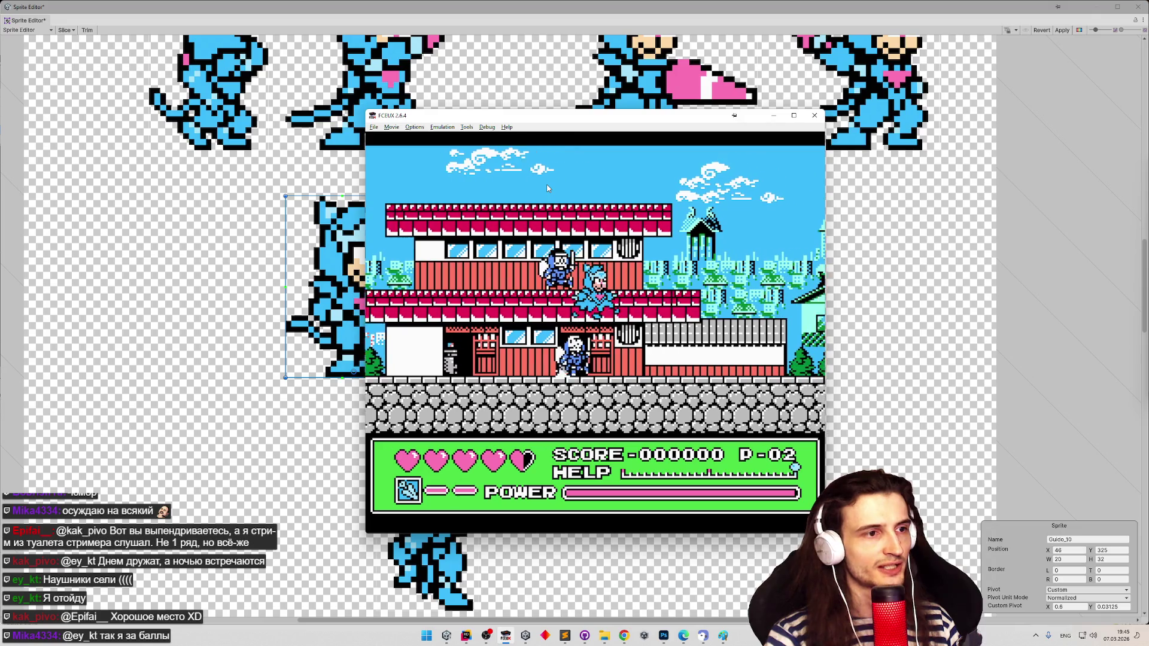
key(Right)
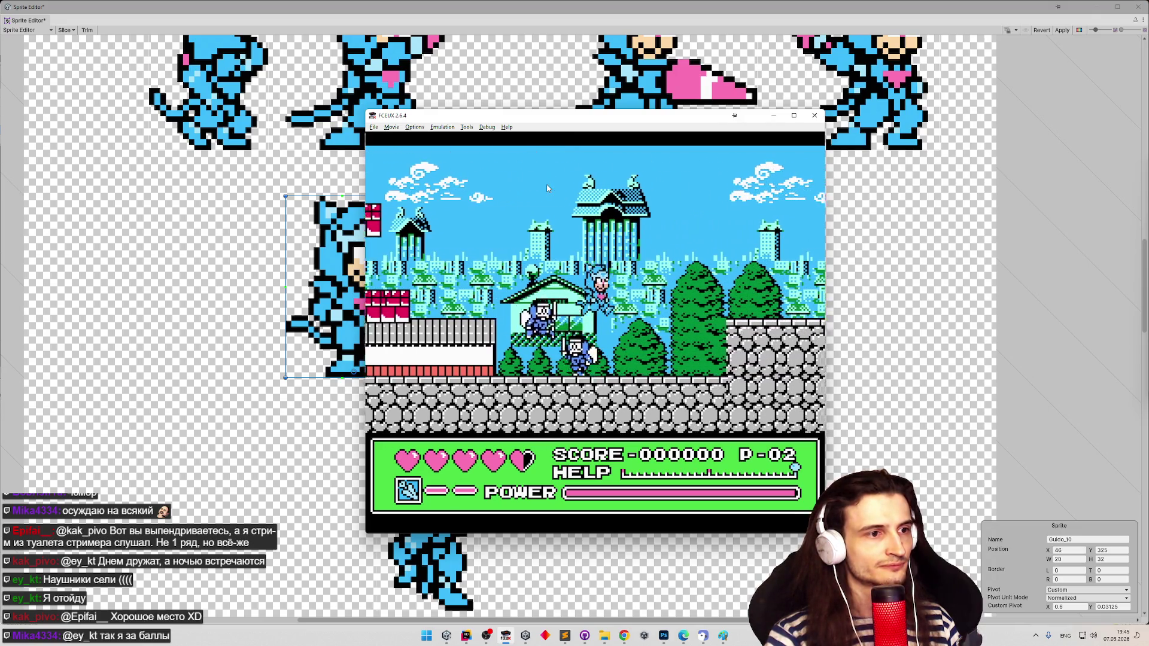
key(Right)
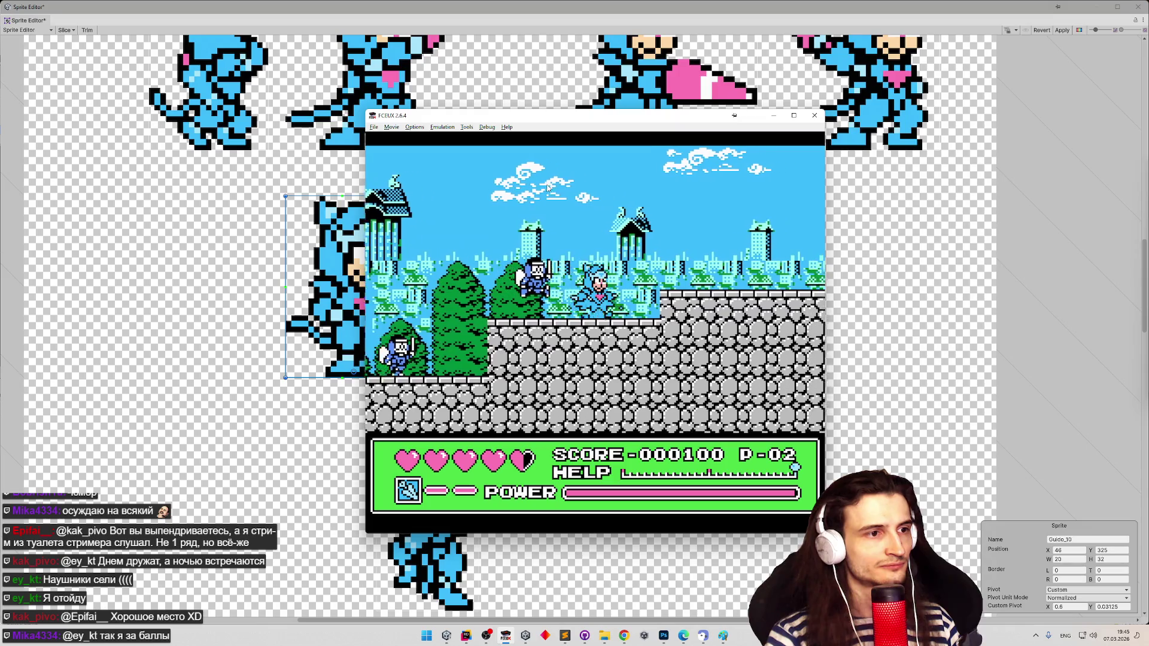
key(Right)
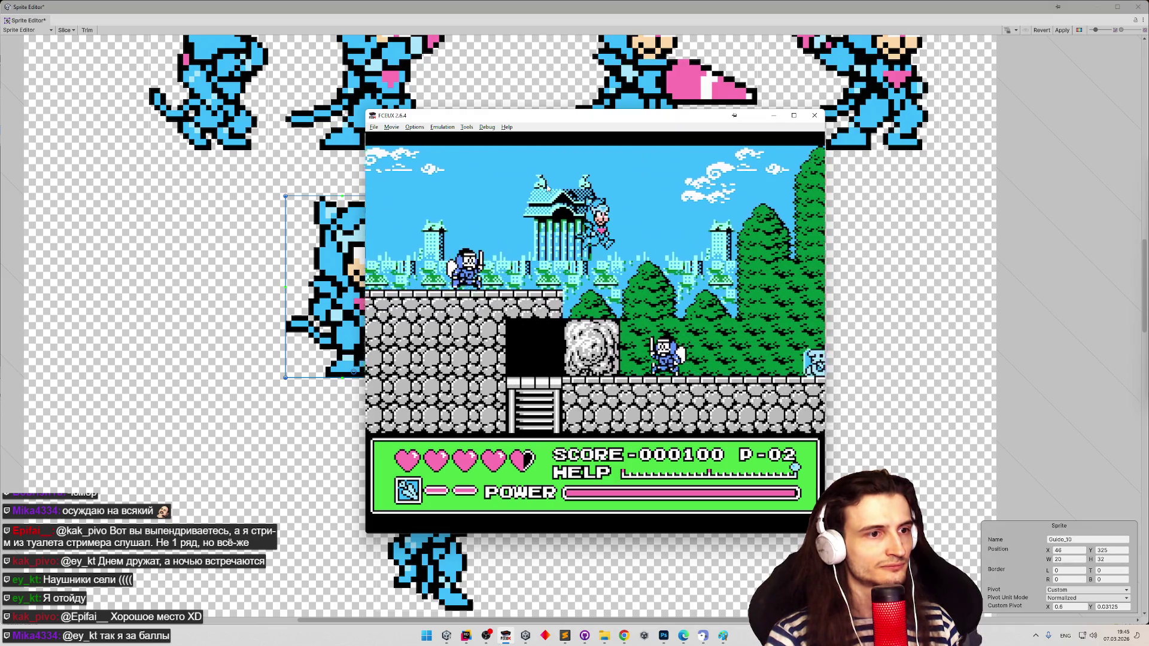
key(Left)
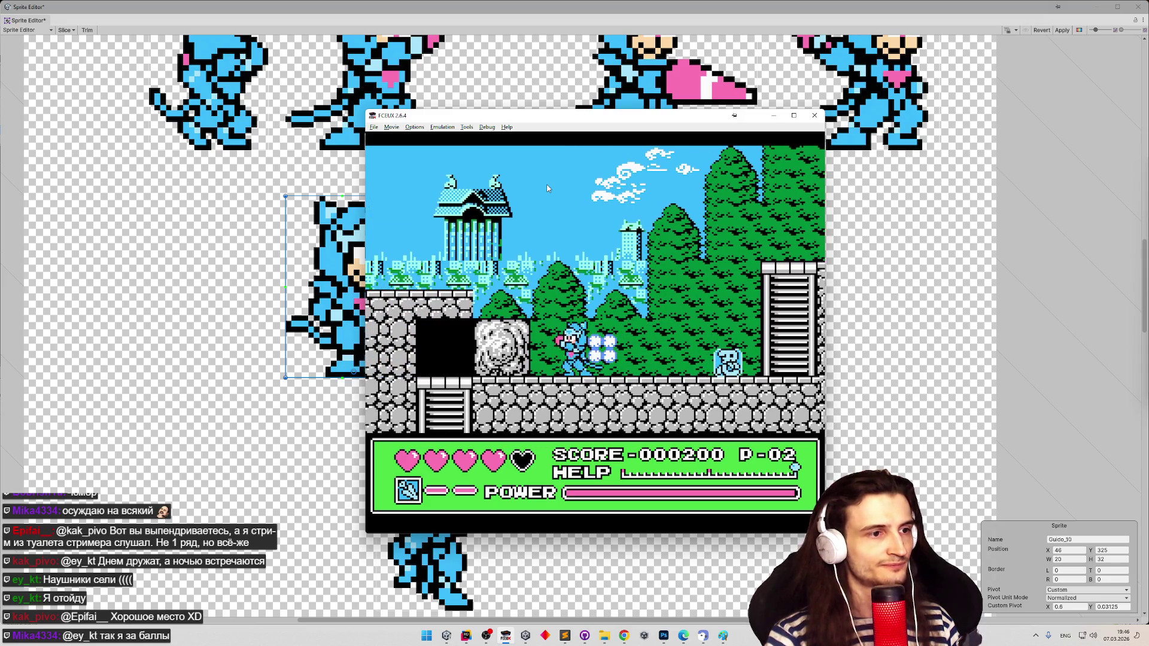
key(F1)
key(Left)
key(Up)
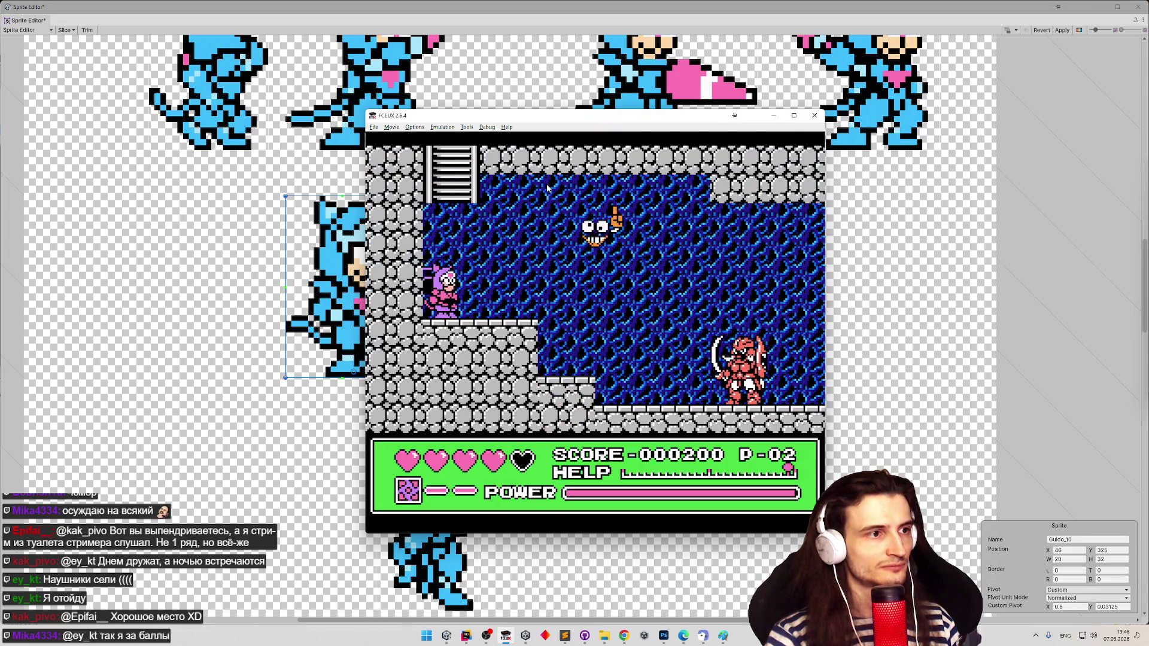
- Pause and resume the game, slow emulation to 1.6% speed, and begin a screen snip
key(Return)
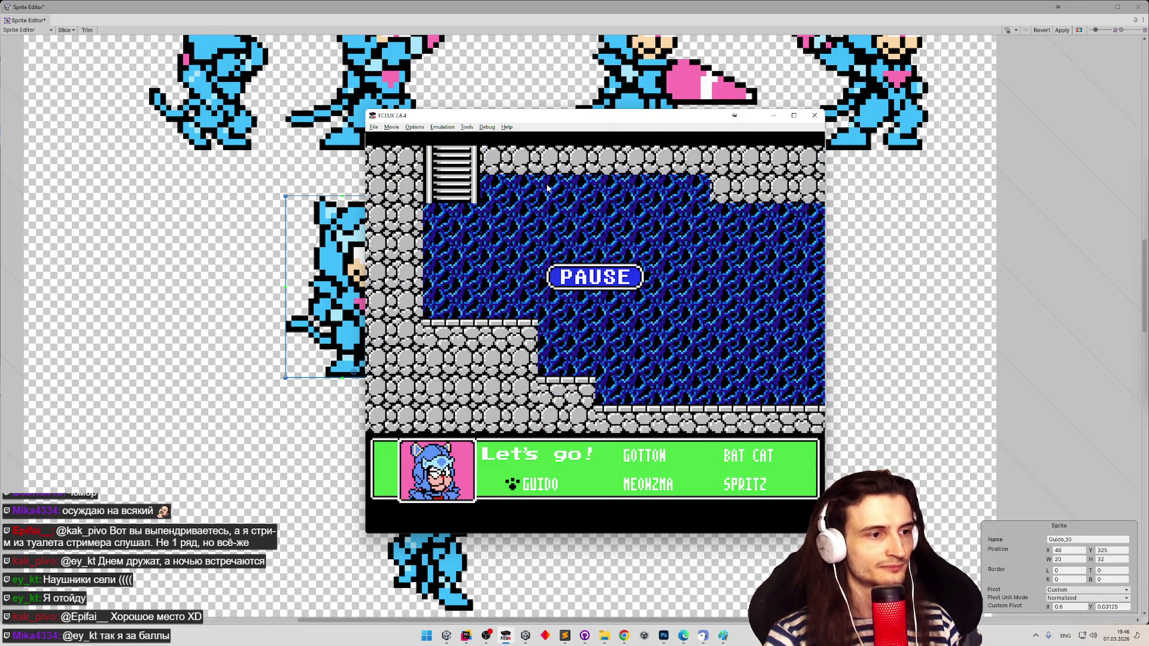
key(Return)
key(minus)
key(minus)
key(minus)
key(minus)
key(minus)
key(minus)
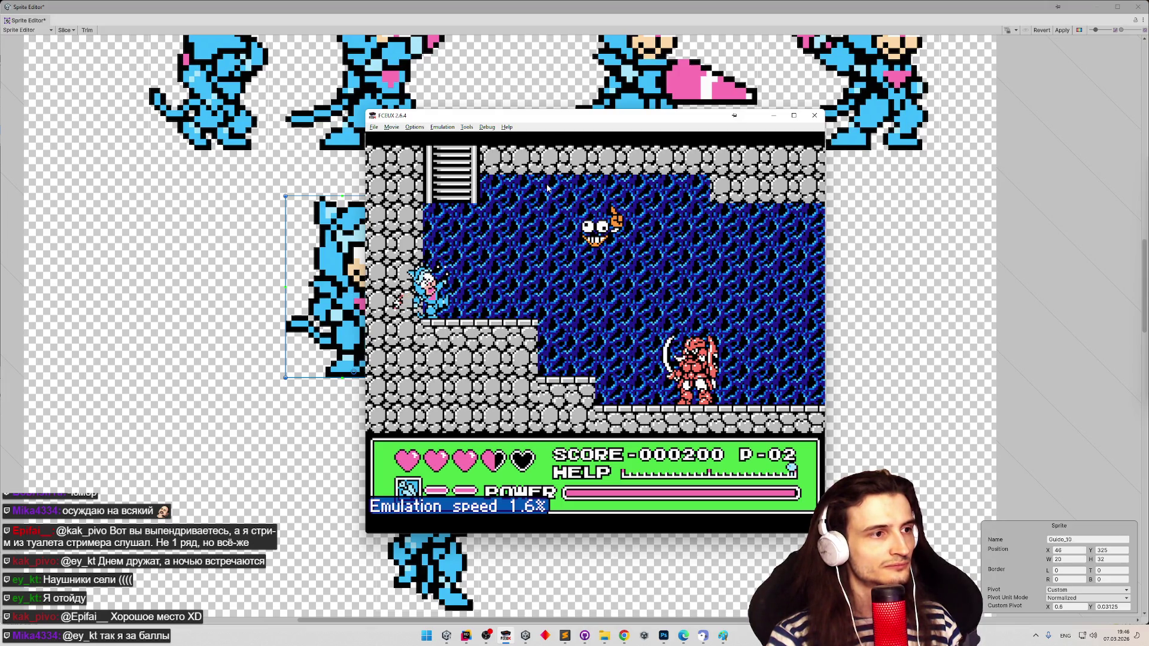
key(equal)
key(equal)
key(equal)
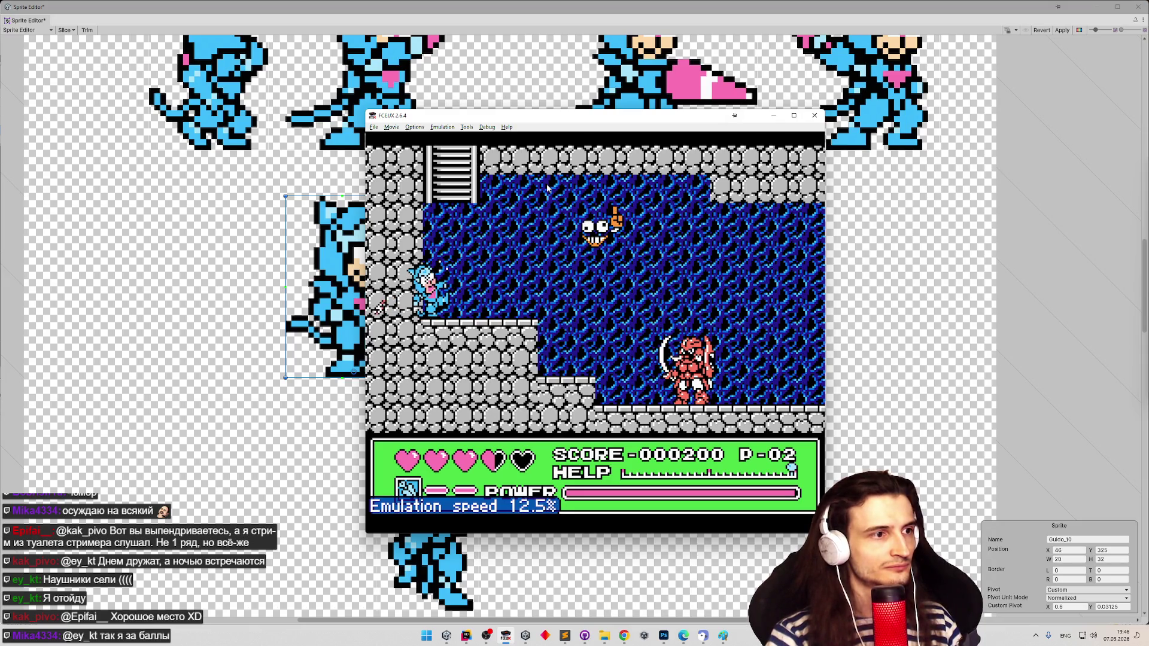
key(minus)
key(minus)
key(minus)
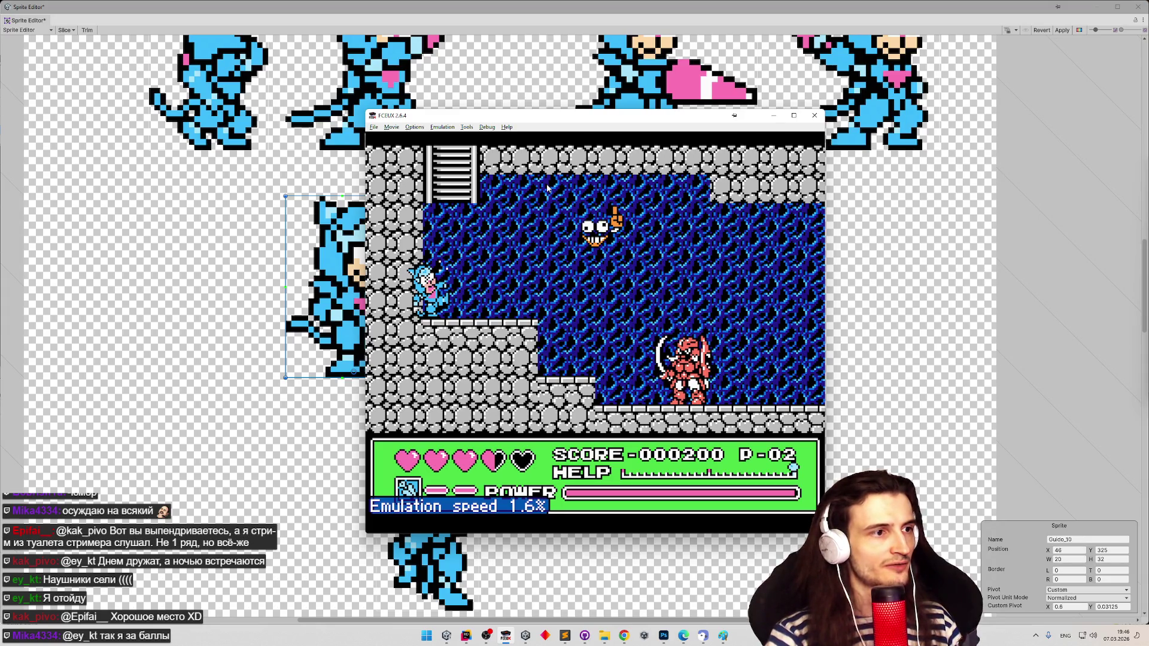
key(equal)
key(equal)
key(equal)
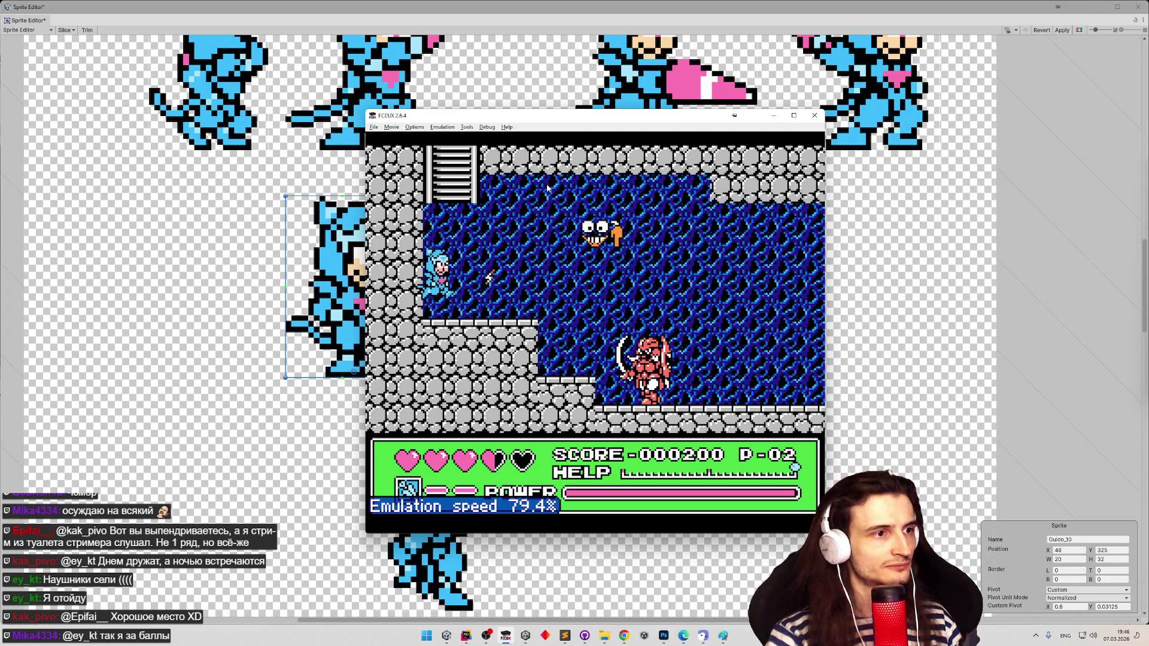
key(minus)
key(minus)
key(minus)
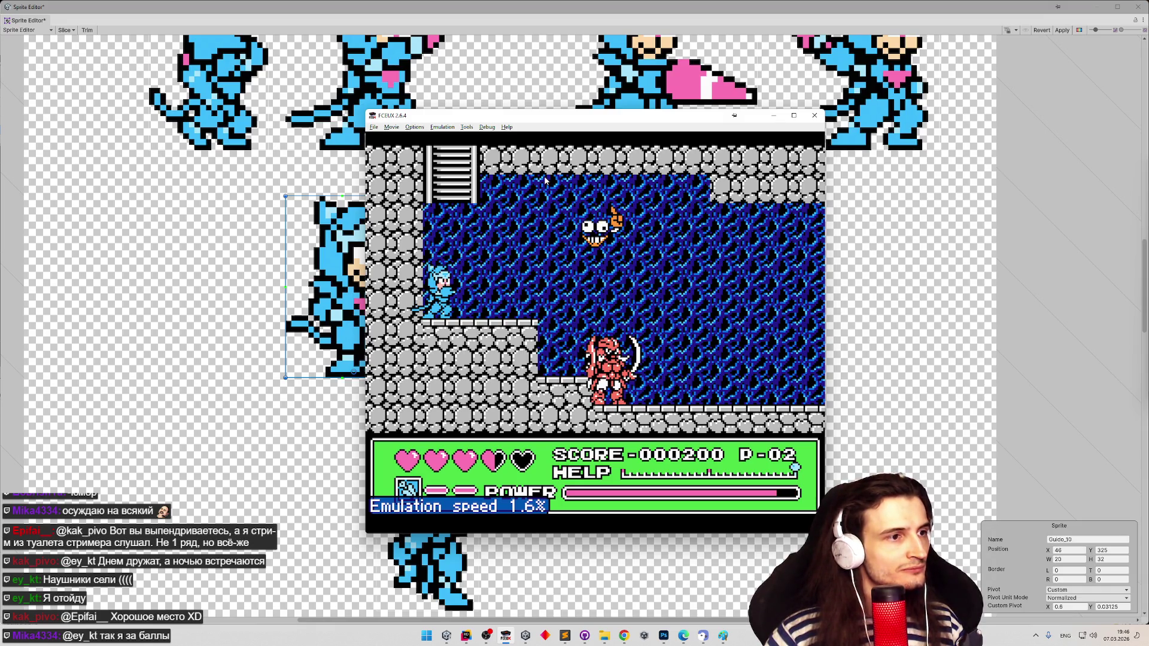
key(super+shift+s)
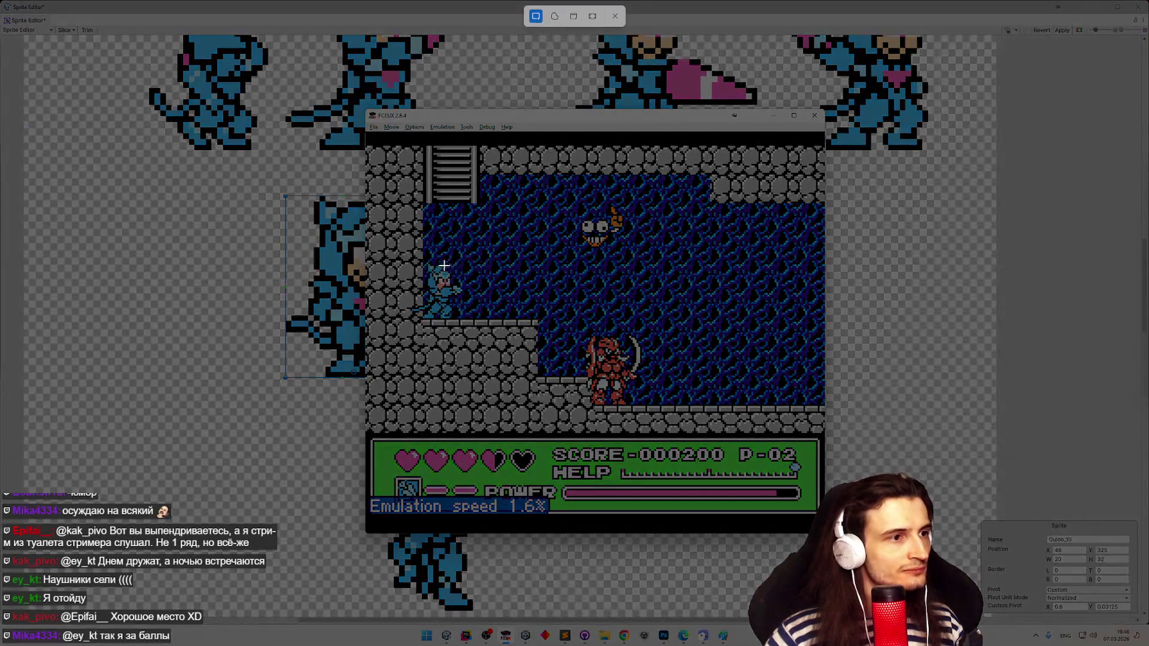
- Snip the player cat sprite and paste it into Paint
drag(407, 256, 482, 334)
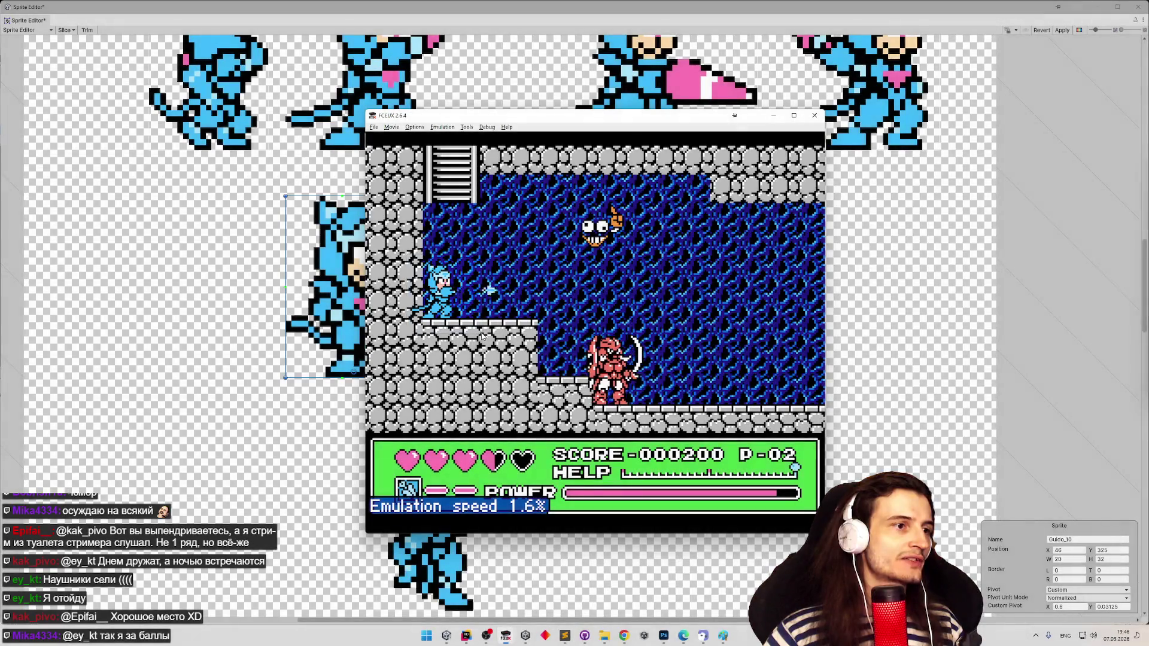
click(722, 636)
key(ctrl+v)
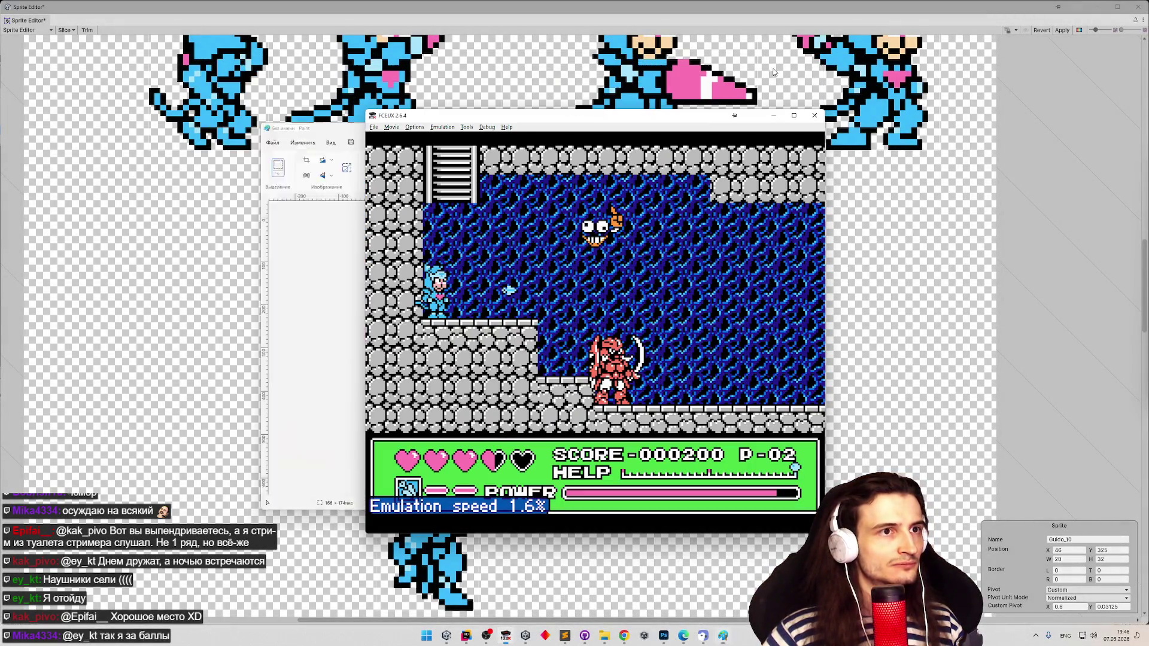
click(773, 60)
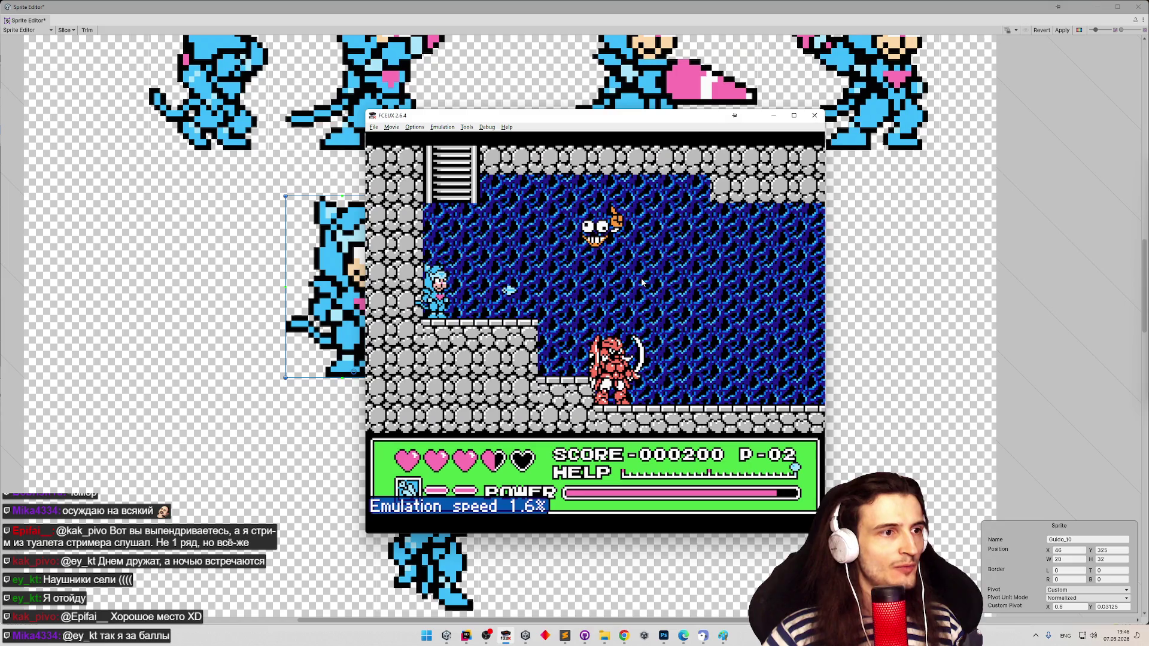
- Speed emulation up, climb the ladder, then slow down and creep back down it
key(equal)
key(equal)
key(equal)
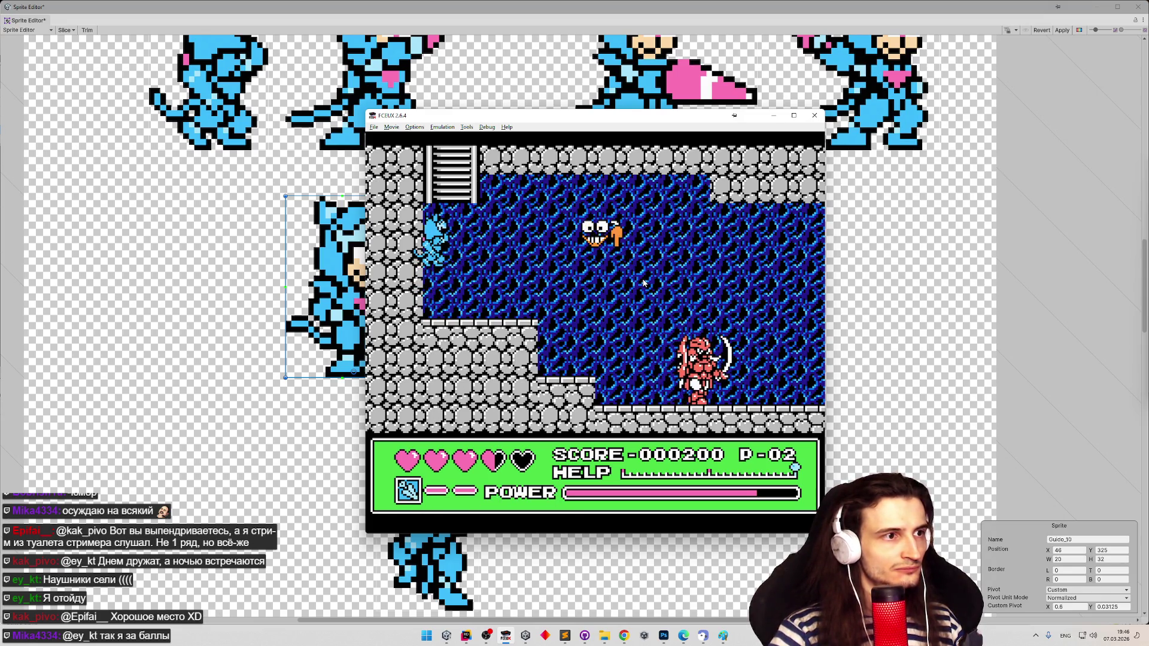
key(period)
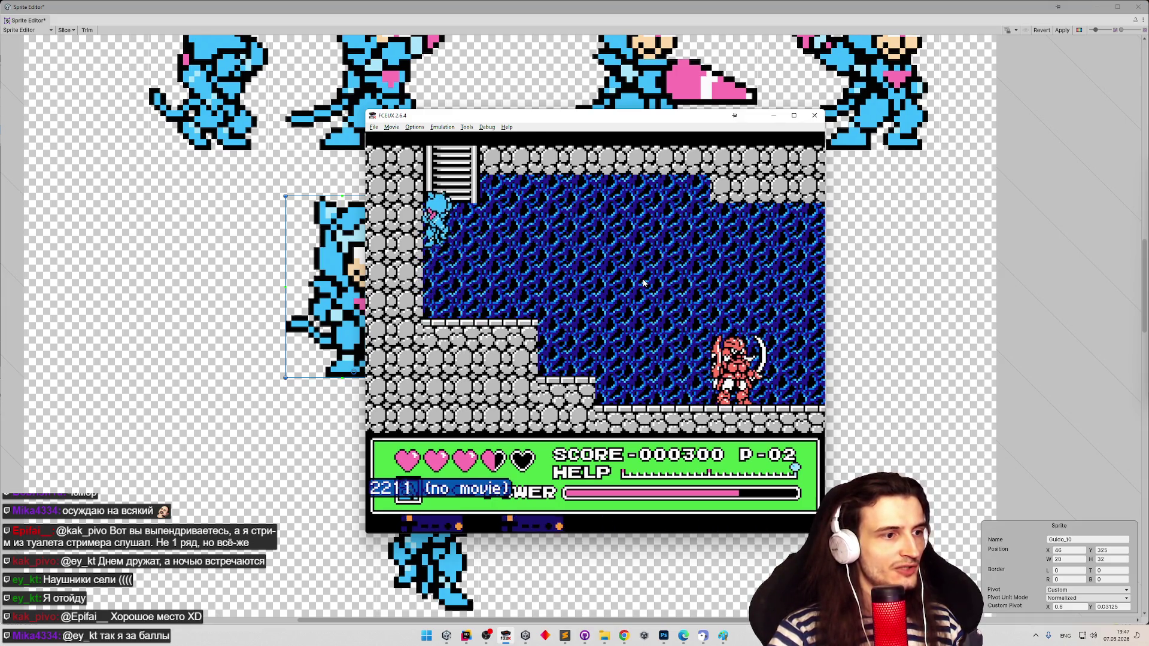
key(period)
key(Up)
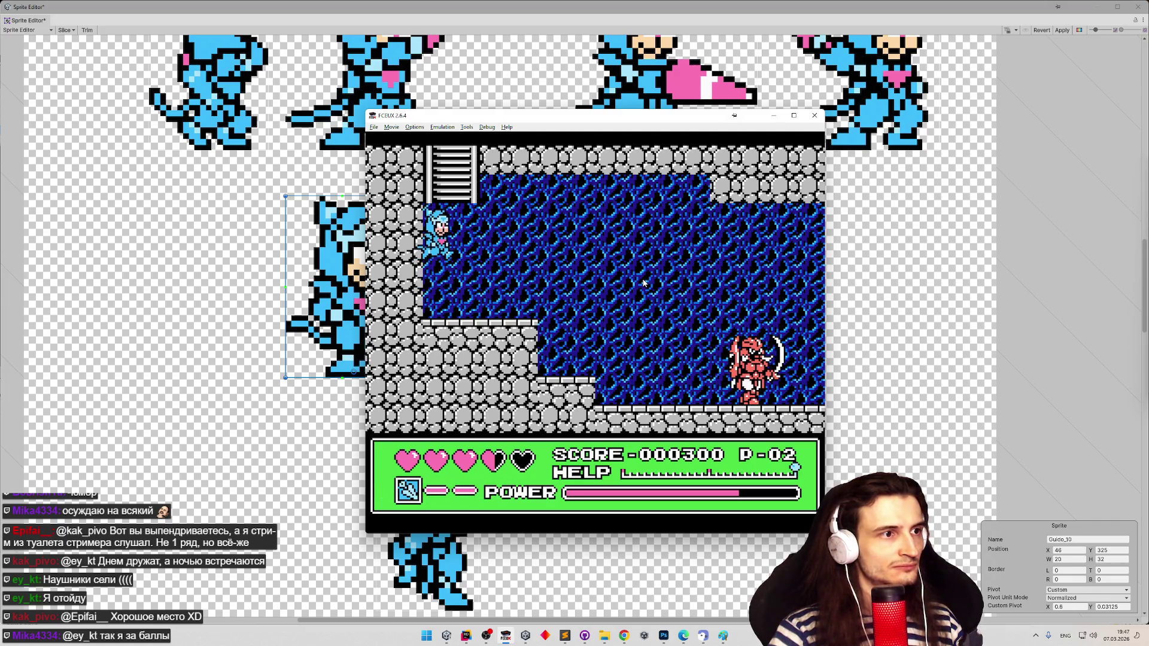
key(Up)
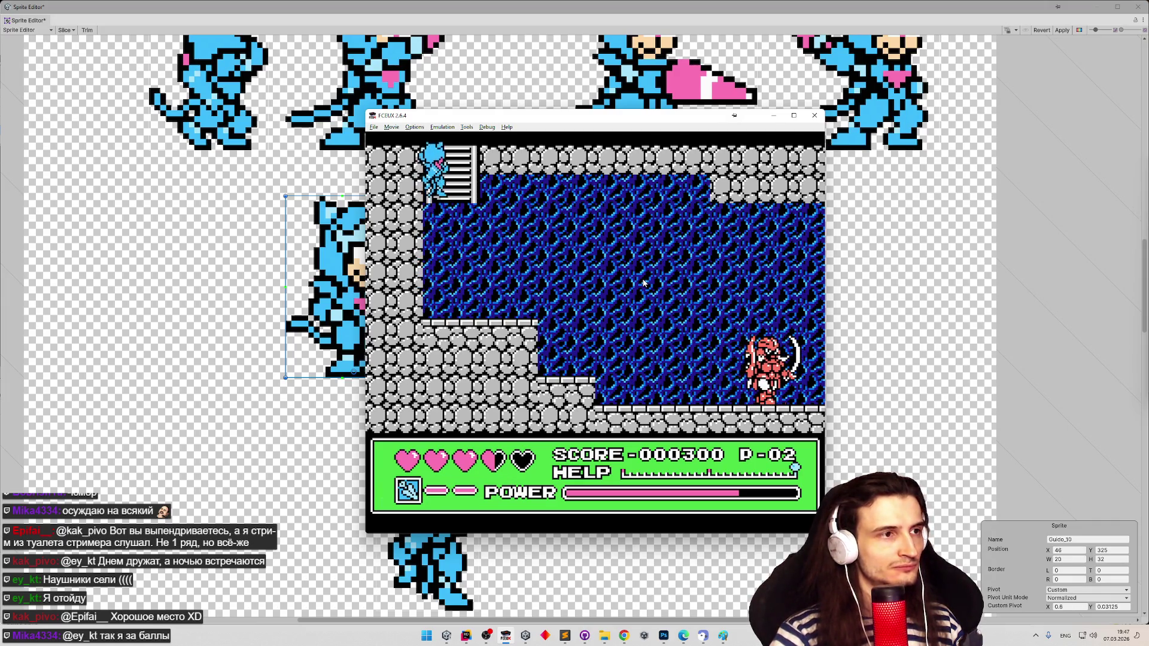
key(Down)
key(minus)
key(minus)
key(minus)
key(minus)
key(Down)
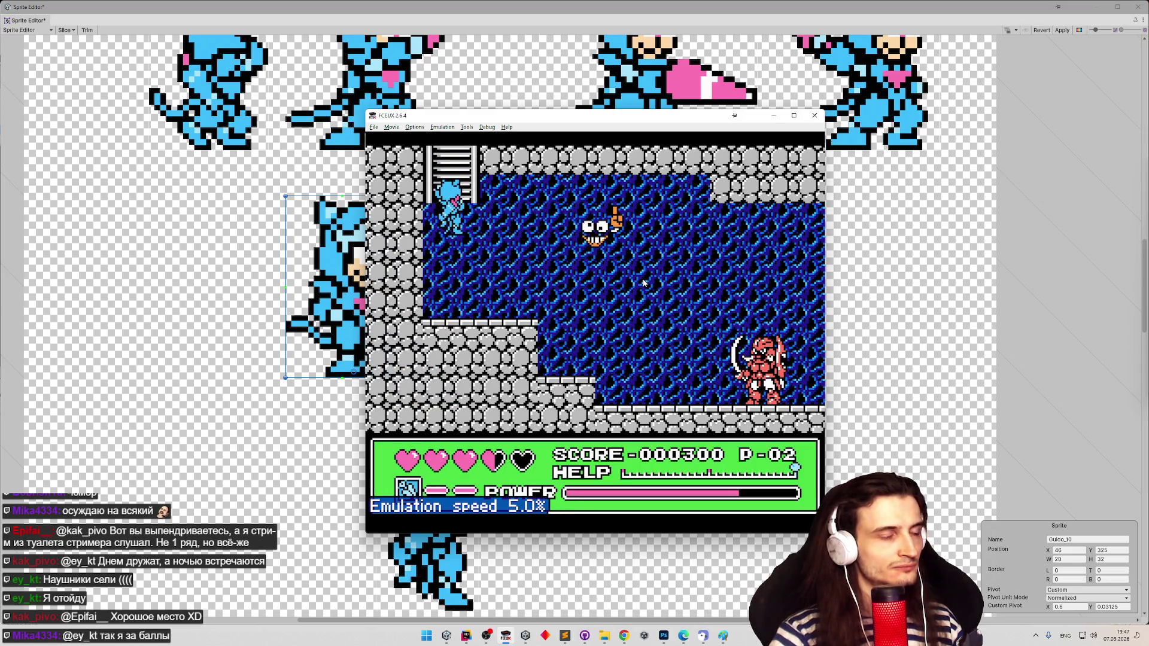
key(Down)
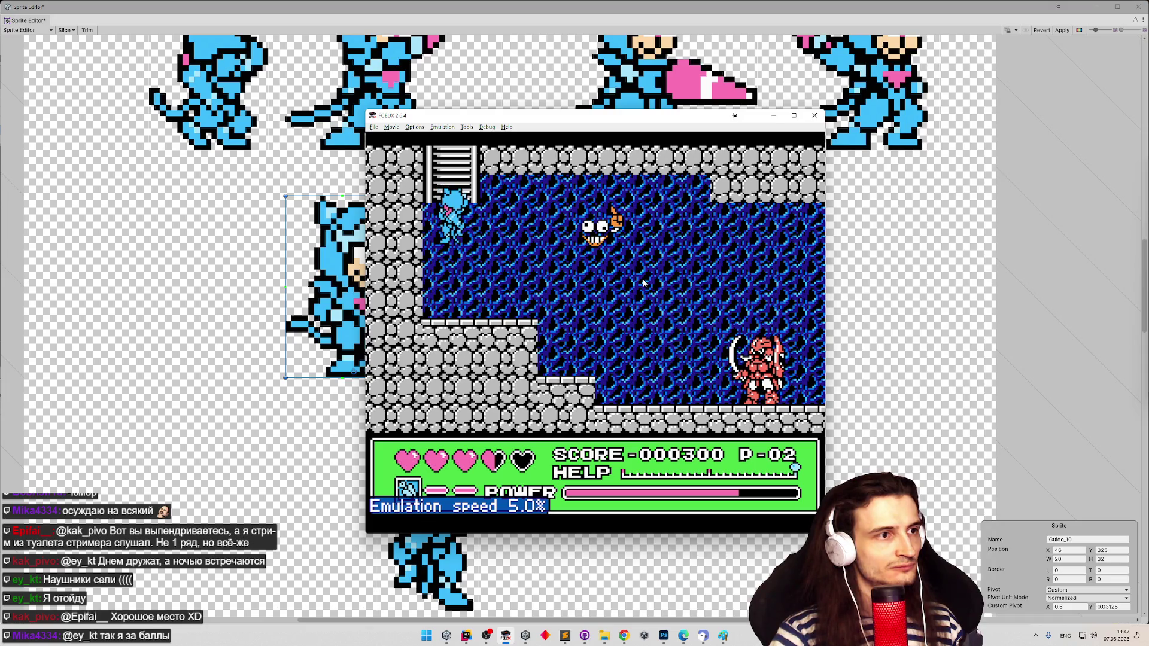
key(Down)
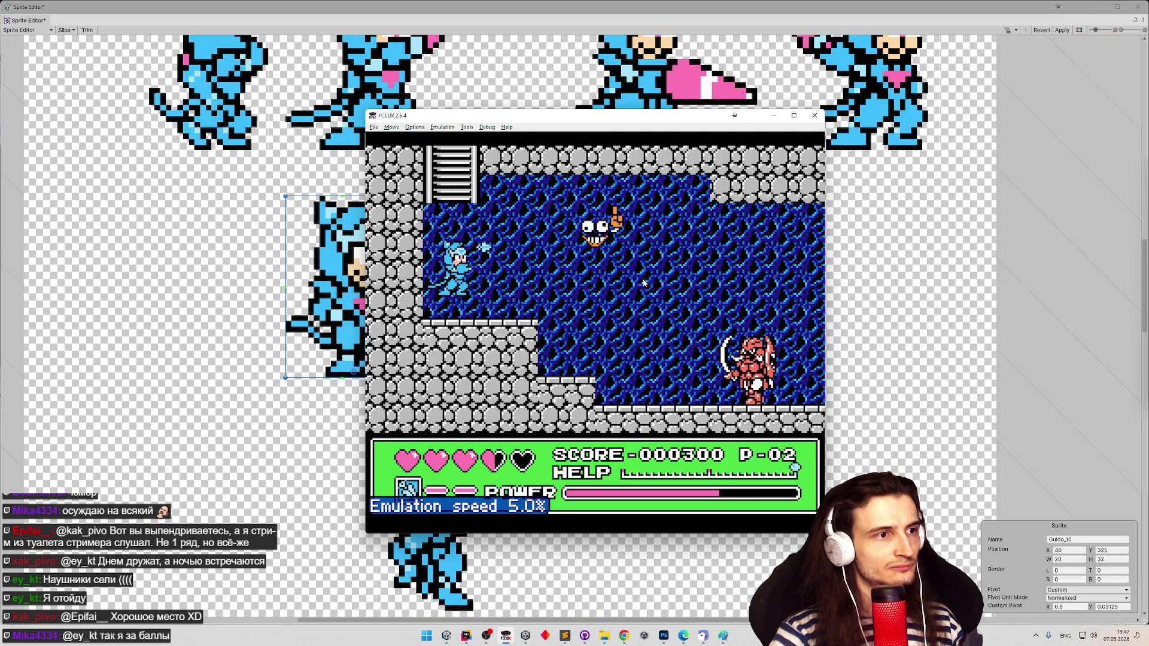
- Jump and climb to the outdoor screen and back, ending at 1.6% emulation speed
key(minus)
key(minus)
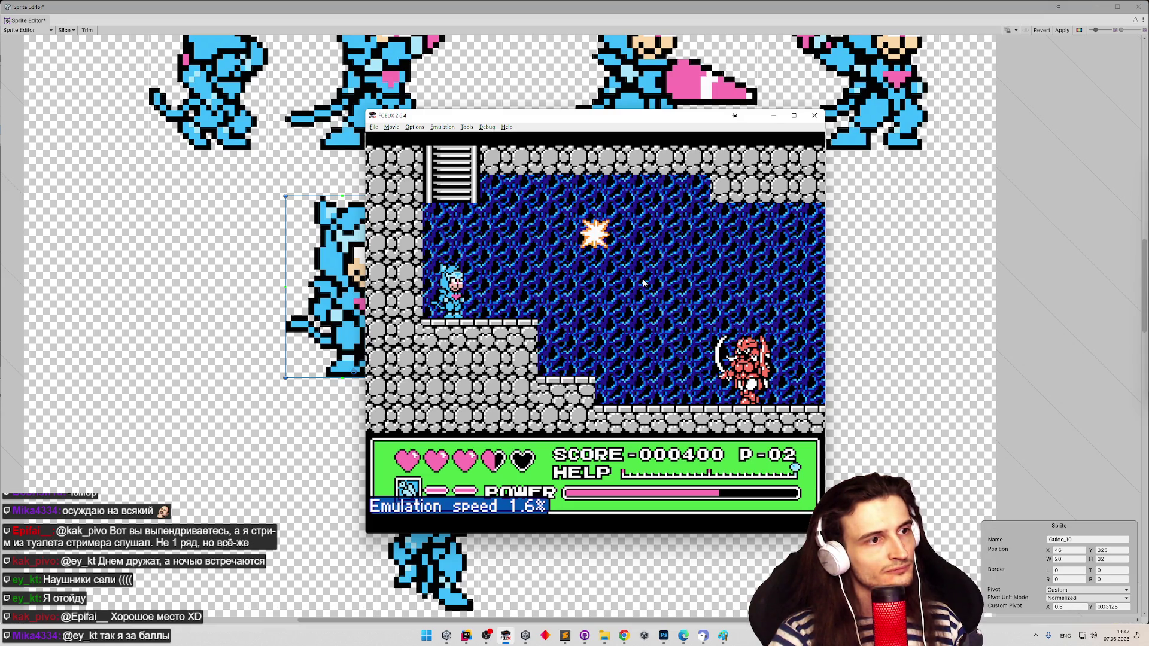
key(equal)
key(equal)
key(equal)
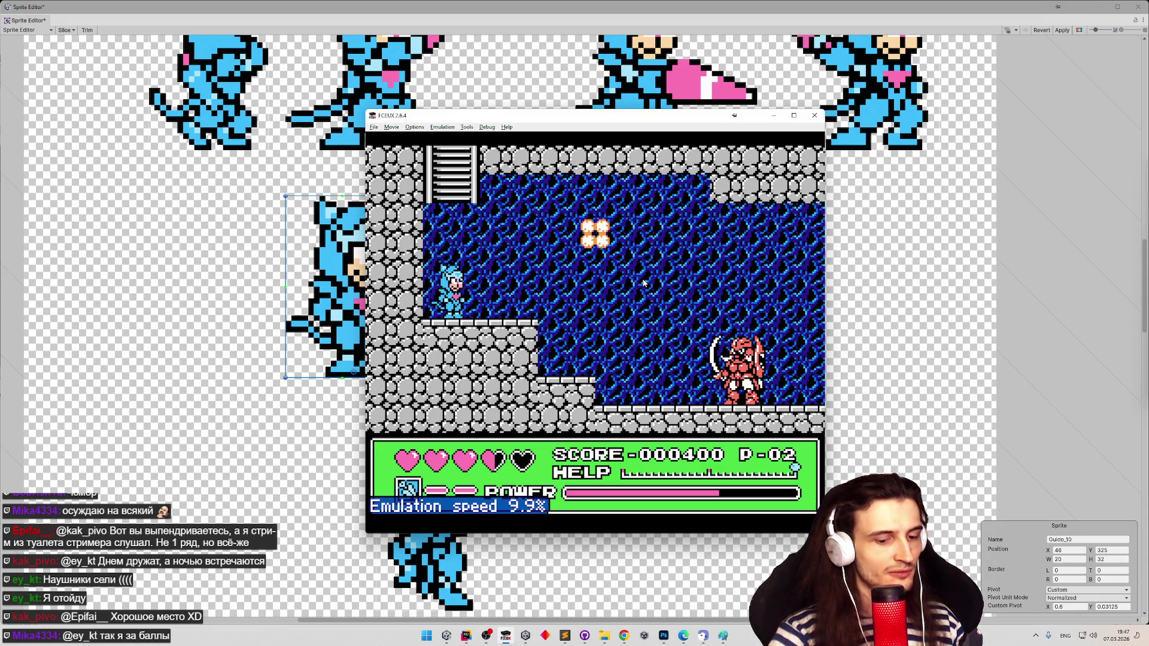
key(f)
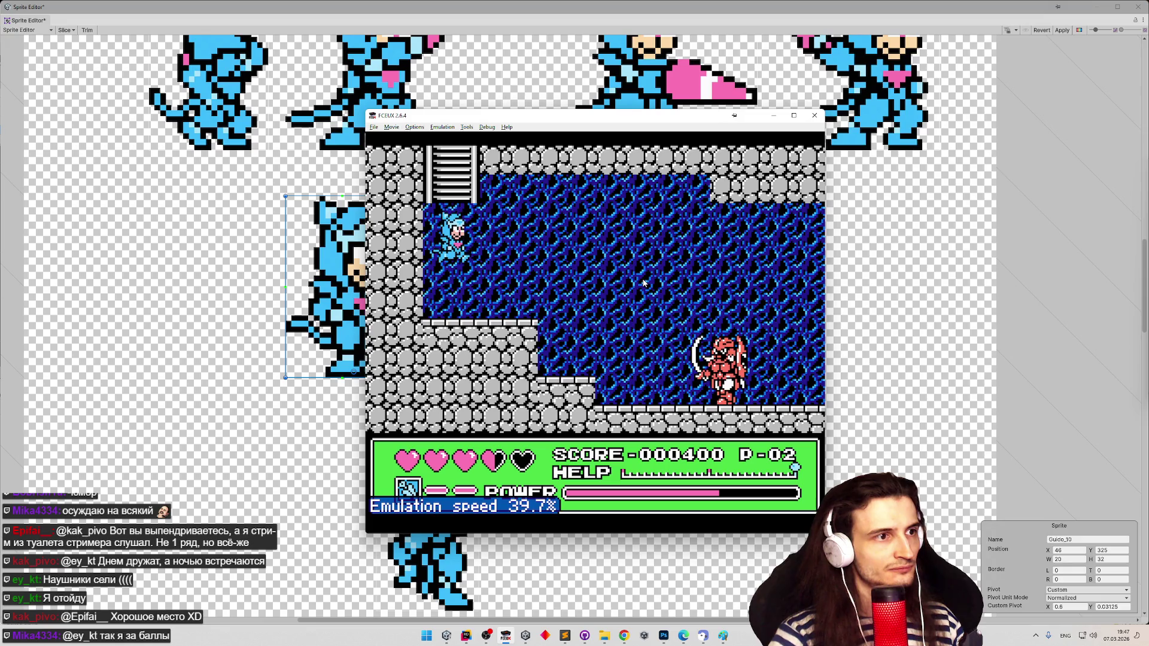
key(Up)
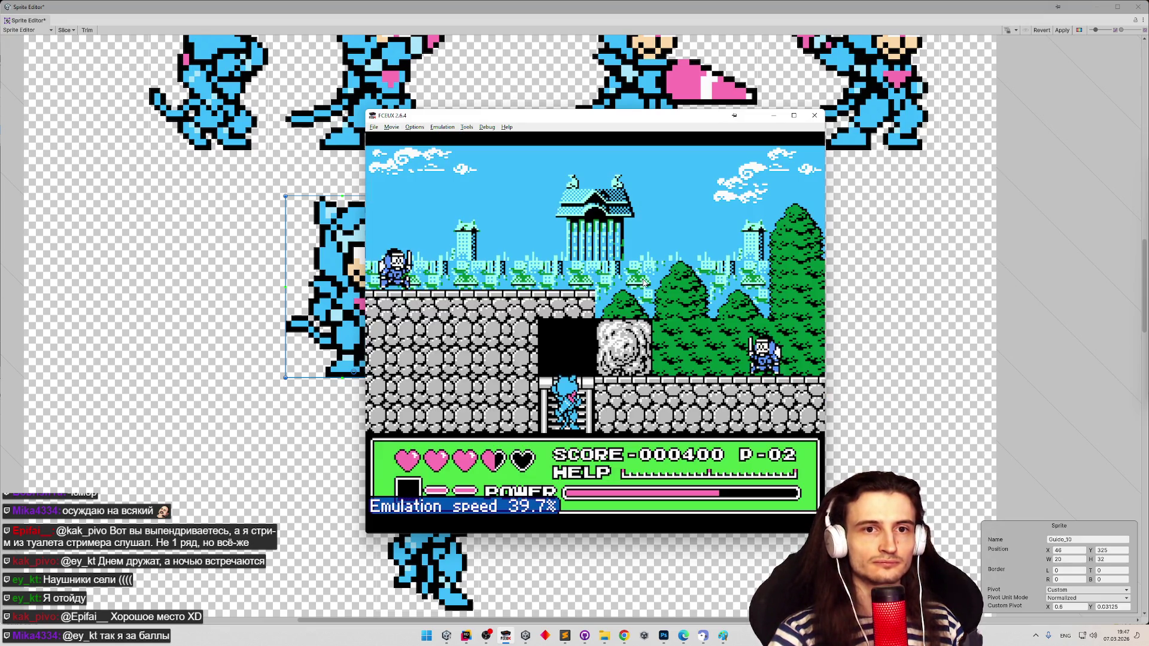
key(Down)
key(minus)
key(minus)
key(minus)
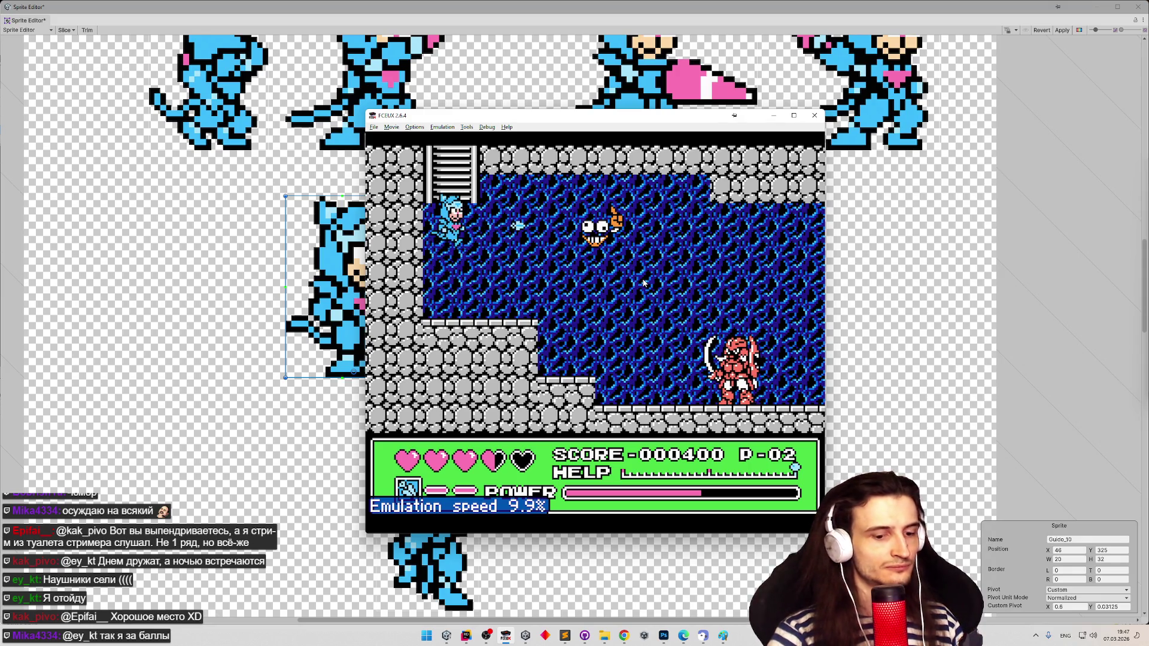
key(minus)
key(minus)
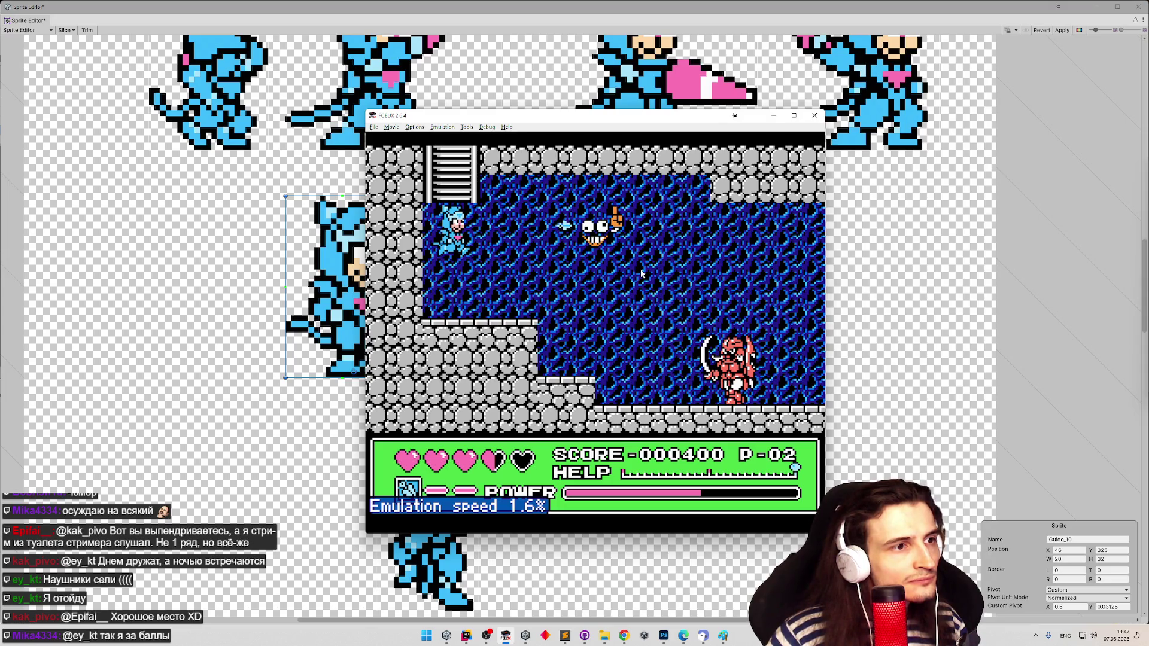
- Snip the area around the grinning enemy and minimize FCEUX
key(super+shift+s)
drag(562, 198, 647, 272)
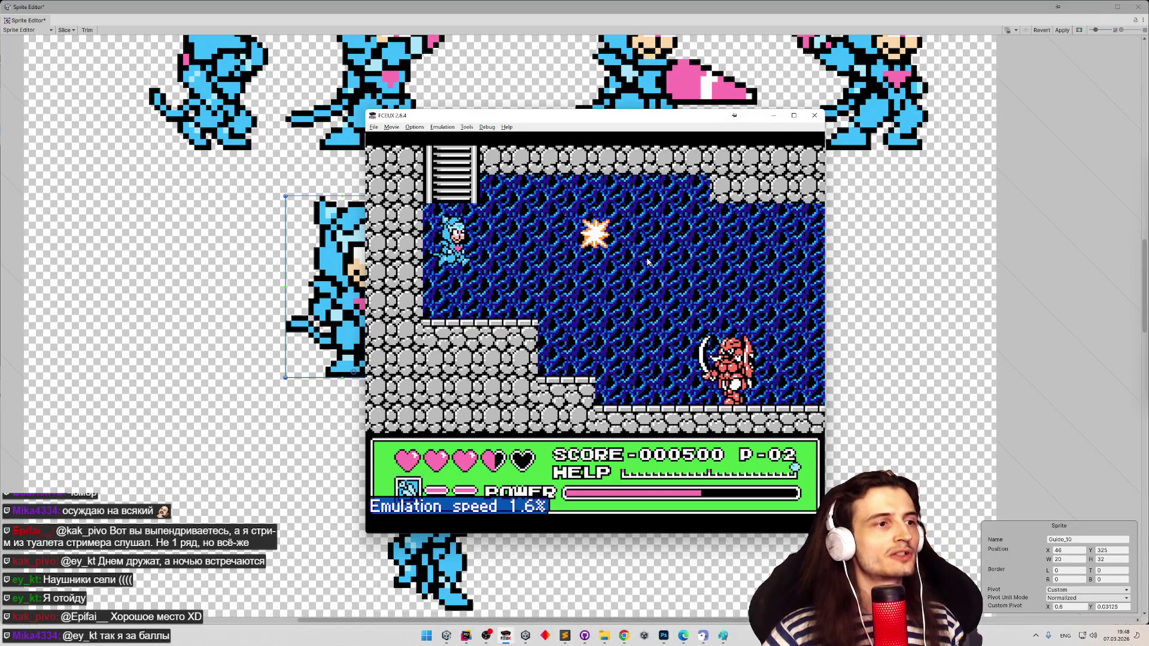
click(774, 115)
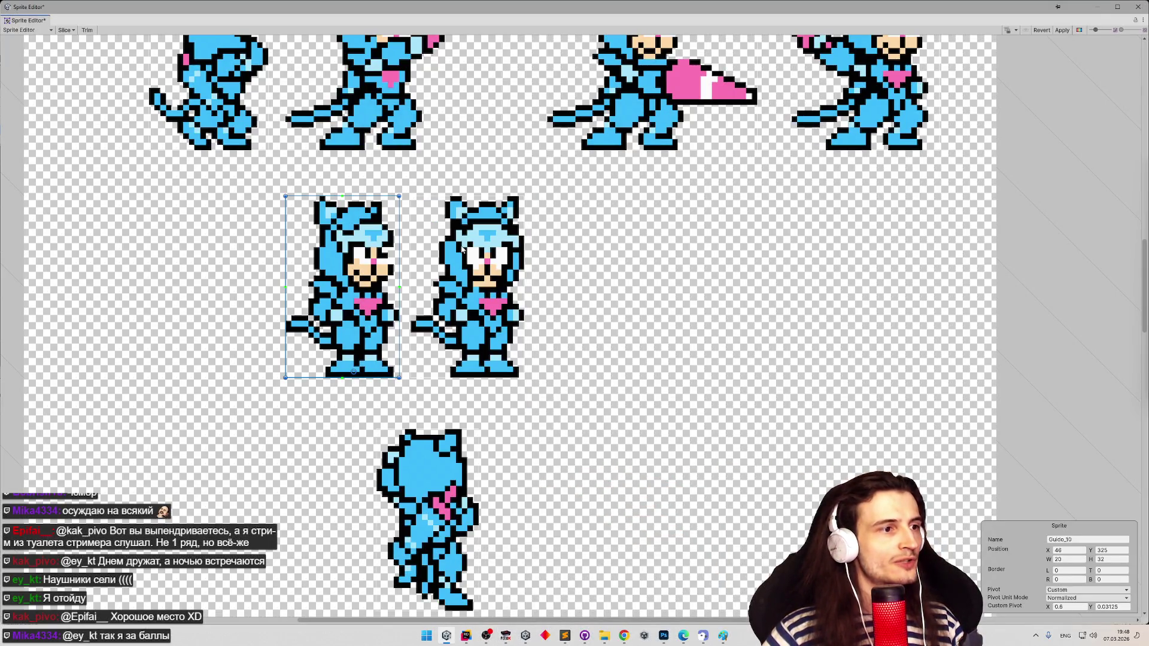
click(723, 636)
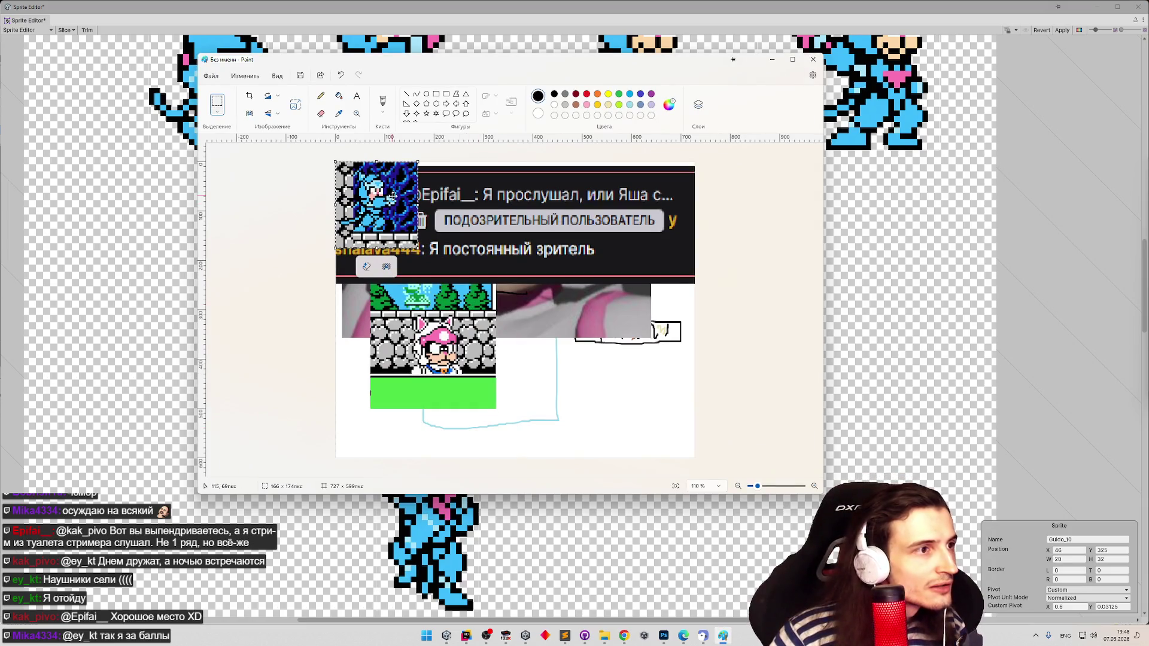
scroll(390, 198, up, 1)
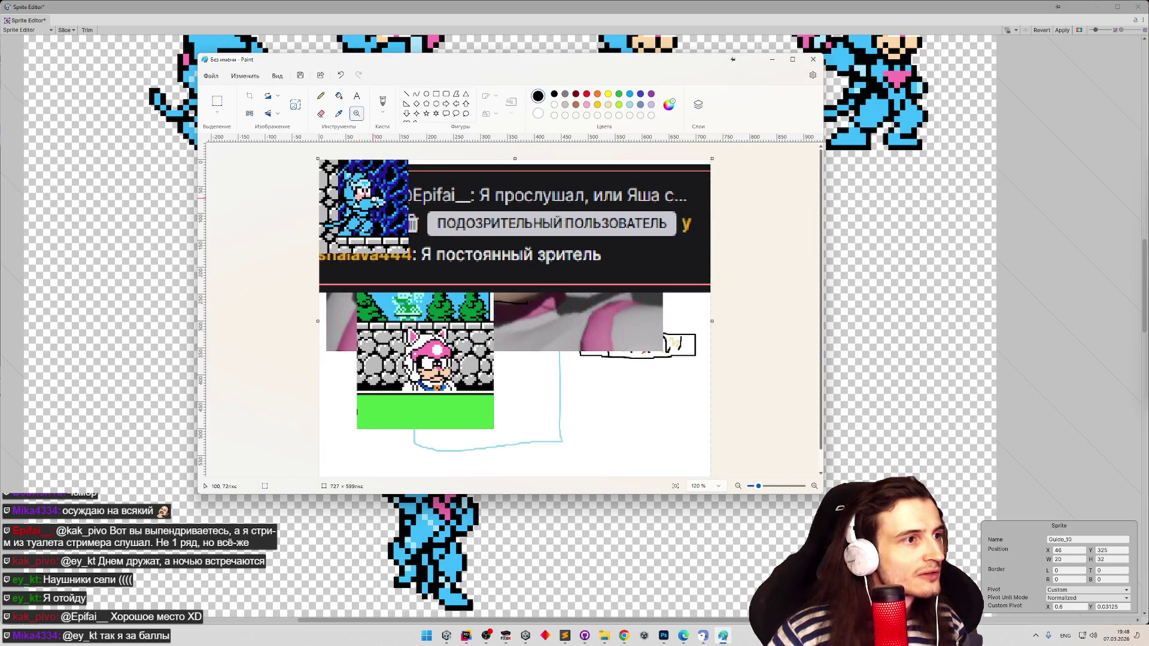
scroll(391, 211, up, 5)
key(ctrl+a)
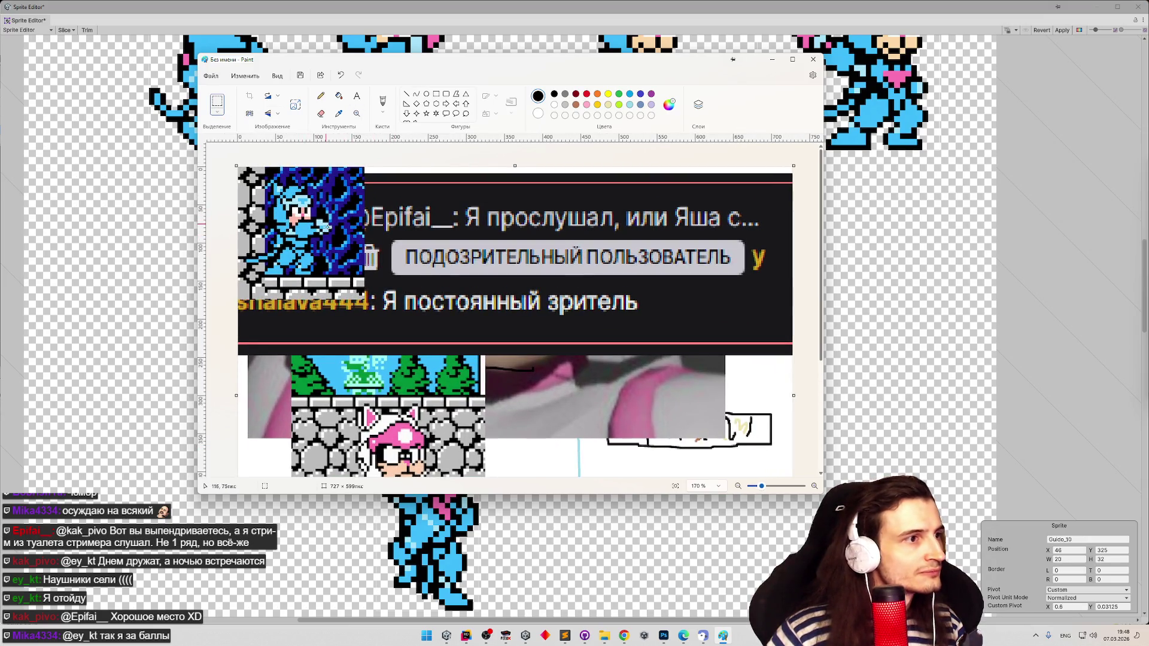
mouse_move(332, 227)
mouse_down()
mouse_move(313, 202)
mouse_move(340, 223)
mouse_up()
click(340, 223)
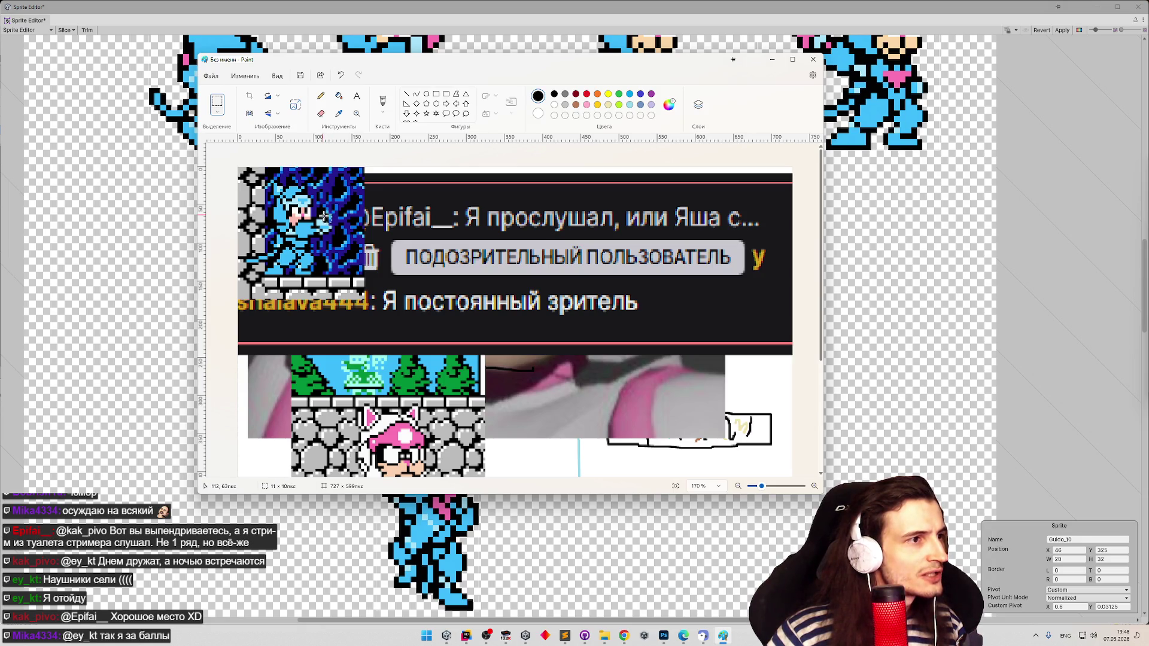
drag(316, 207, 318, 210)
click(773, 61)
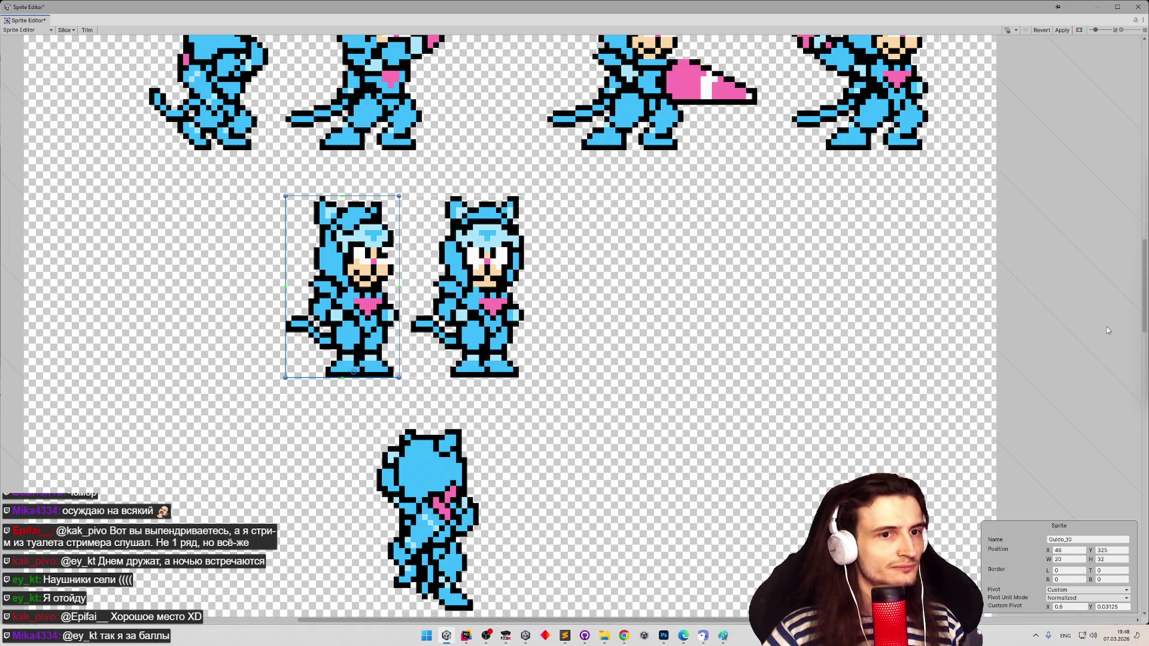
mouse_move(1139, 298)
mouse_down()
mouse_move(1121, 422)
mouse_move(1128, 277)
mouse_up()
click(655, 196)
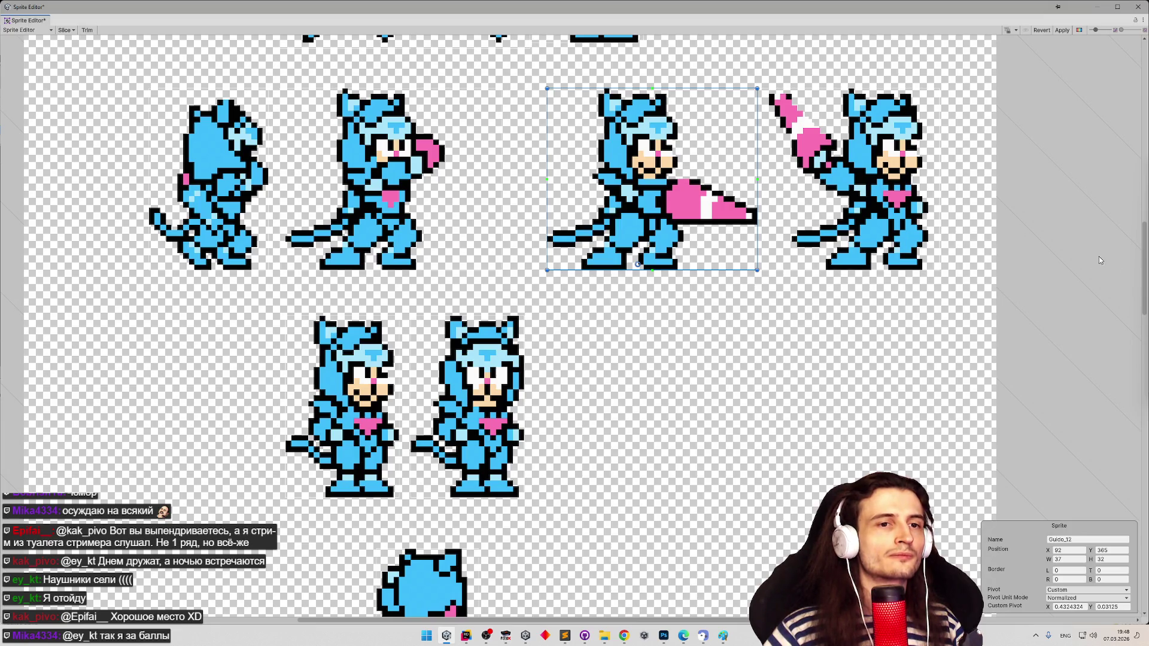
scroll(1122, 411, down, 10)
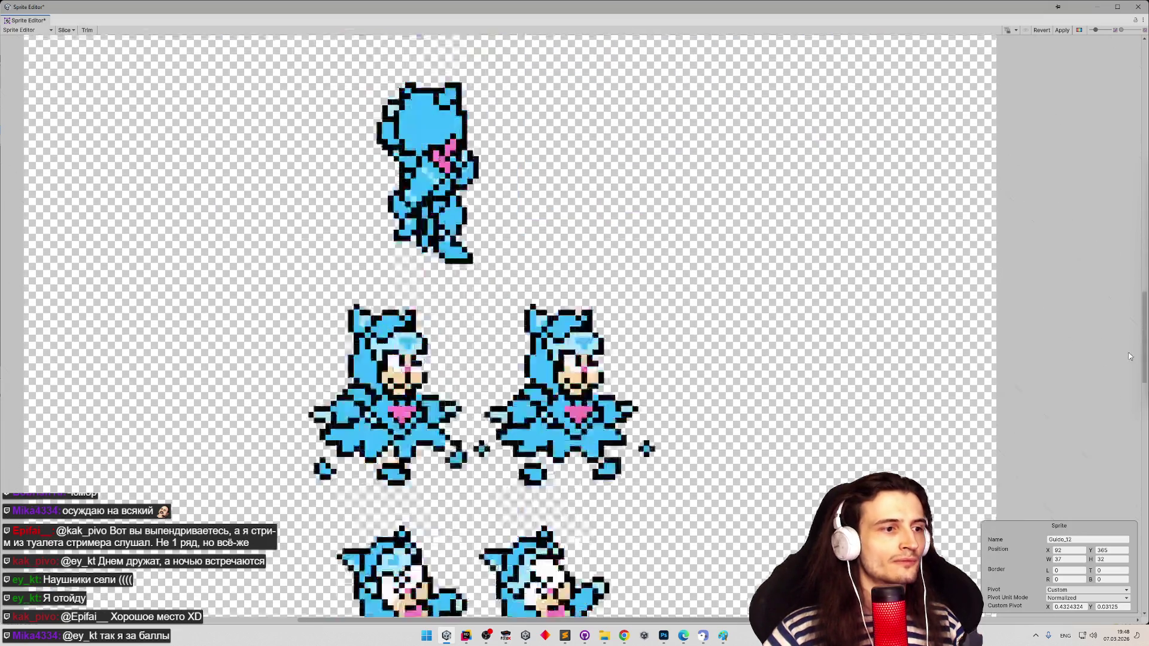
scroll(1123, 411, down, 1)
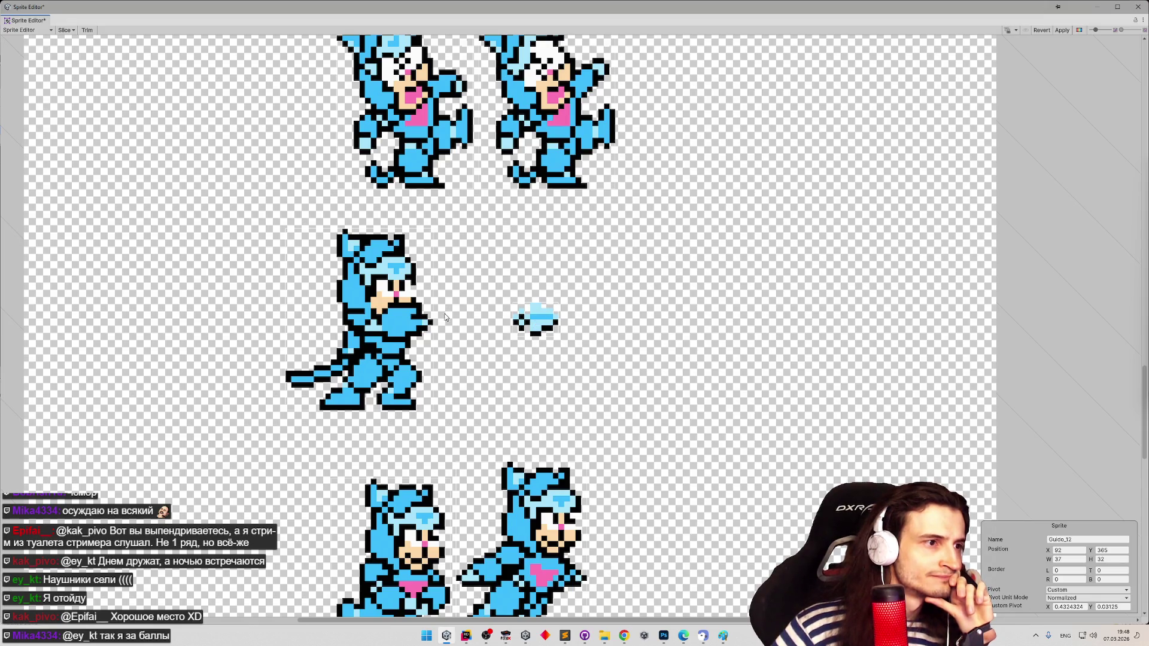
- Select Guido_23, switch Pivot Unit Mode to Pixels, and set Custom Pivot to 4, 3
click(530, 323)
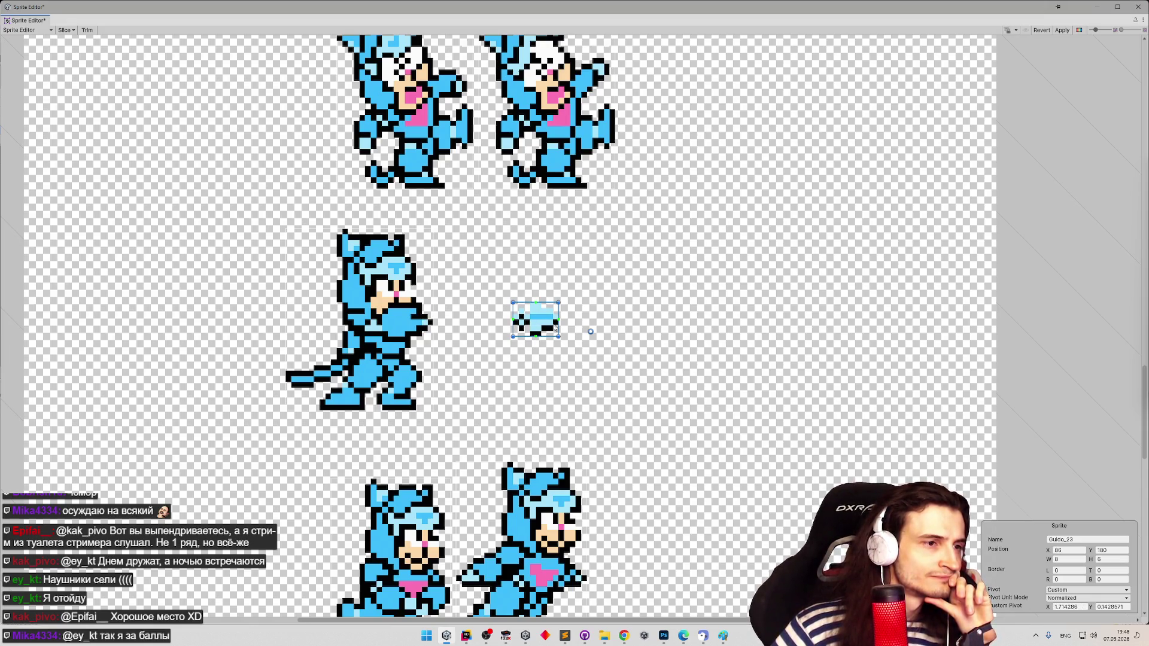
drag(590, 331, 539, 322)
click(1086, 599)
click(1078, 620)
text(4)
key(Tab)
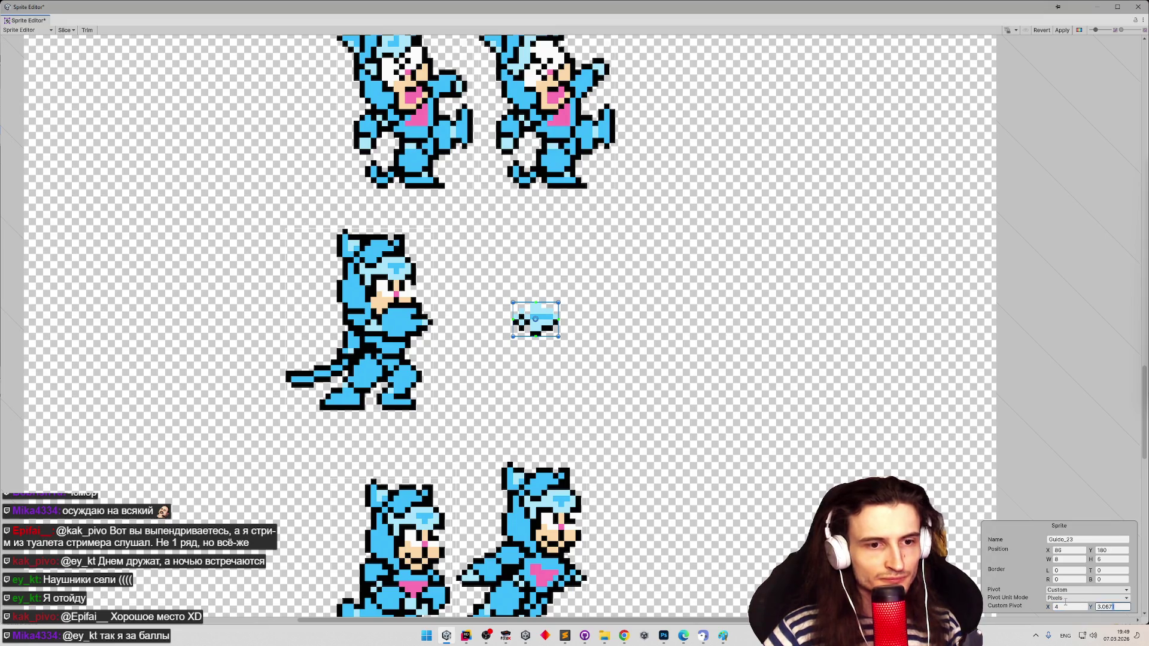
text(3)
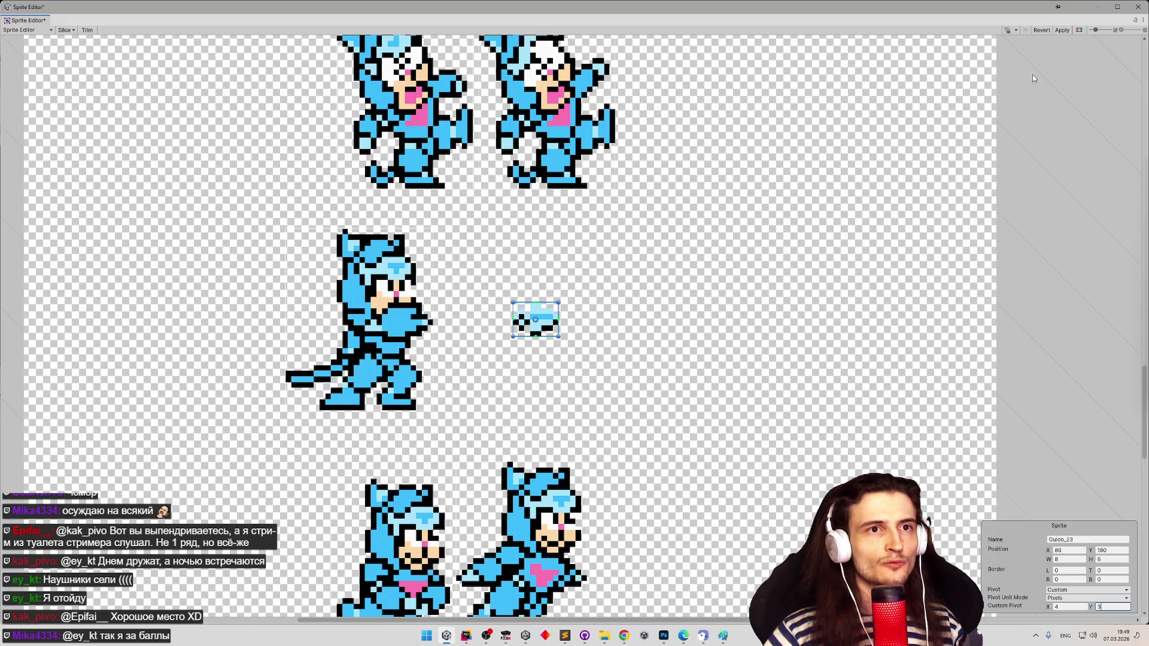
click(1136, 8)
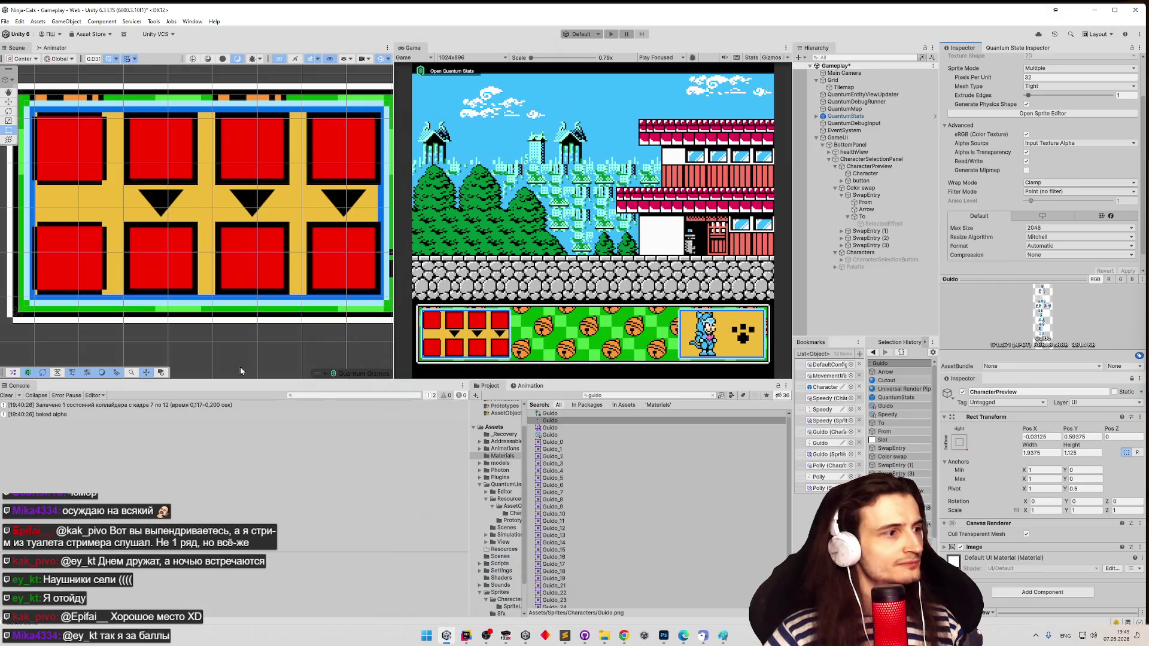
- Assign the Guido_23 sprite to the Arrow's Source Image and bring up the Material picker
click(868, 209)
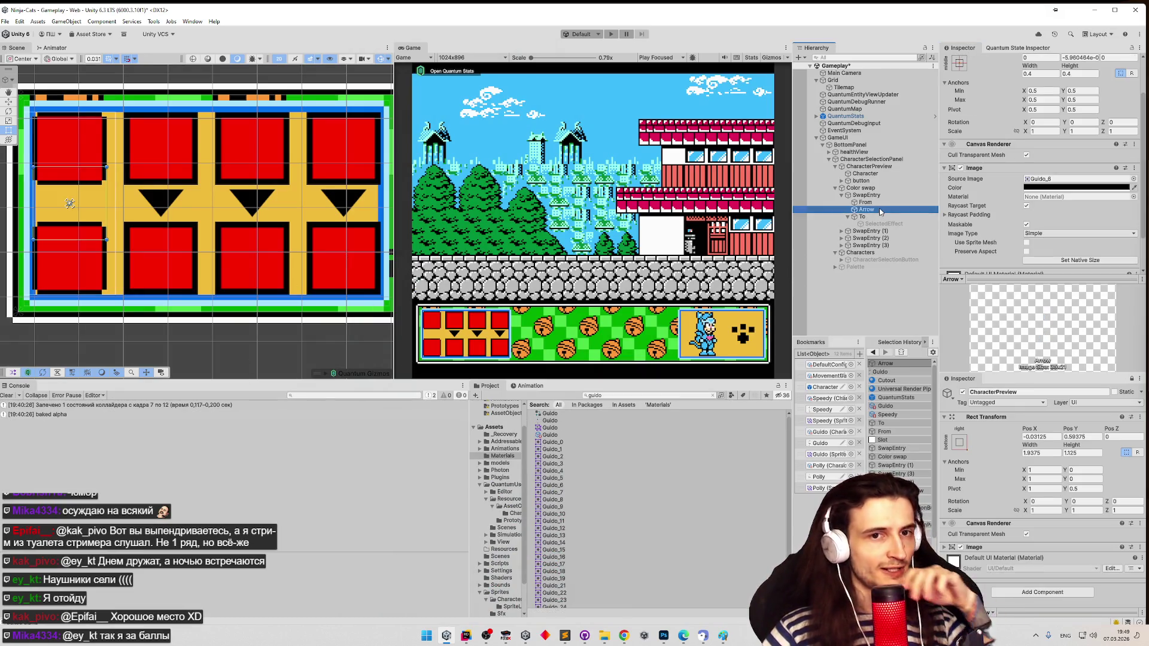
click(1113, 178)
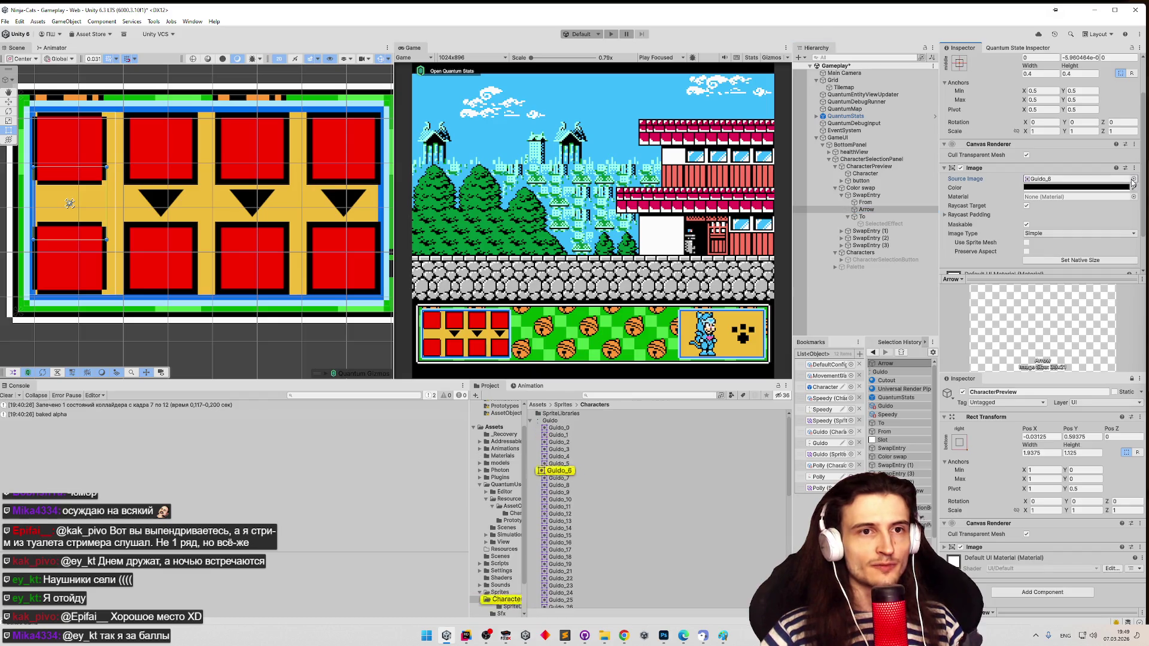
click(1133, 178)
text(g)
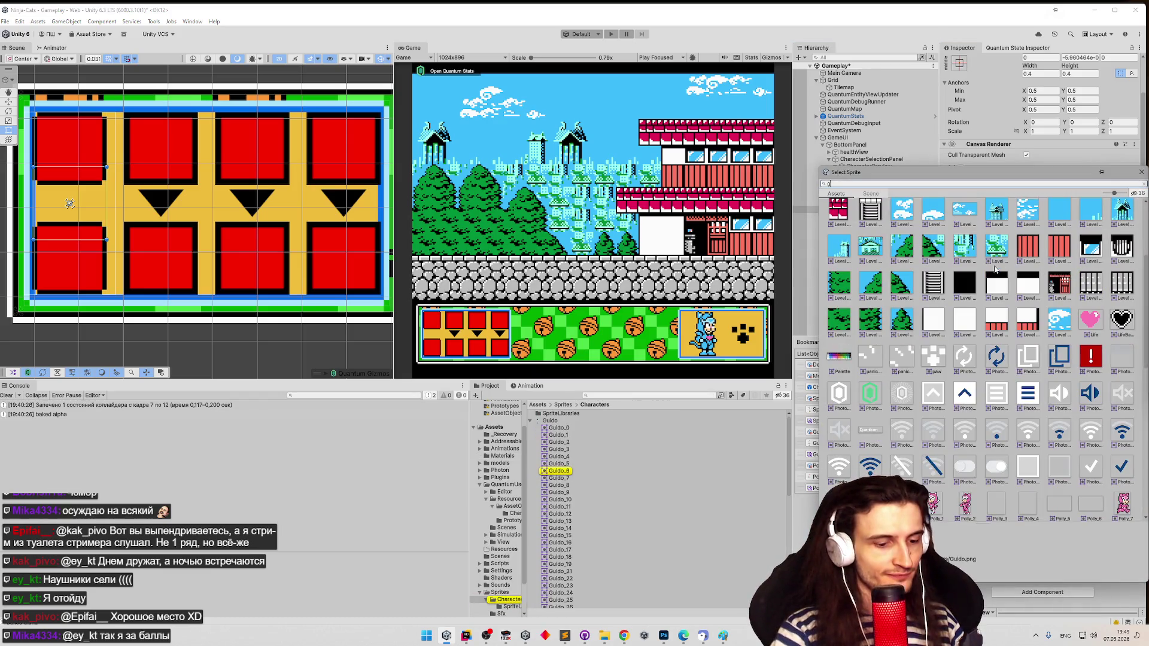
text(uido)
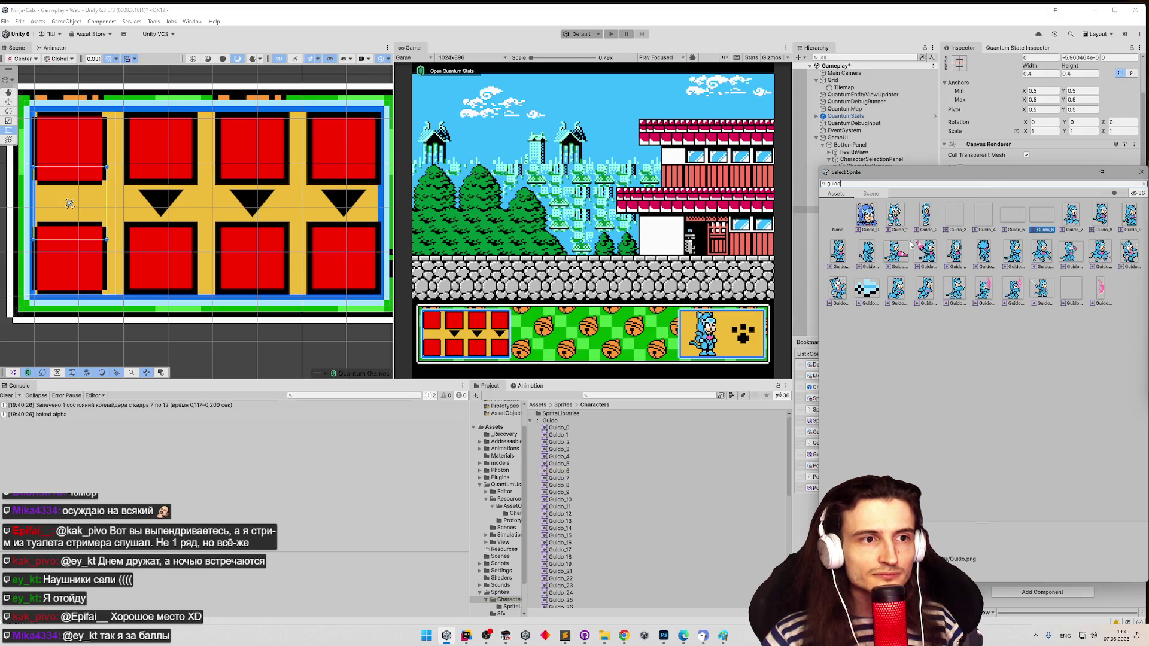
double_click(869, 302)
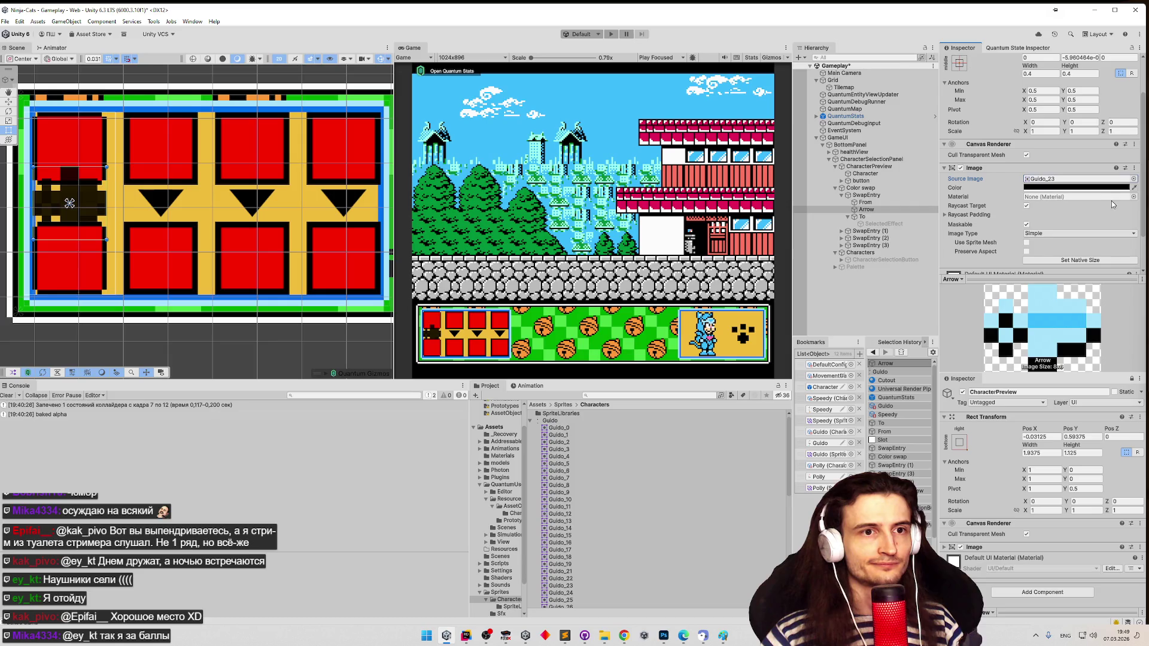
click(1133, 197)
- Dismiss the material picker, select the Guido CharacterData asset, and press Bake
text(cut)
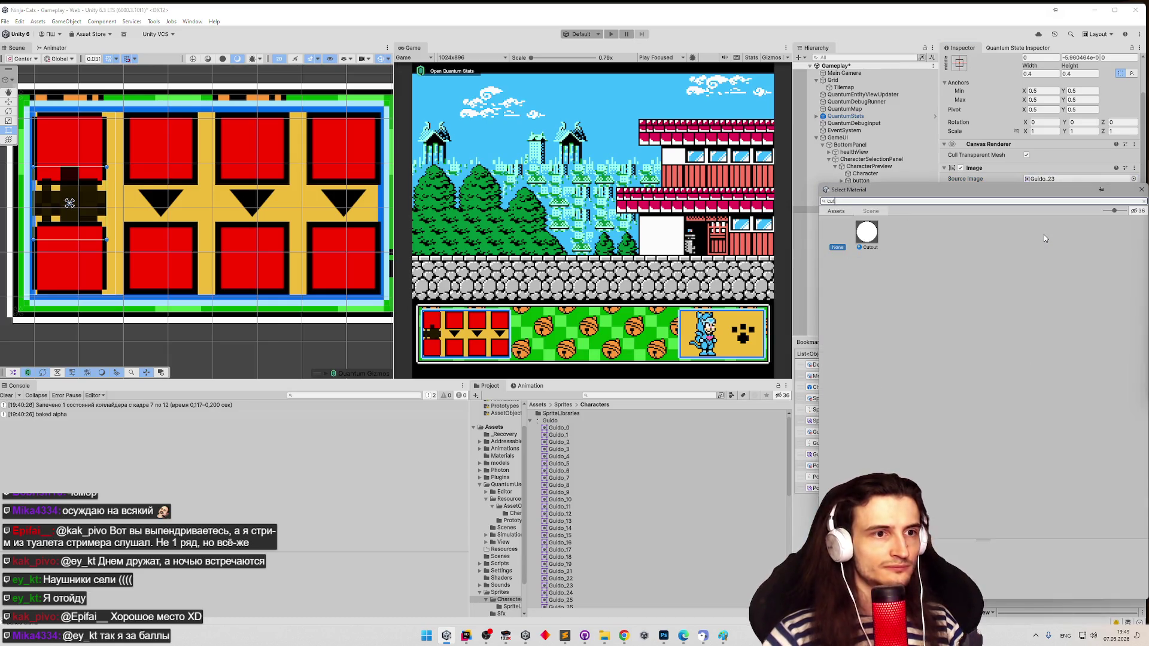
key(Escape)
click(764, 420)
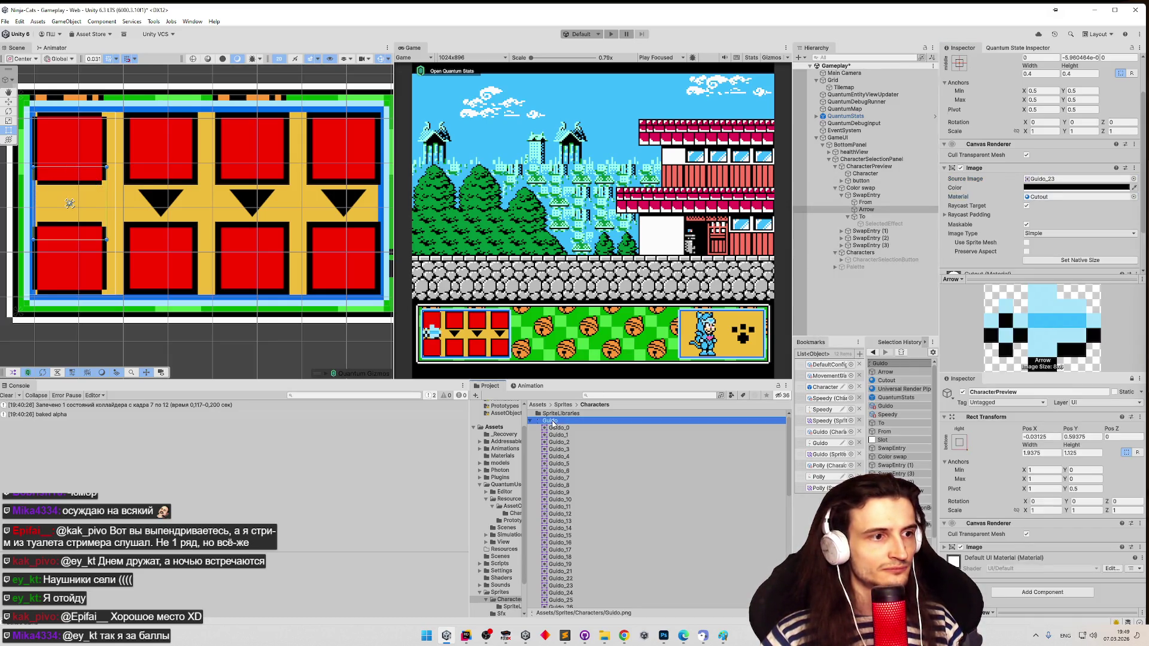
click(829, 431)
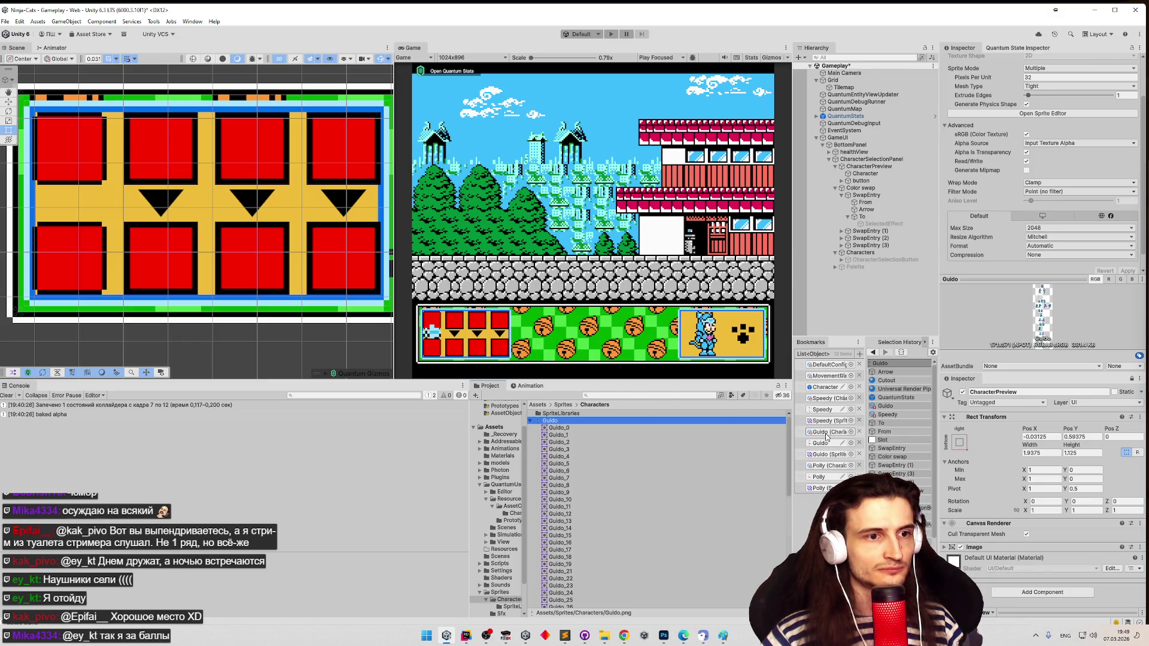
click(547, 414)
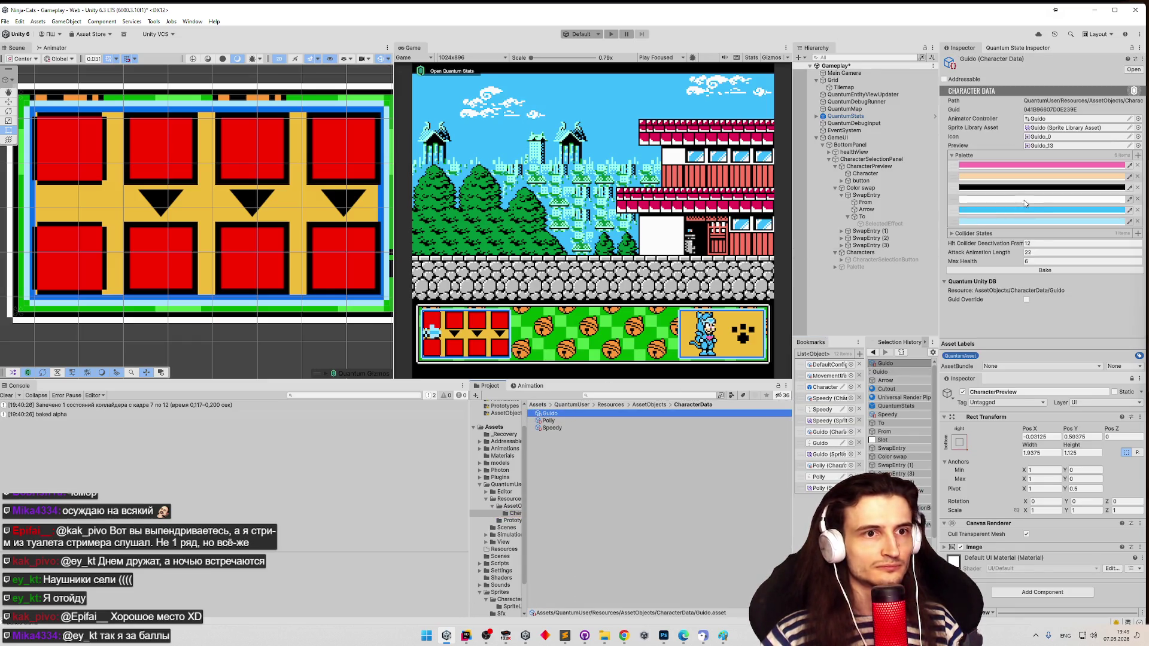
click(1043, 272)
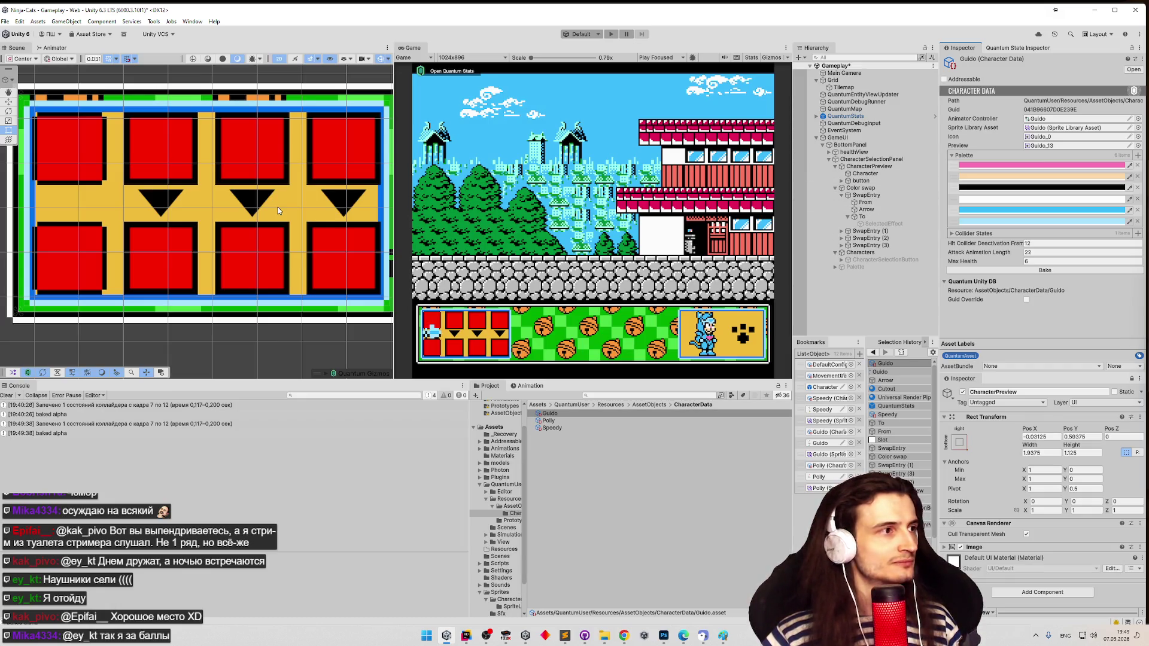
- Open the Arrow's Cutout material, set Render Queue to Transparent, and alpha cutoff to 0.5
double_click(868, 210)
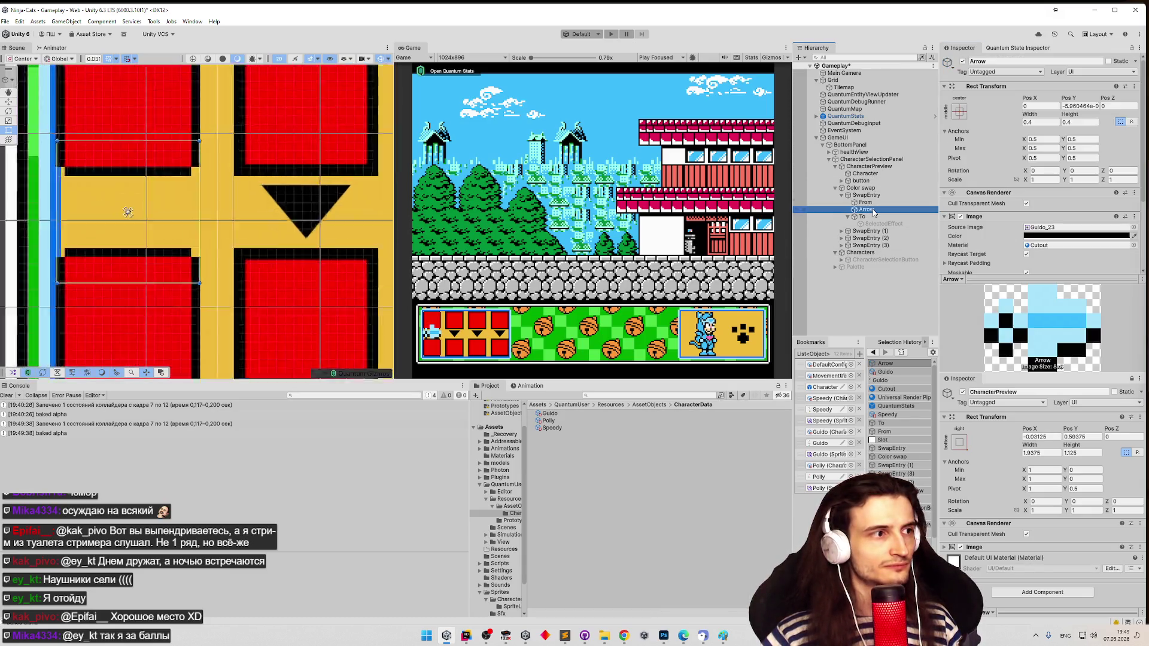
scroll(350, 216, up, 5)
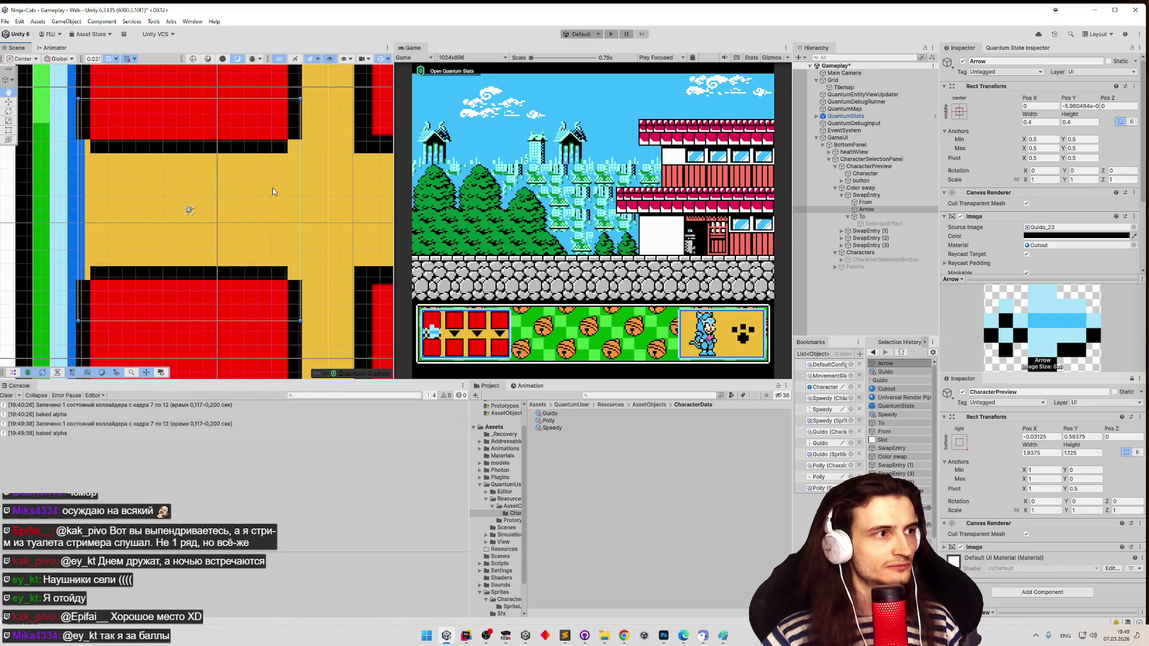
double_click(1045, 245)
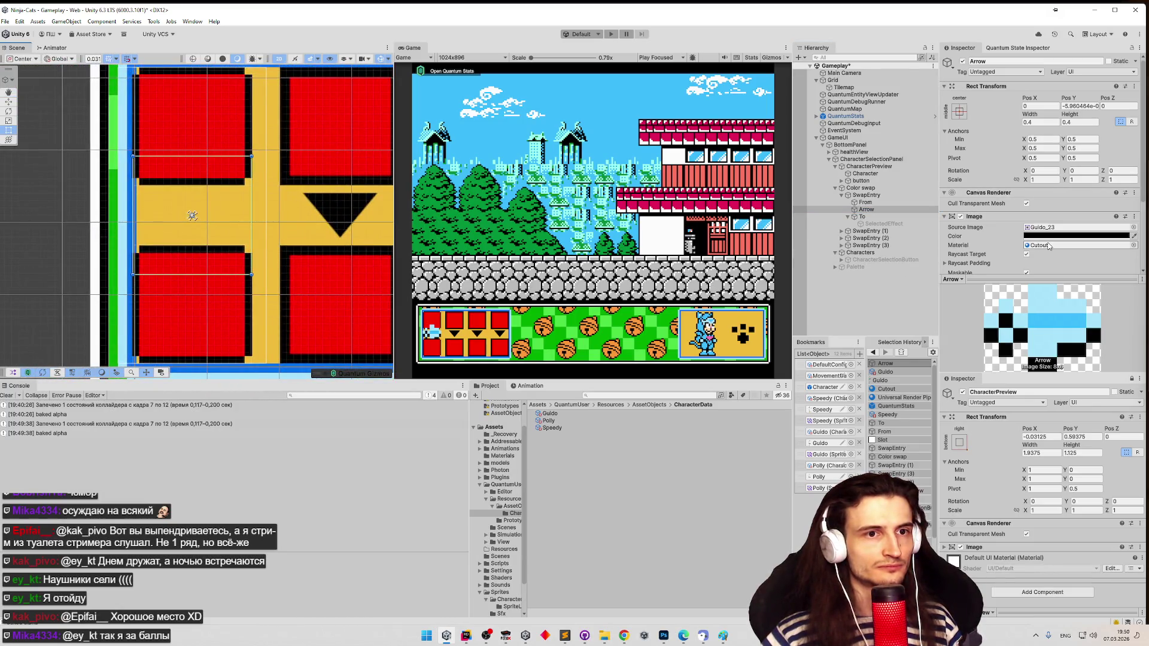
click(1101, 139)
click(1099, 161)
click(1101, 139)
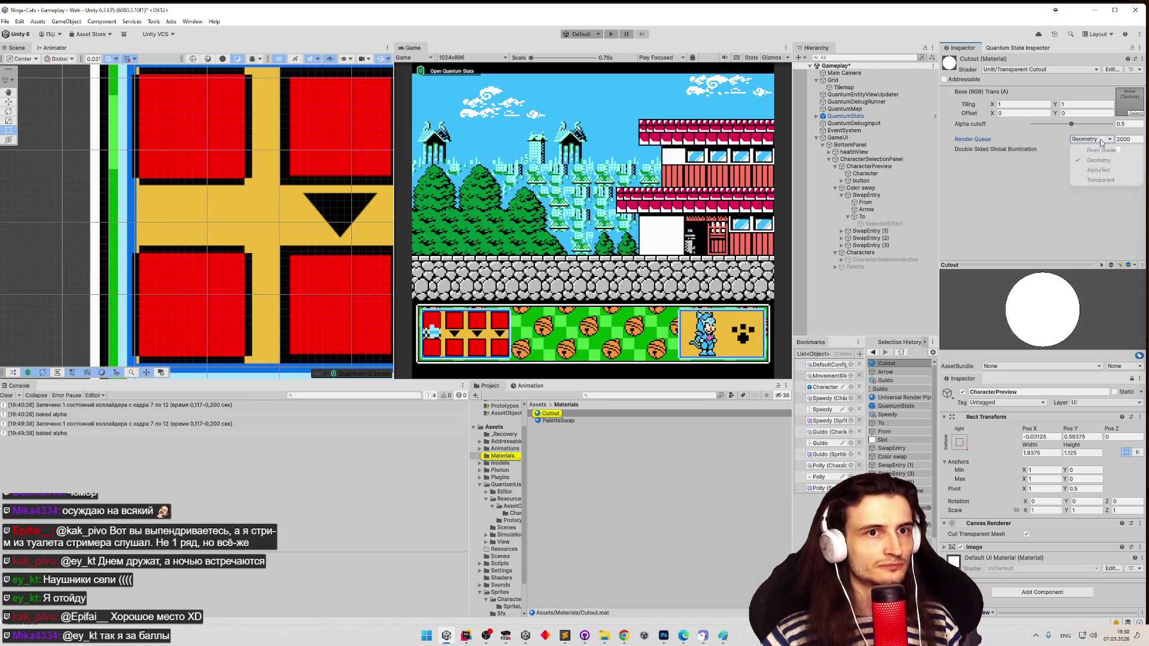
click(1101, 180)
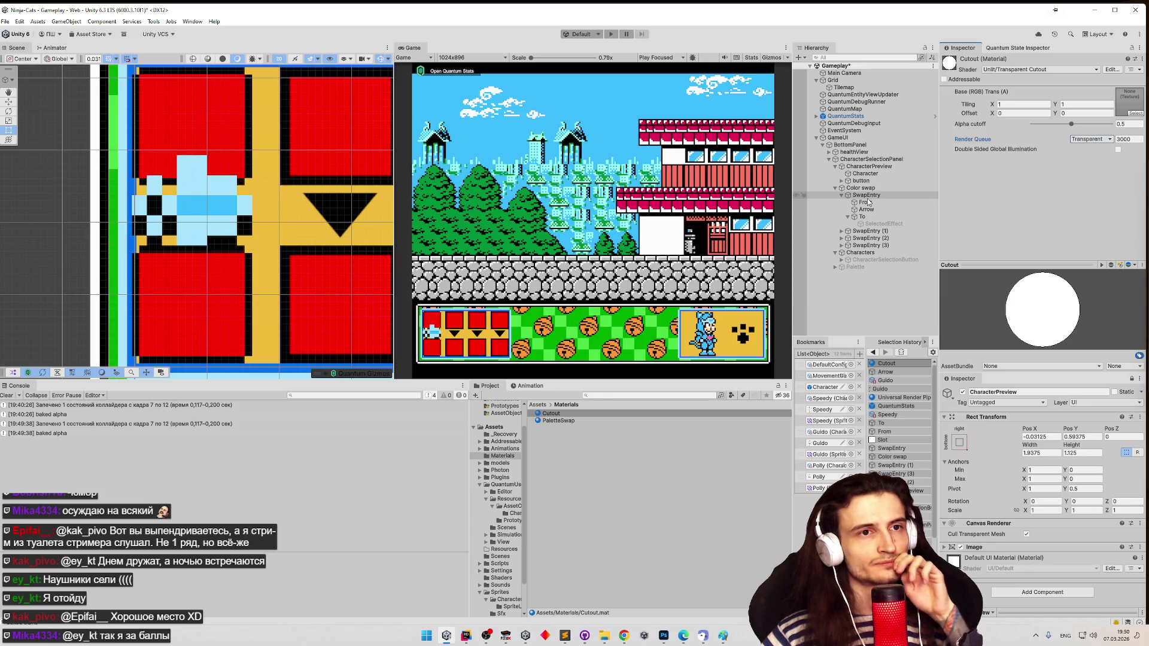
mouse_move(1071, 124)
mouse_down()
mouse_move(1137, 129)
mouse_move(1106, 117)
mouse_move(1115, 119)
mouse_move(1077, 125)
mouse_up()
click(1129, 124)
text(0.5)
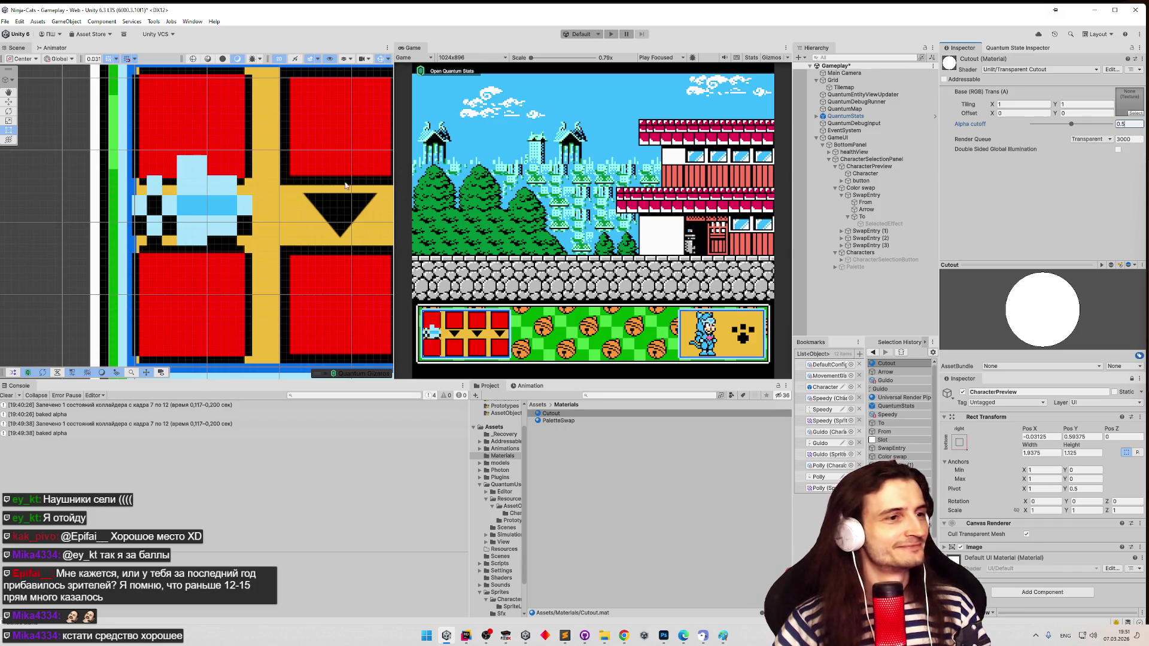
- Select Arrow and set its Rect Transform Z rotation to -90
click(868, 222)
click(866, 210)
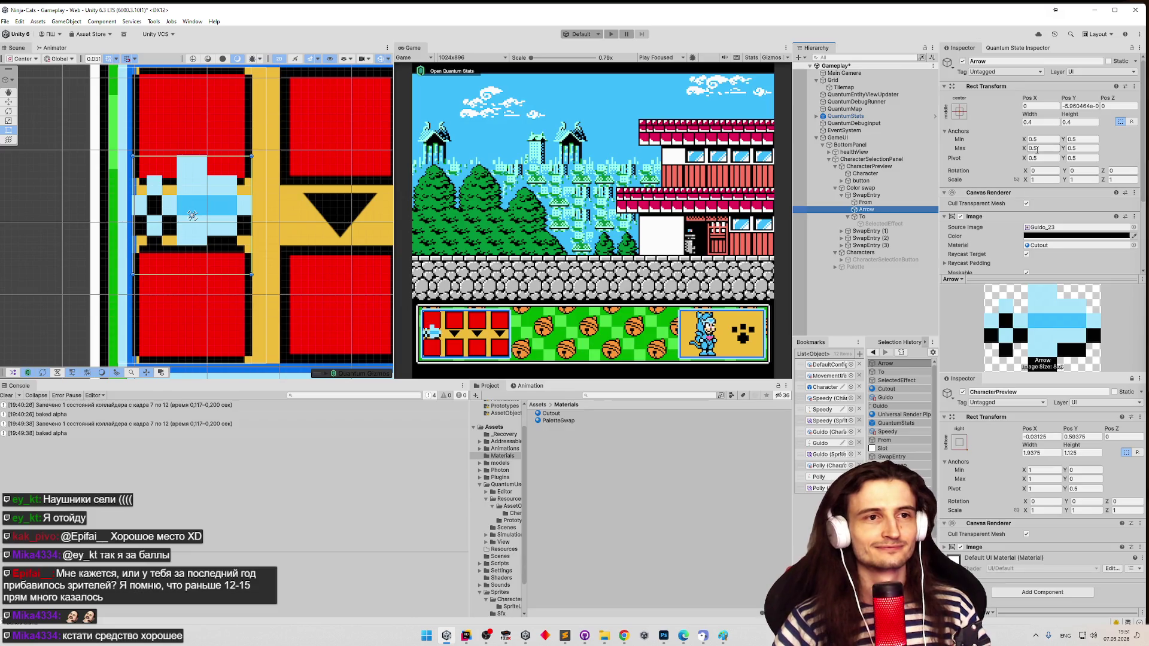
click(1076, 171)
key(Tab)
text(90)
key(Return)
text(-90)
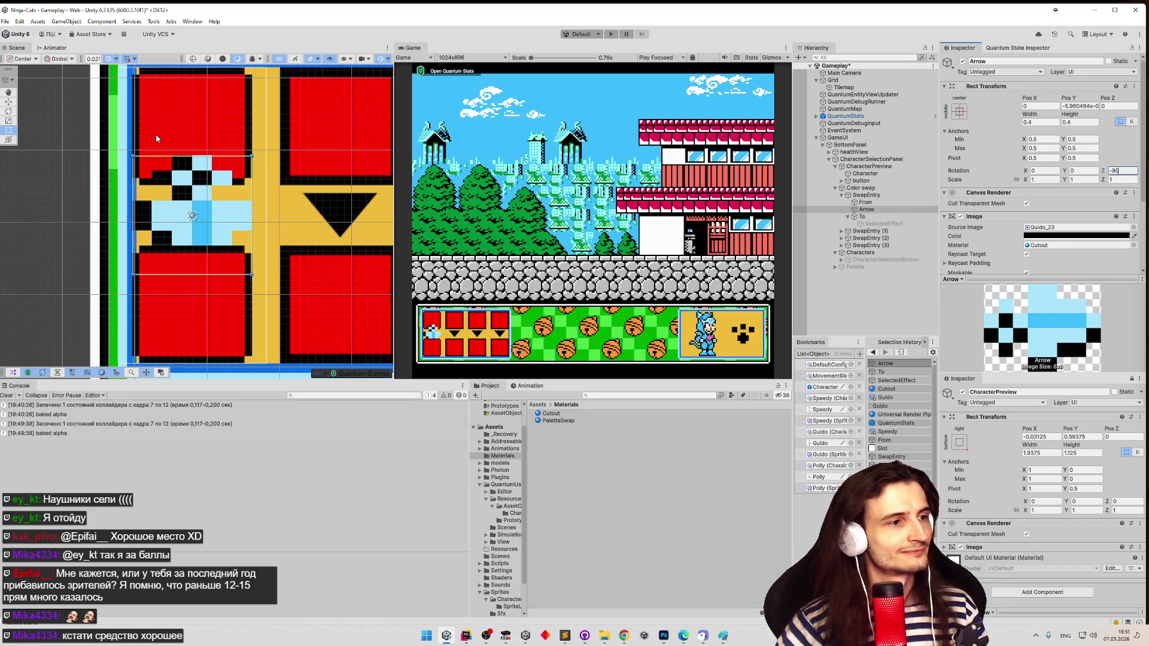
key(Tab)
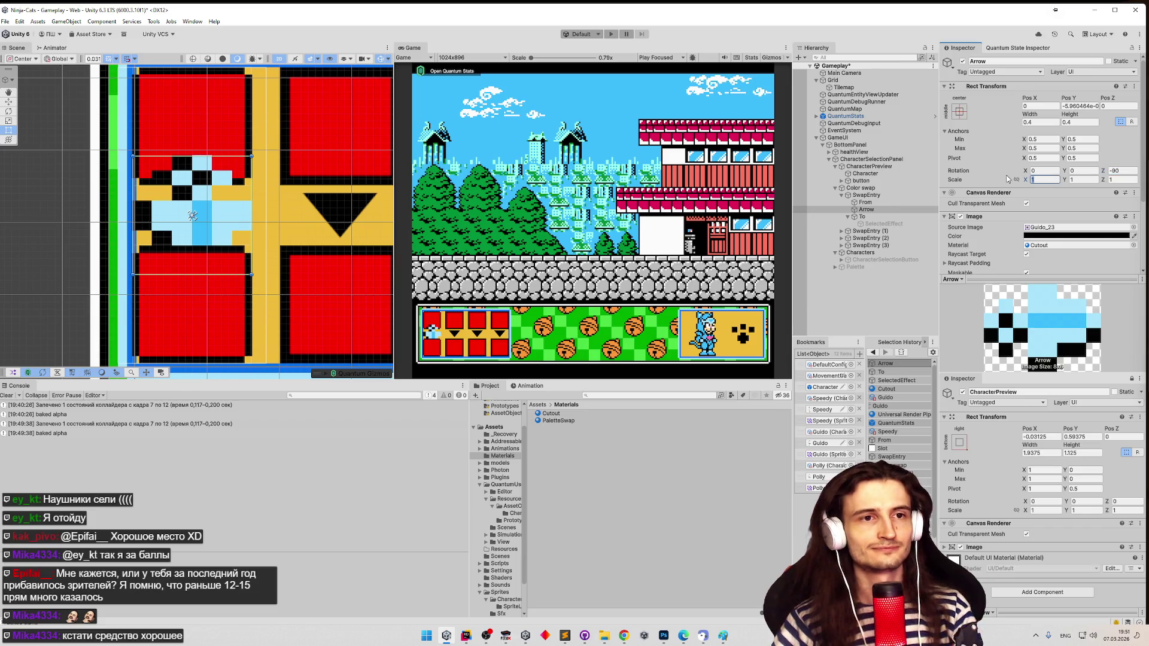
- Reset the Arrow to native size, then enter width 0.8 and height 0.6
click(1048, 123)
text(0.2)
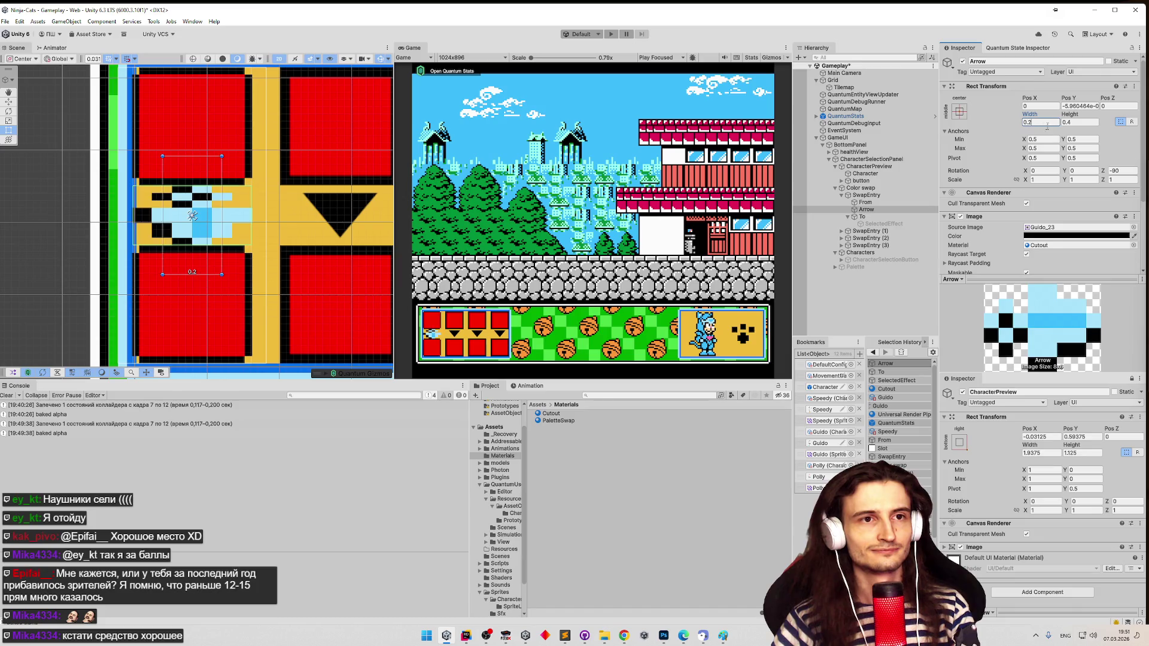
scroll(1089, 179, down, 1)
scroll(1089, 180, down, 1)
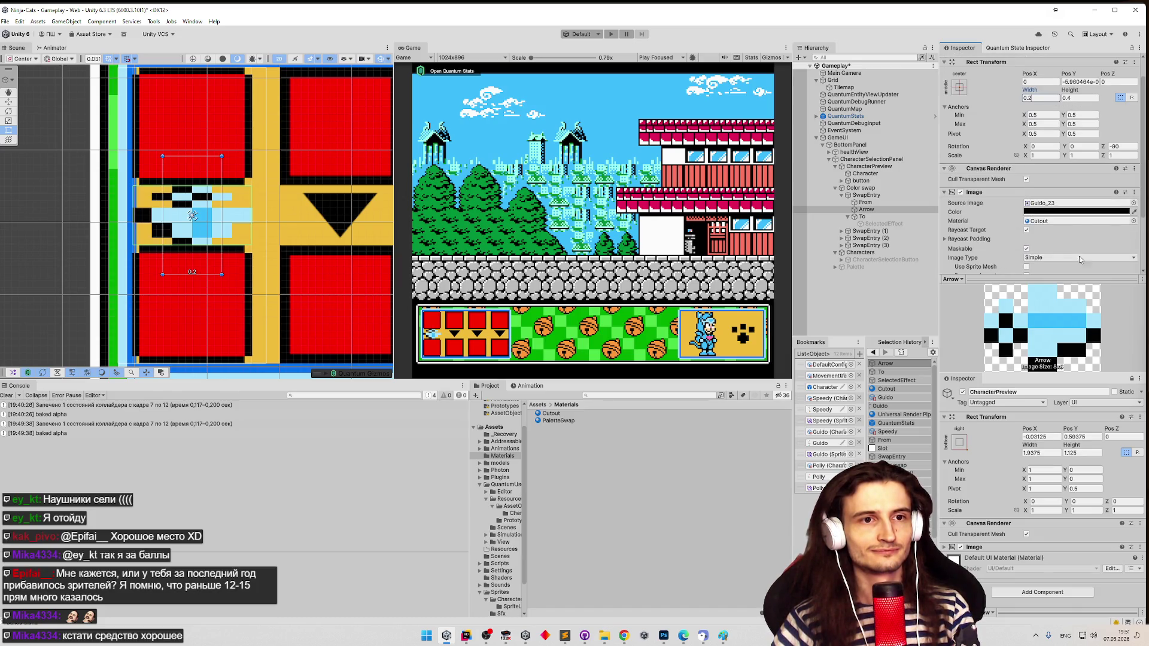
click(1080, 259)
scroll(1045, 141, up, 2)
click(1035, 123)
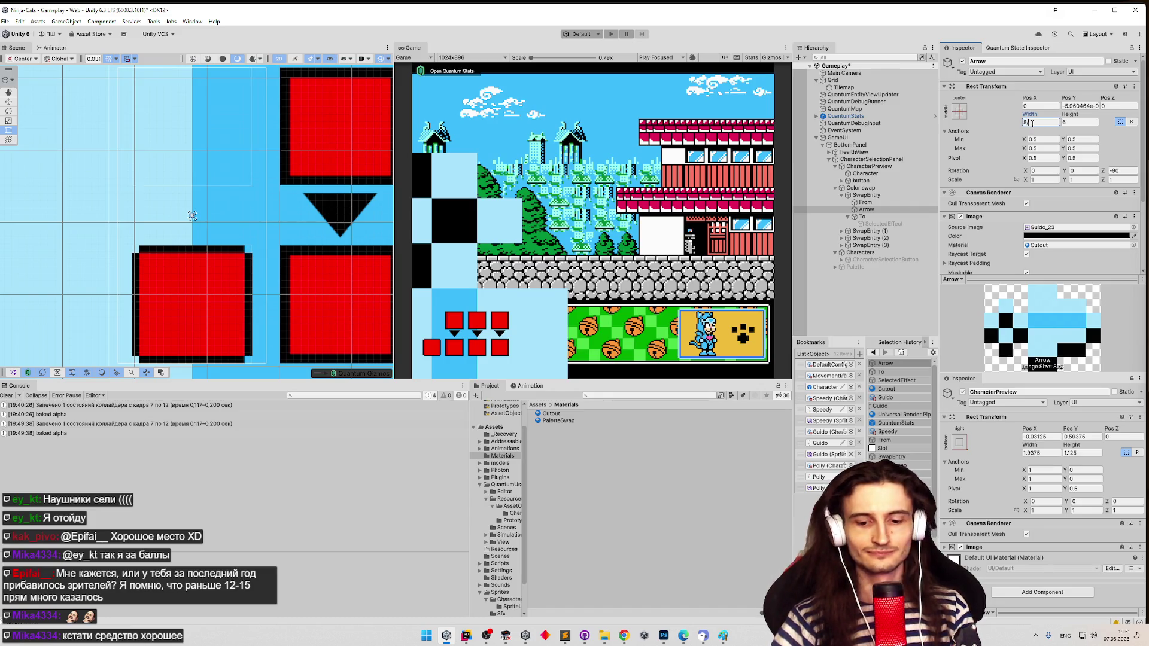
text(0.8)
click(1081, 122)
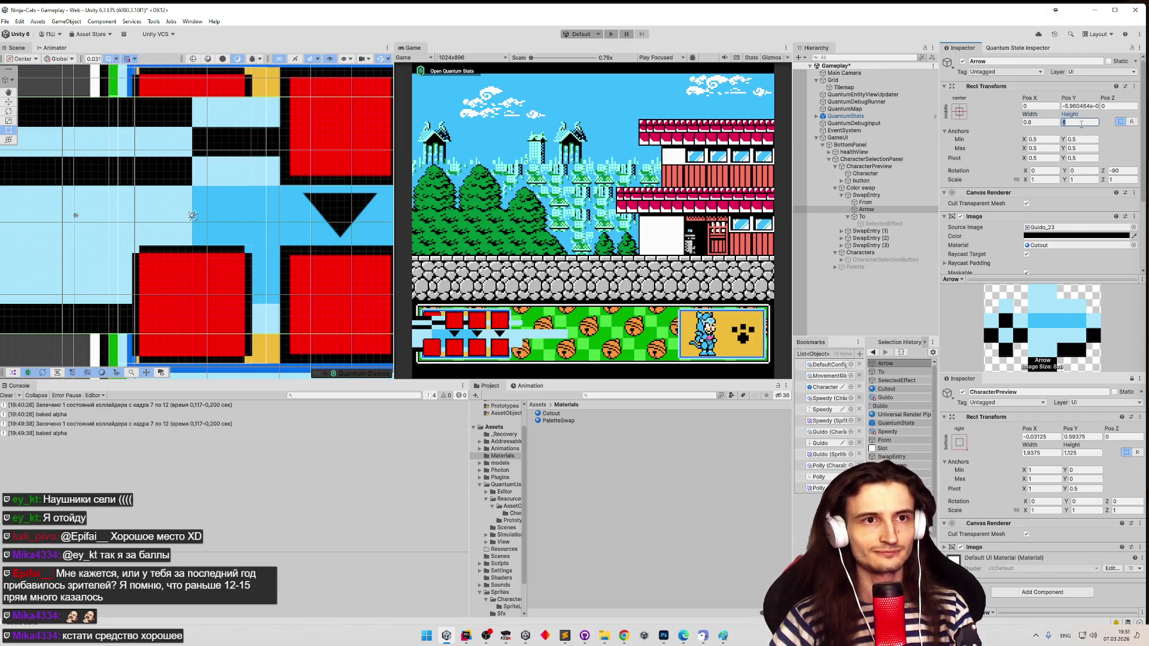
text(0.6)
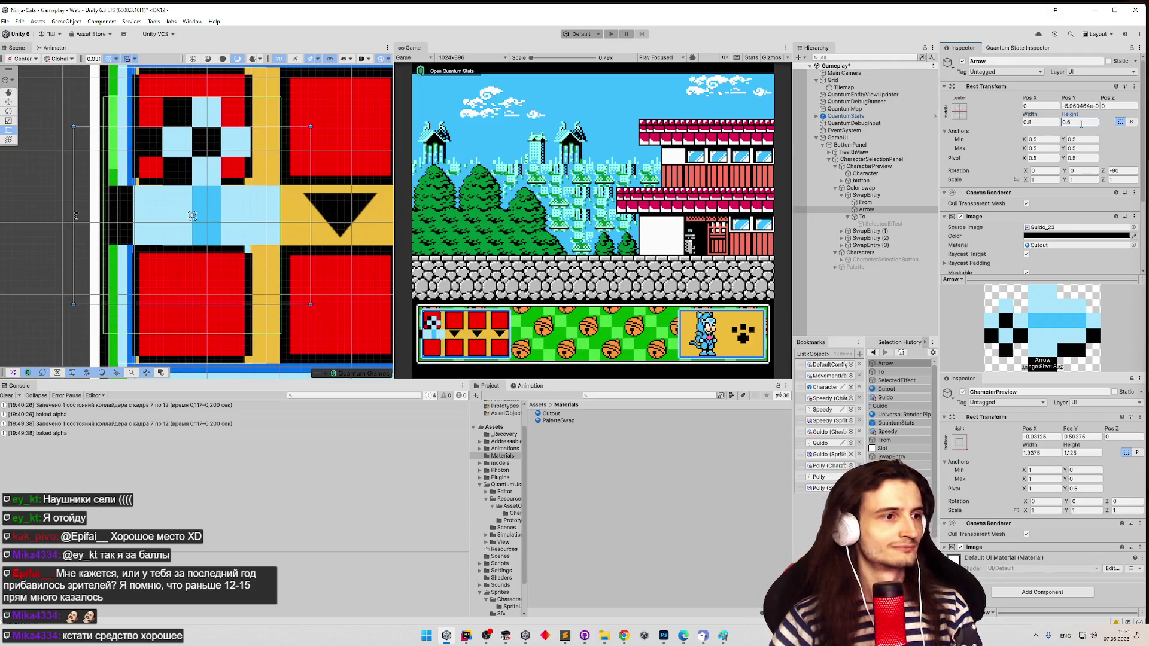
- Resize the Arrow to 0.4 × 0.3, then halve both to 0.2 × 0.15
click(1042, 123)
click(1044, 123)
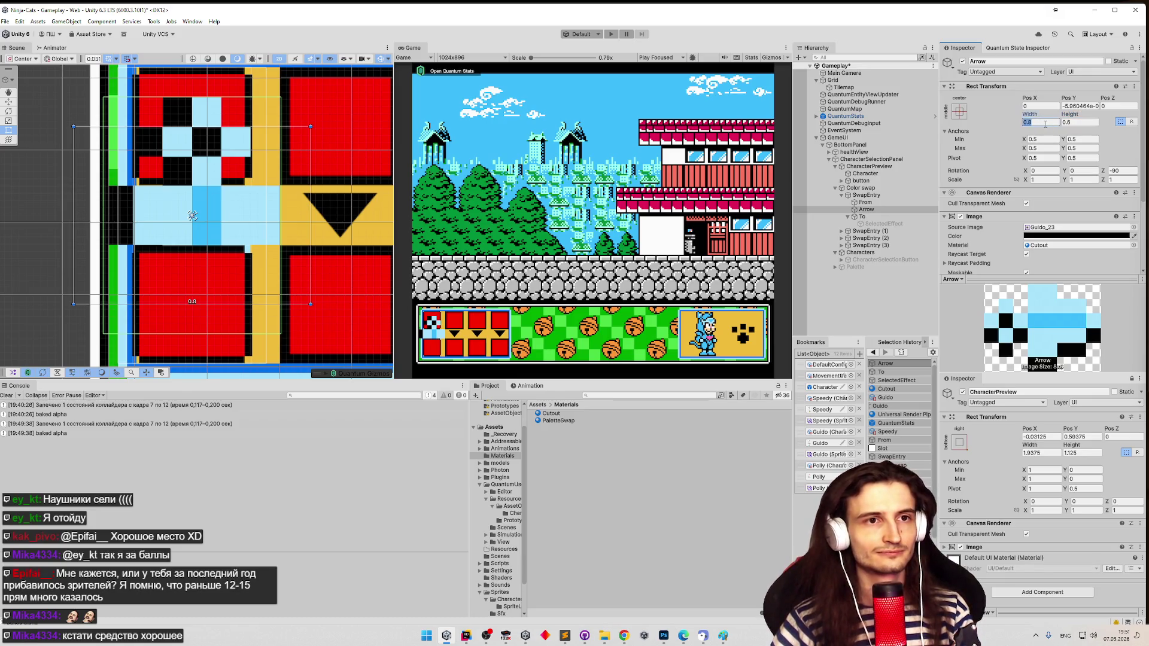
key(BackSpace)
text(4)
click(1087, 122)
text(0.3)
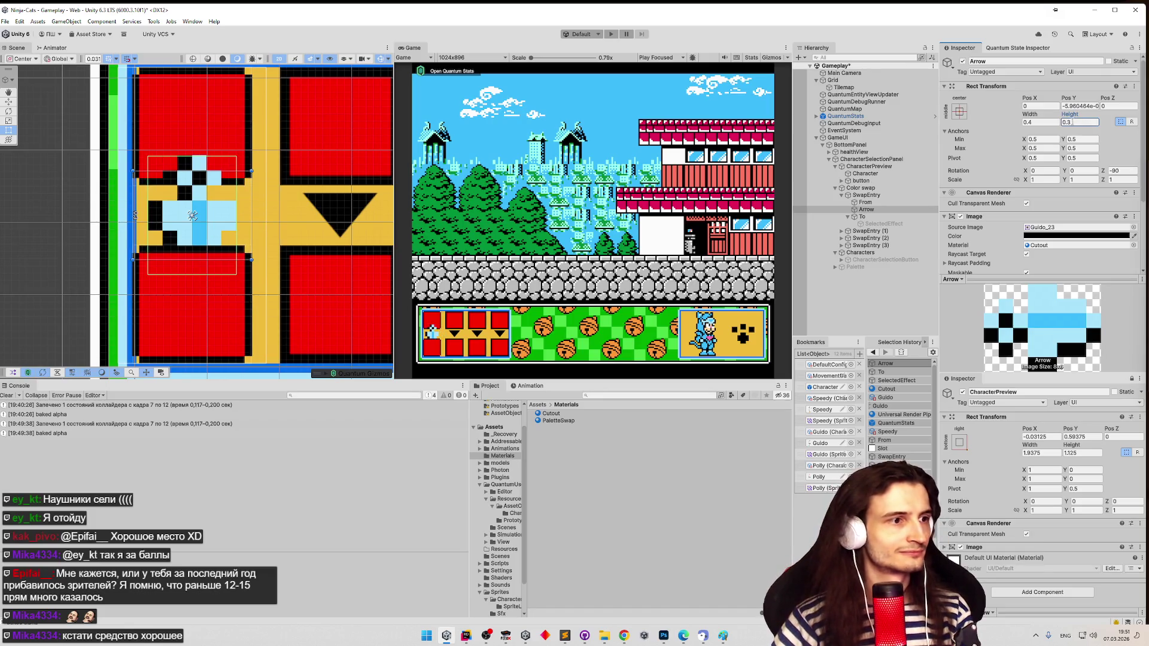
click(1048, 123)
click(1047, 123)
text(/2)
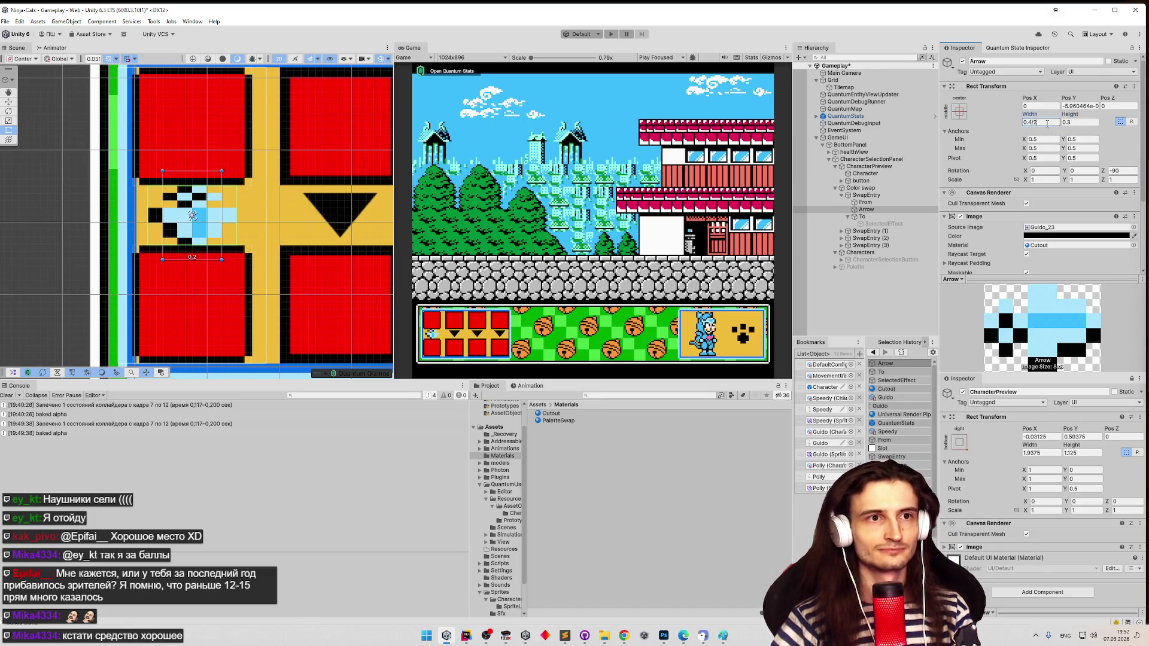
click(1081, 123)
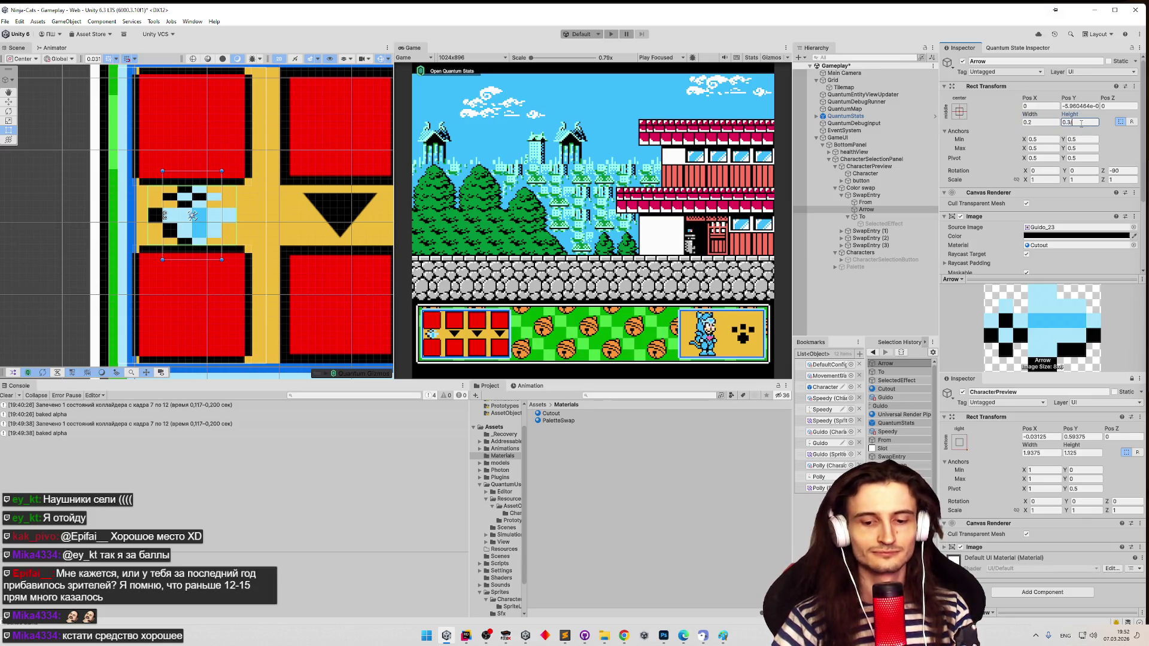
text(/2)
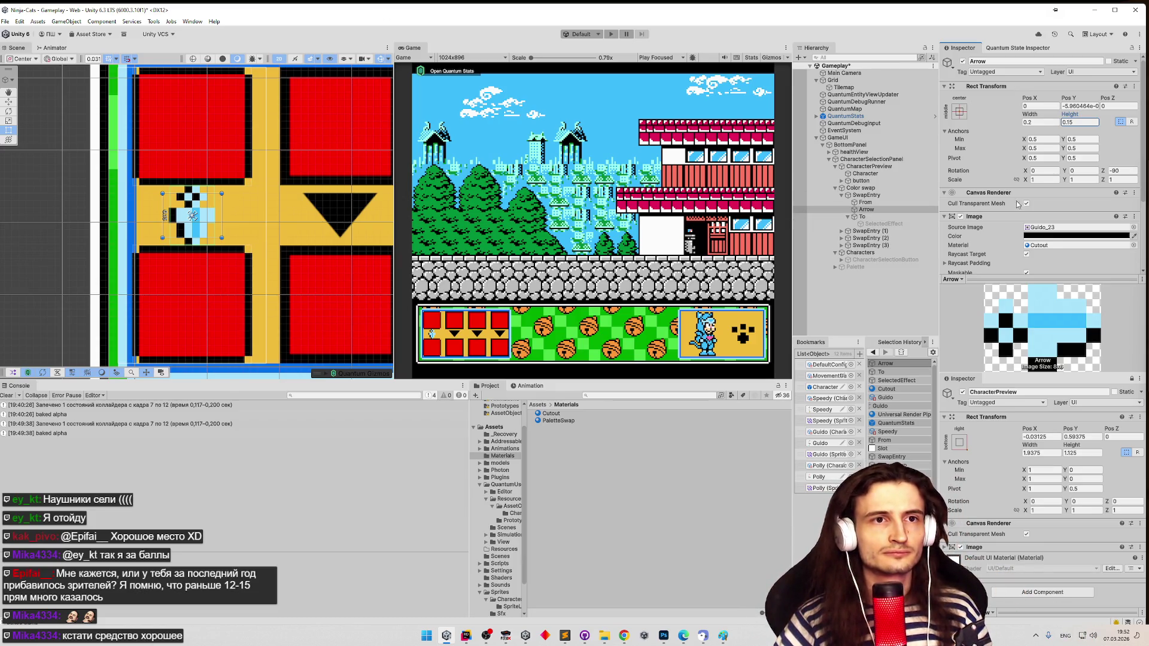
scroll(1044, 131, down, 2)
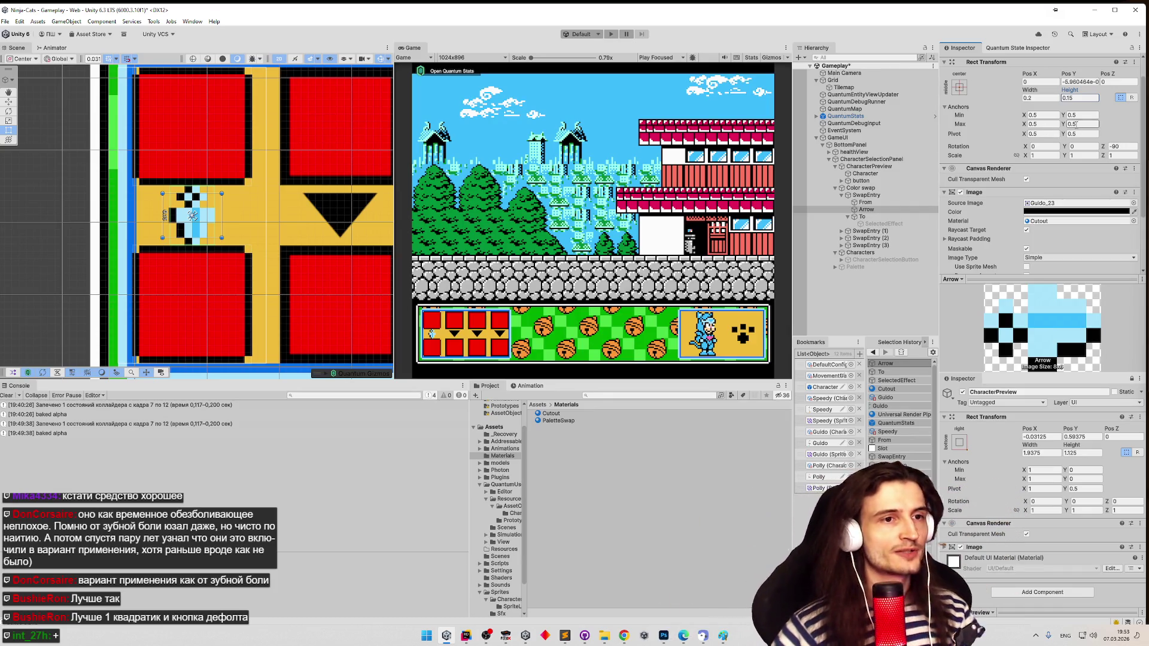
- Delete the Arrow and give the To slot a centred anchor preset
key(Delete)
click(867, 210)
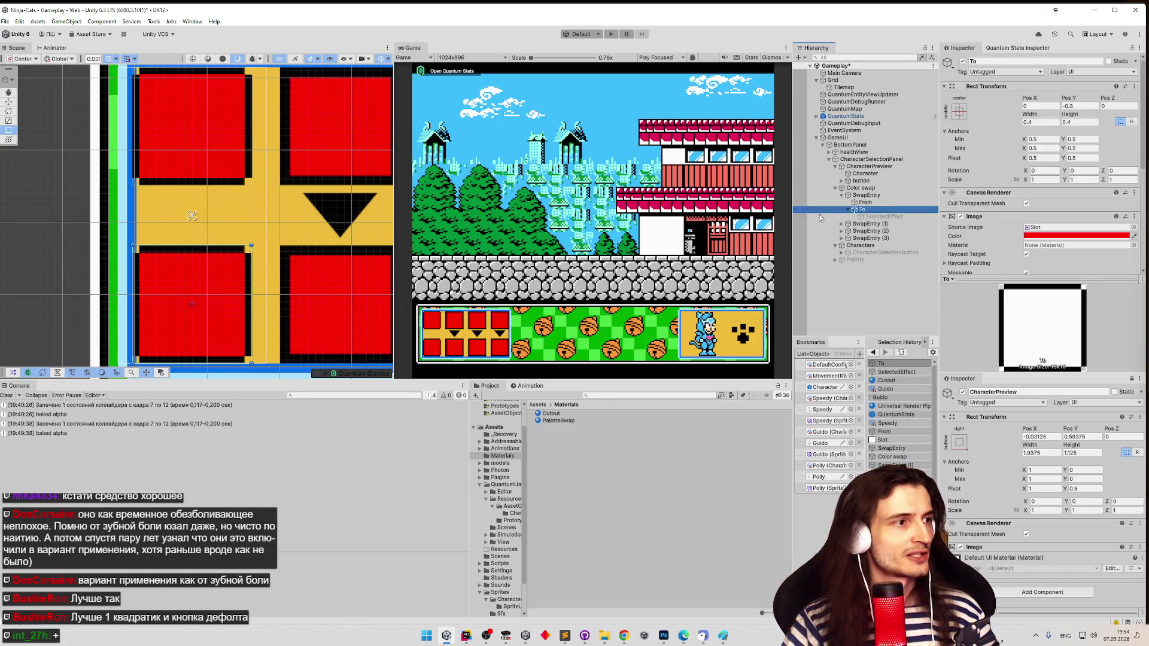
click(959, 111)
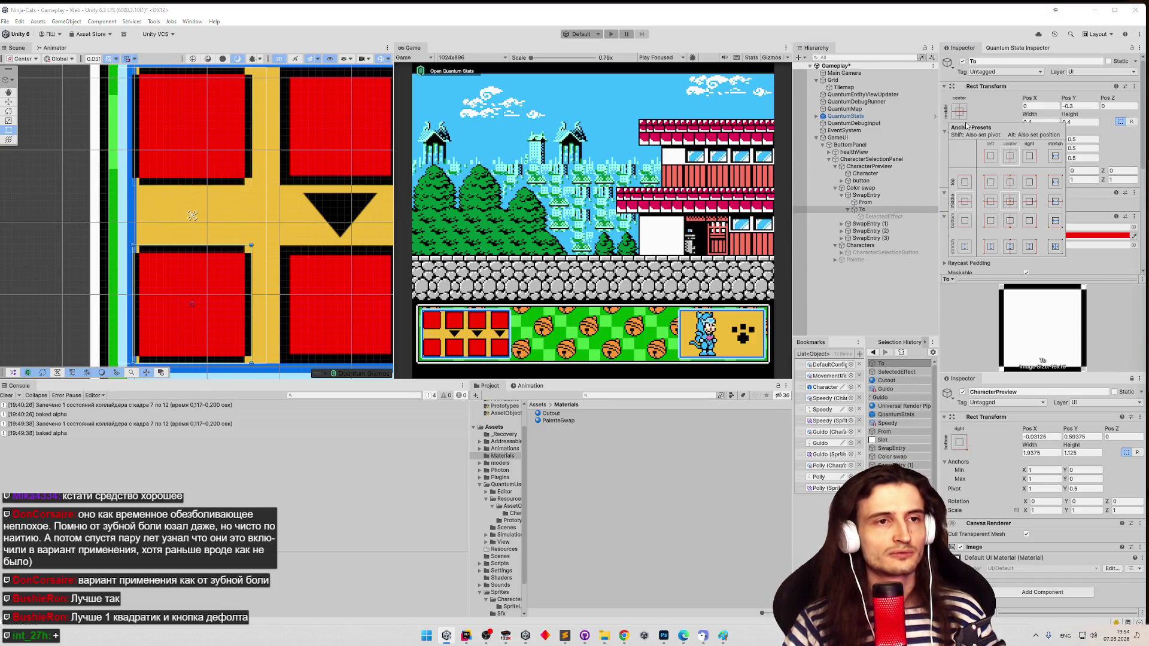
alt+click(1010, 202)
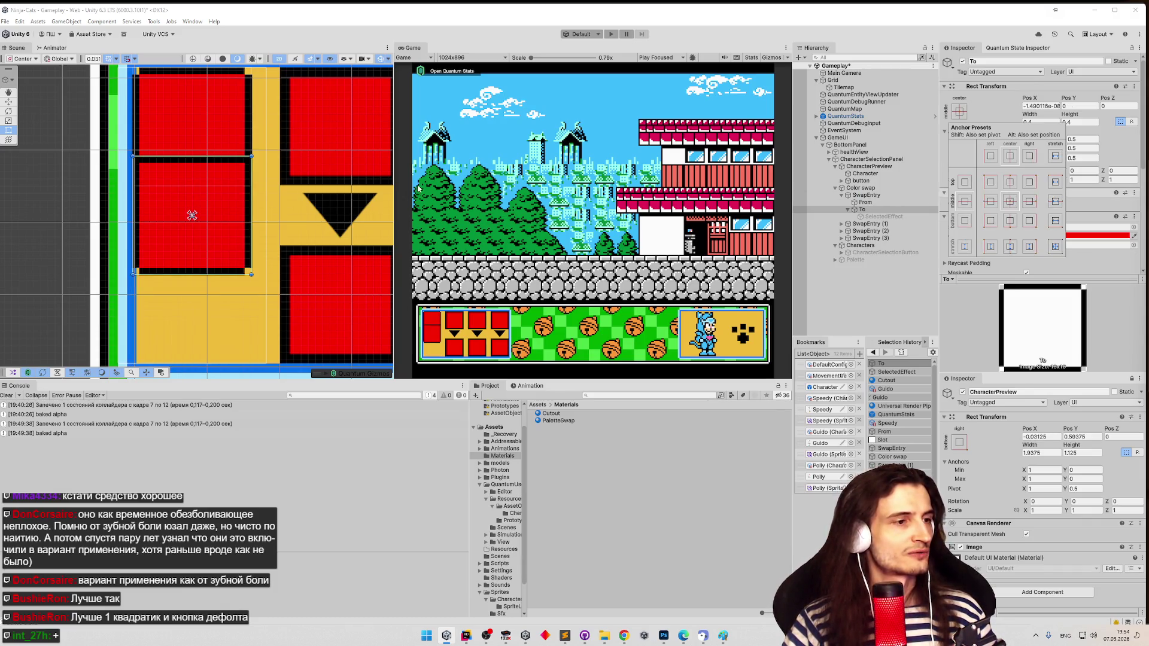
click(310, 178)
scroll(310, 178, down, 3)
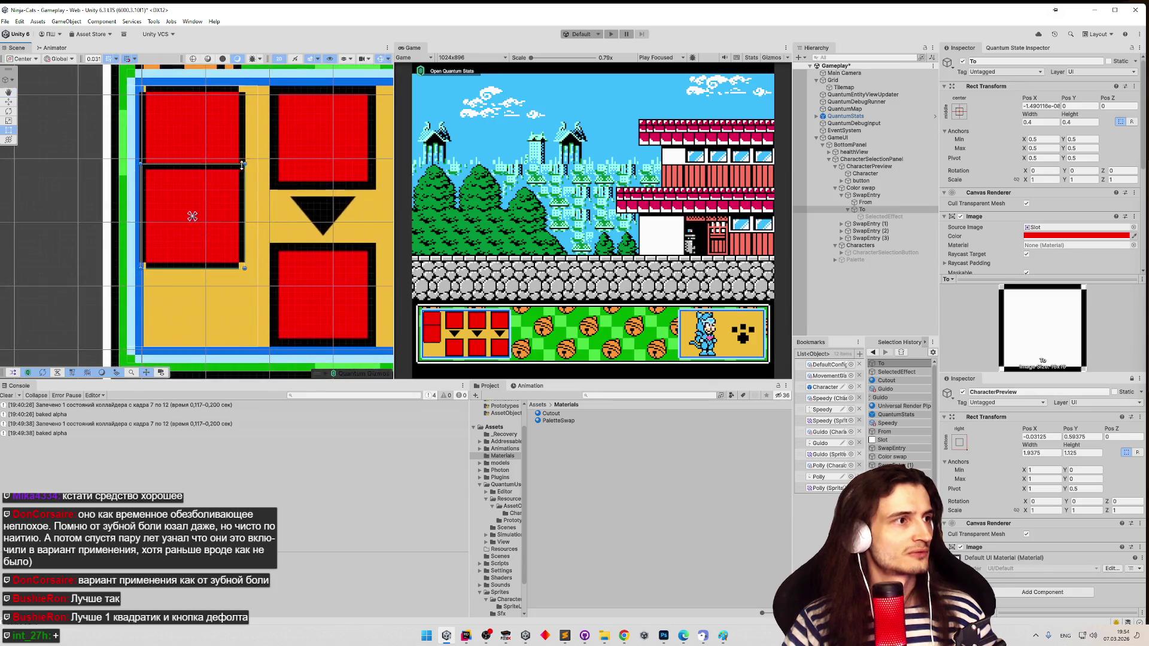
- Set the From slot's width and height to 0.1, then deselect it
click(866, 202)
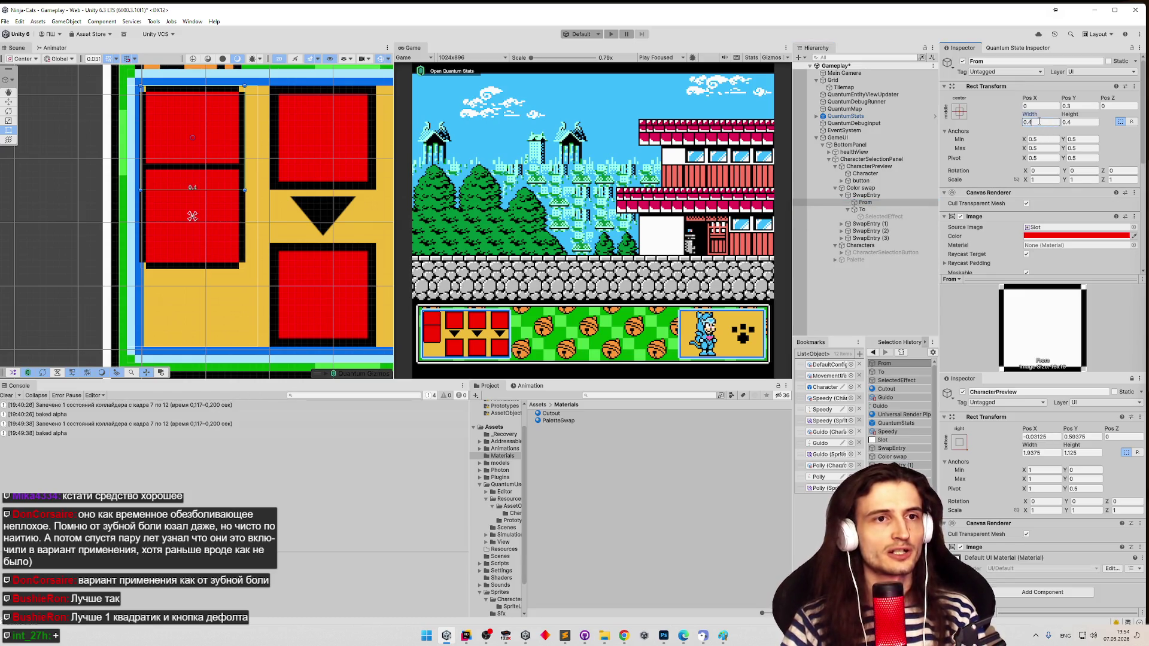
key(BackSpace)
text(1)
click(1081, 122)
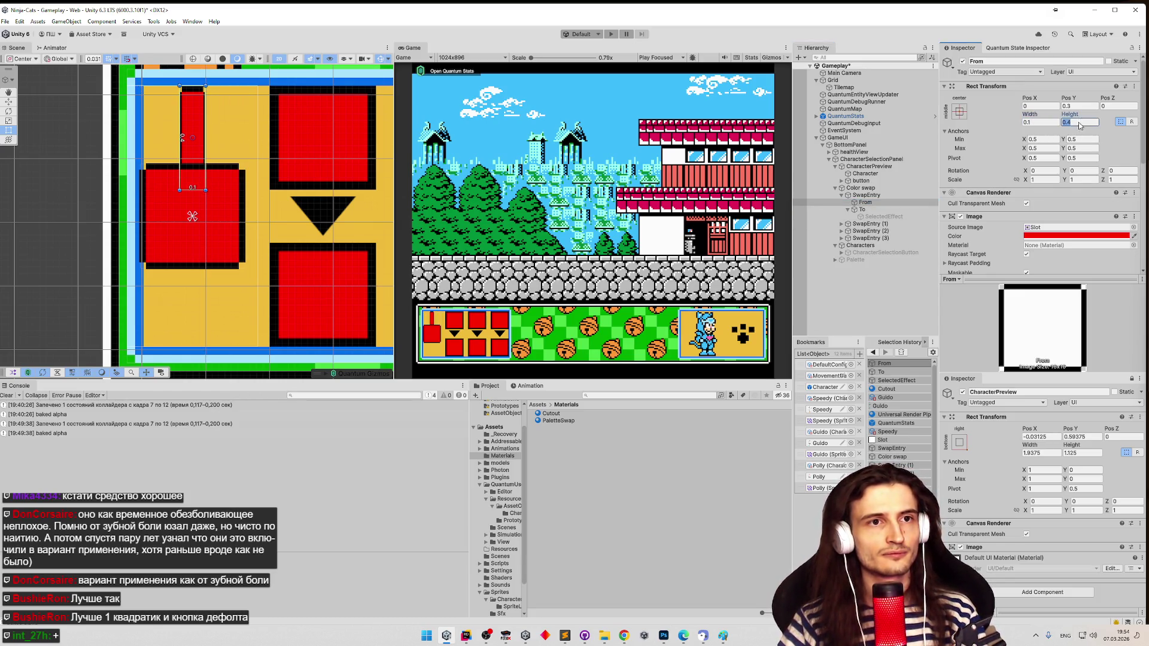
key(BackSpace)
text(1)
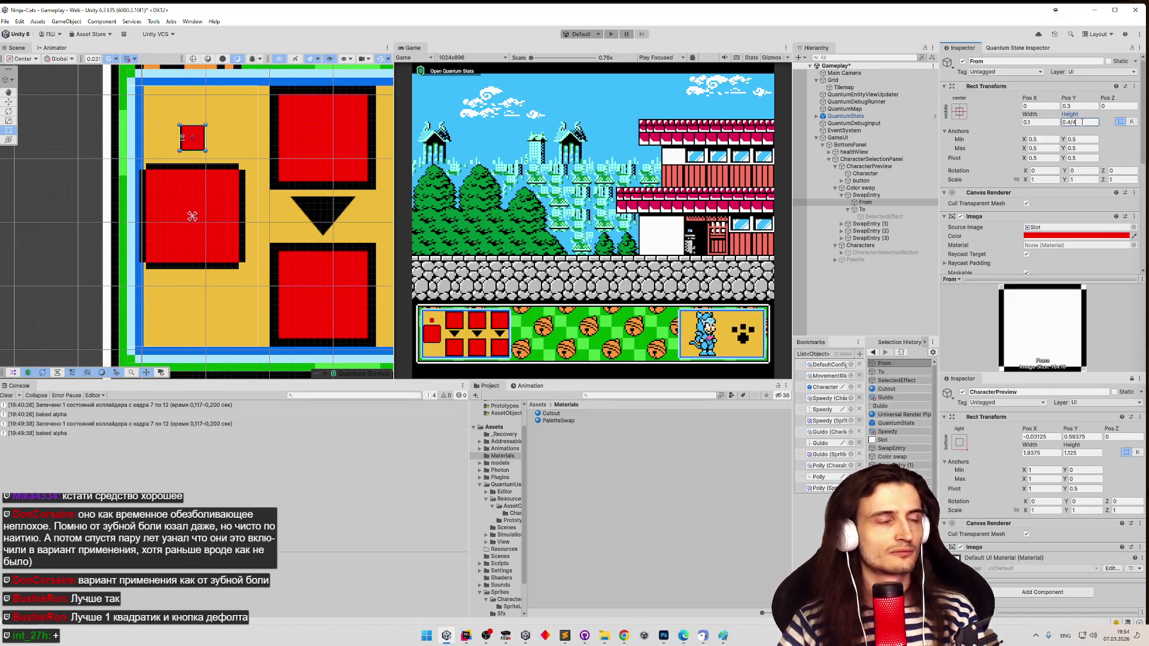
click(179, 115)
scroll(213, 116, up, 10)
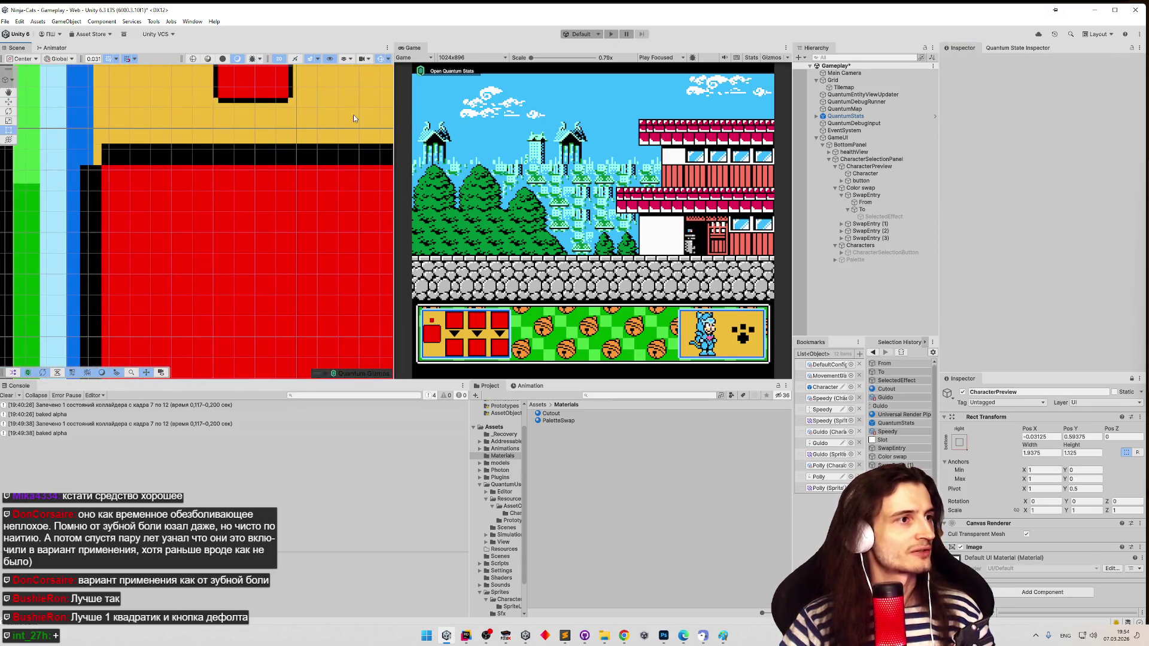
scroll(315, 179, down, 5)
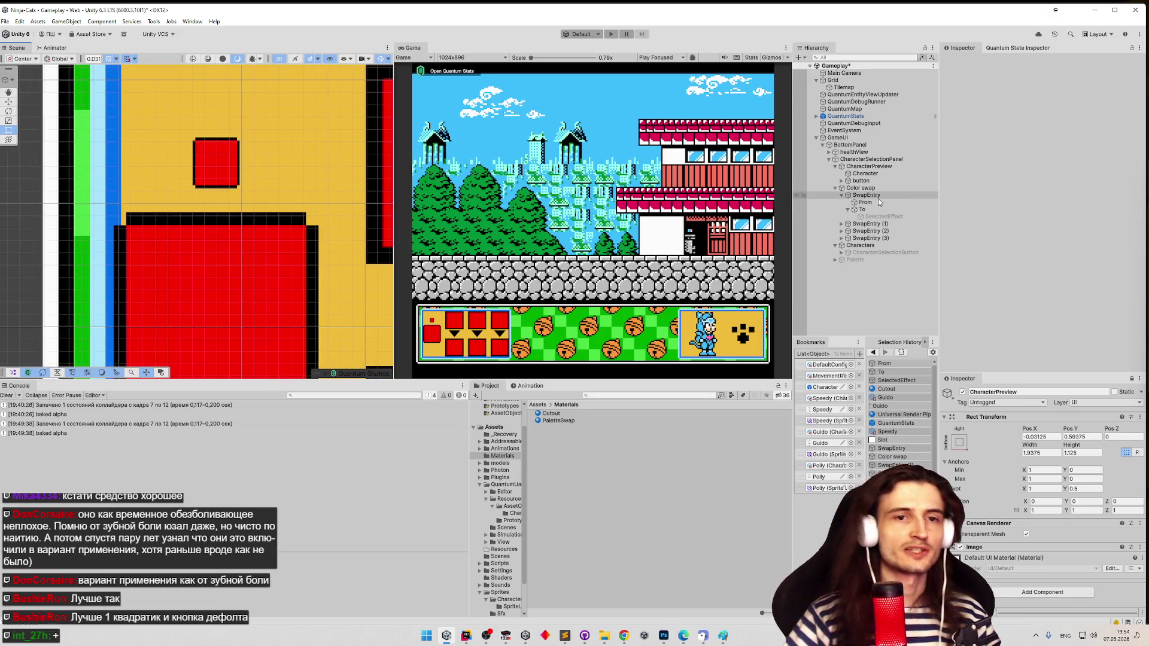
click(666, 395)
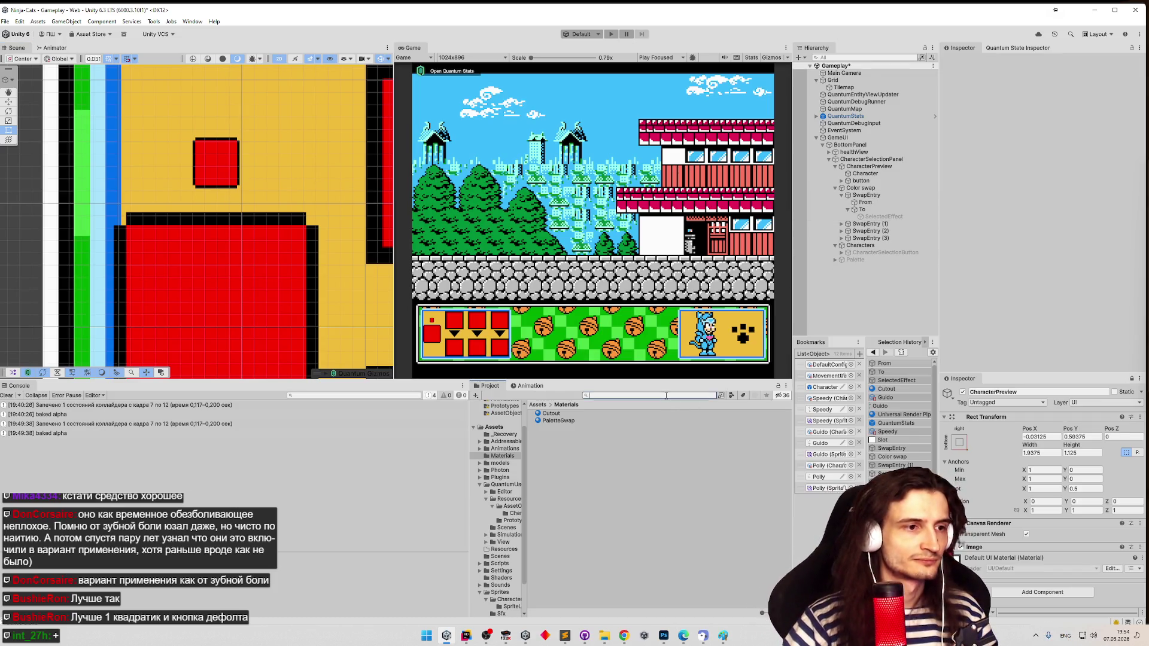
text(slot)
- Drag the Slot sprite's left, top, right and bottom borders to 1 px and apply
click(659, 414)
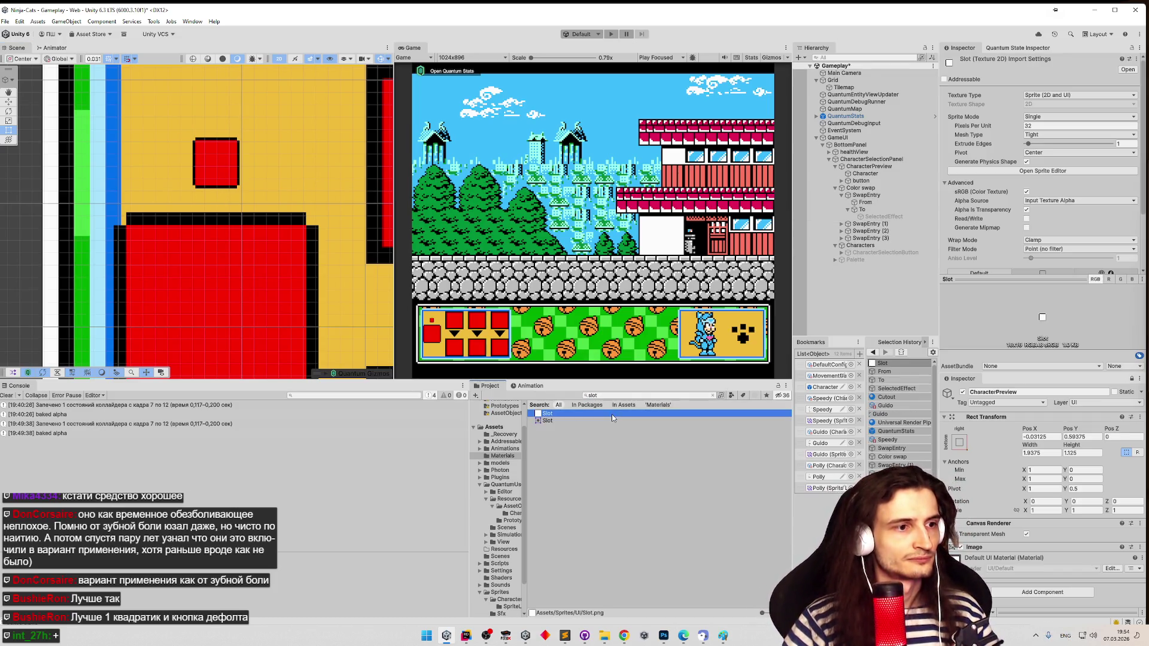
click(1060, 172)
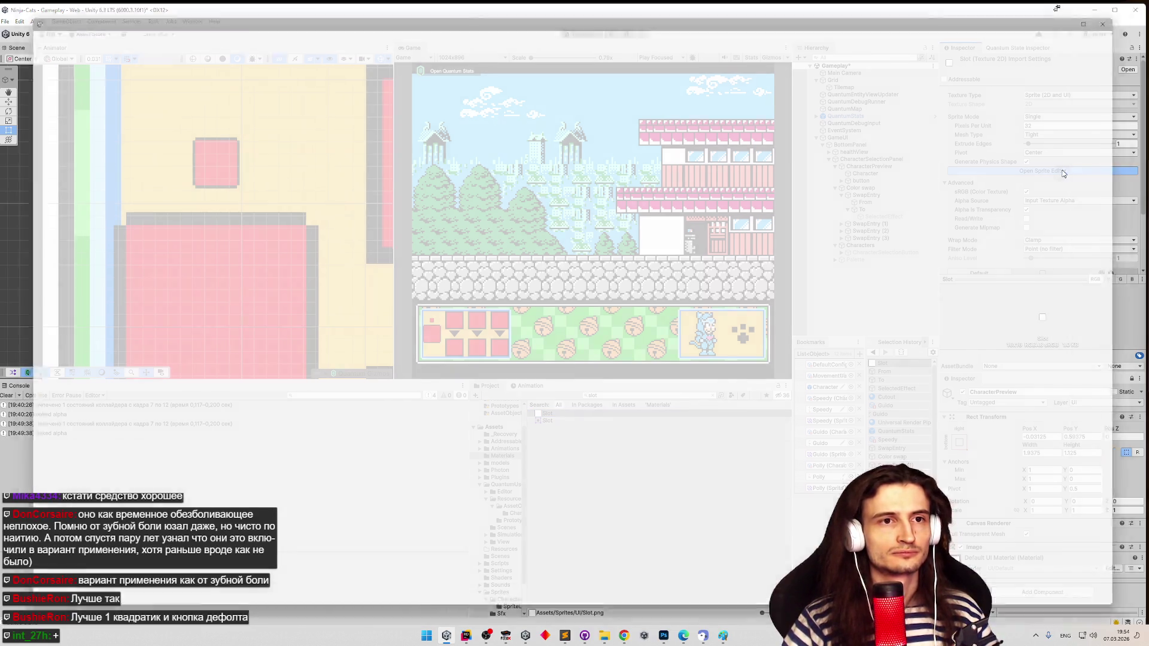
drag(410, 326, 429, 327)
drag(580, 170, 580, 185)
drag(733, 337, 713, 337)
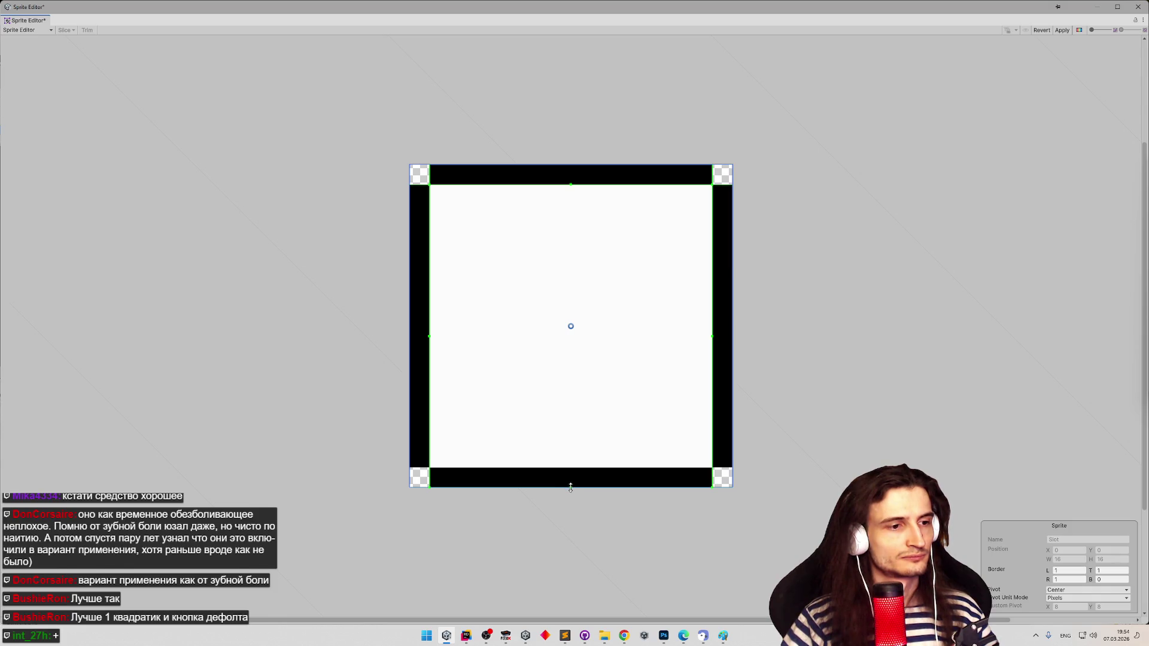
drag(571, 488, 571, 467)
click(1067, 29)
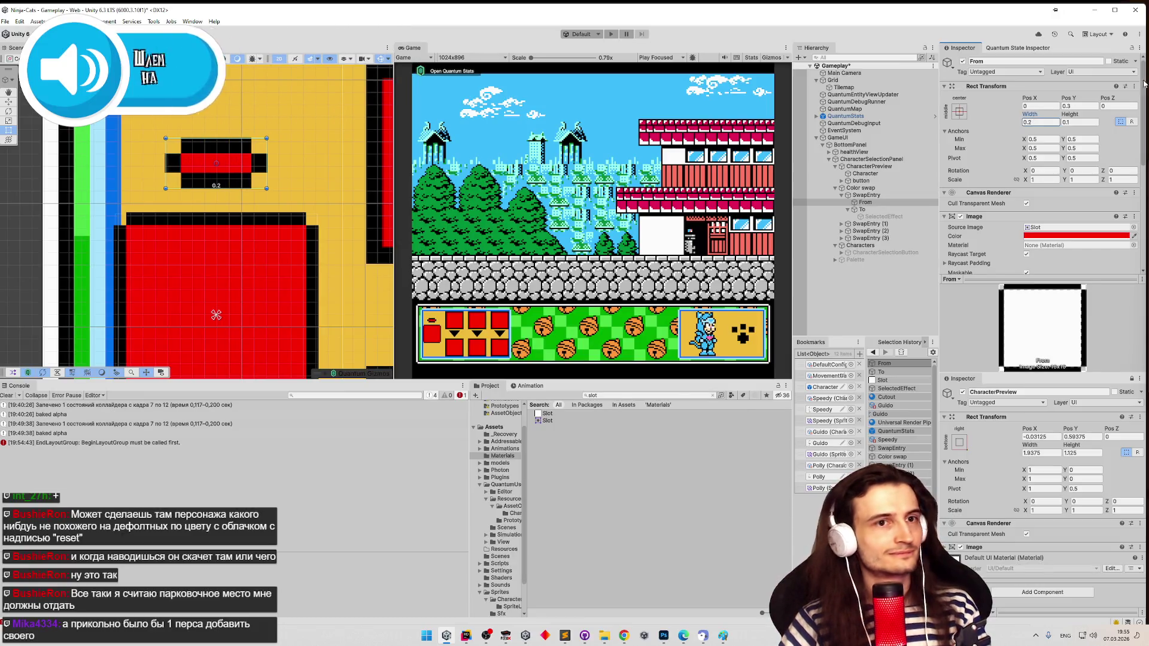
- Set the From slot's height to 0.2 and drag it slightly lower in the Scene view
click(1070, 122)
key(BackSpace)
text(2)
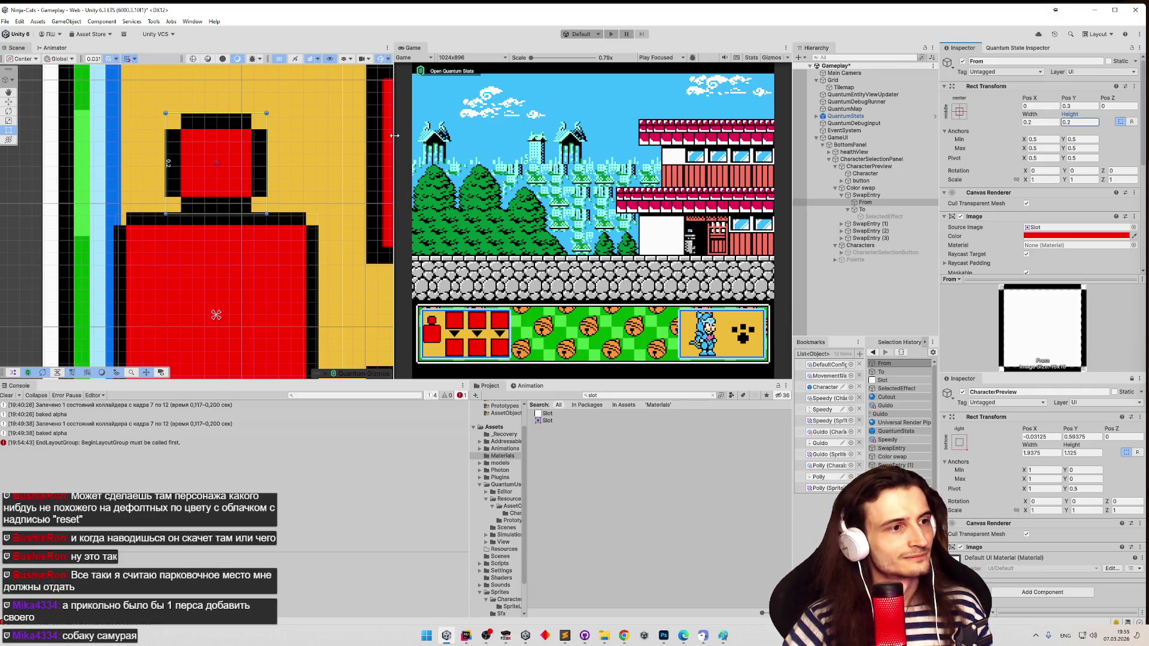
drag(222, 142, 226, 159)
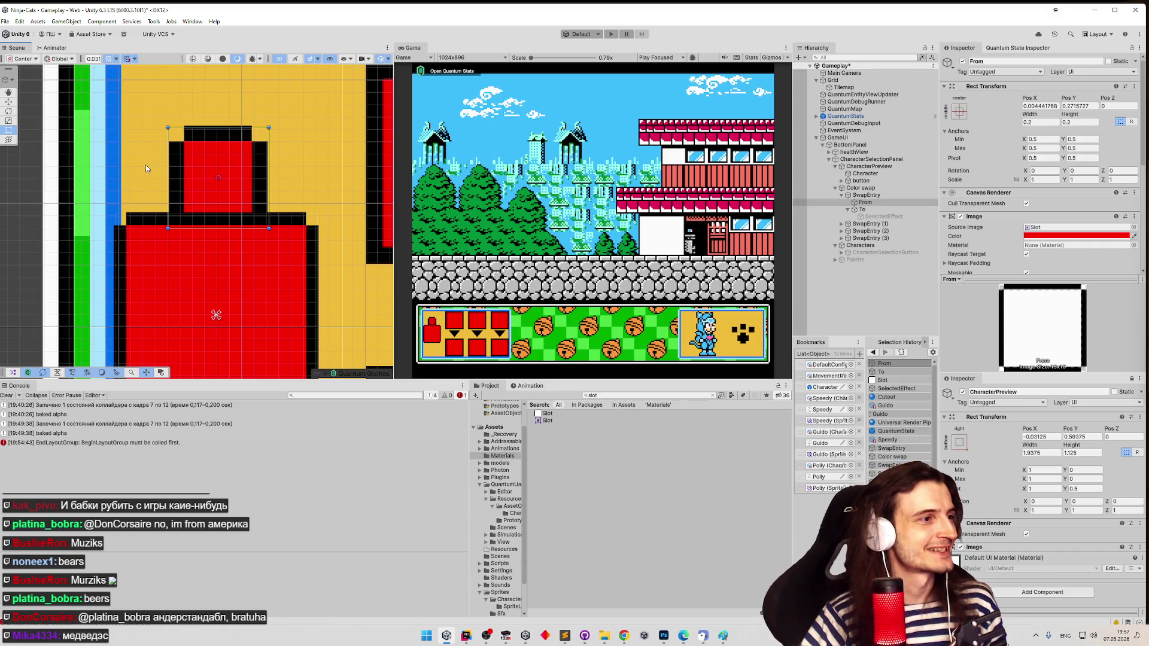
drag(228, 266, 199, 201)
click(869, 204)
double_click(865, 209)
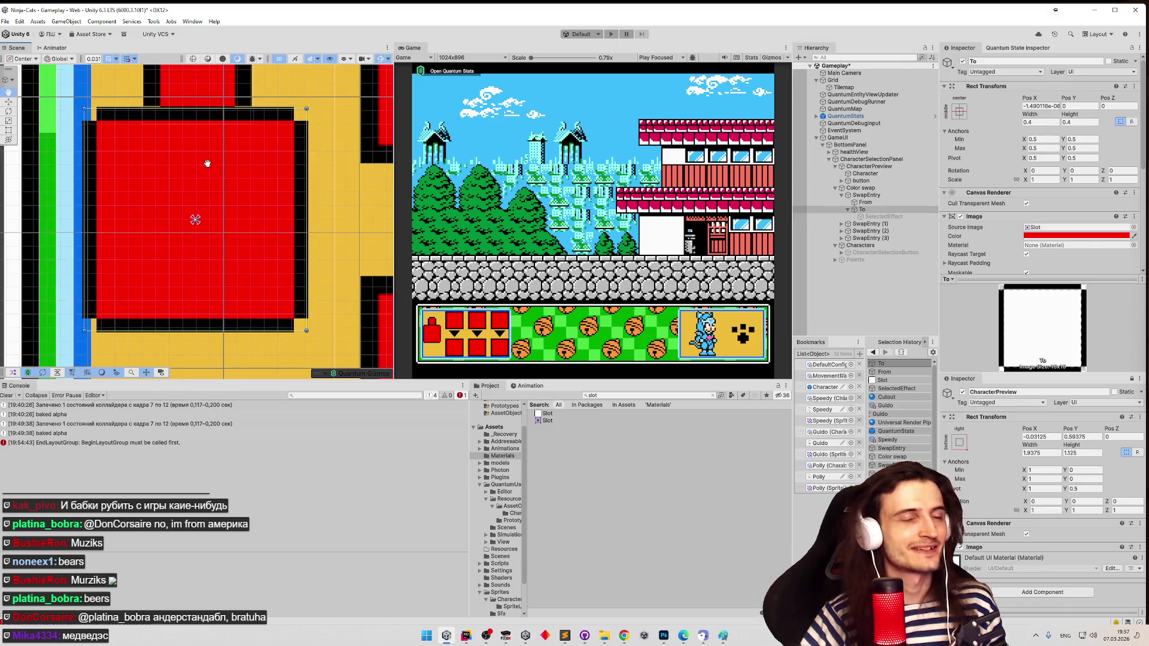
- Try width expressions on the To slot, then reset it to its native size
click(1047, 122)
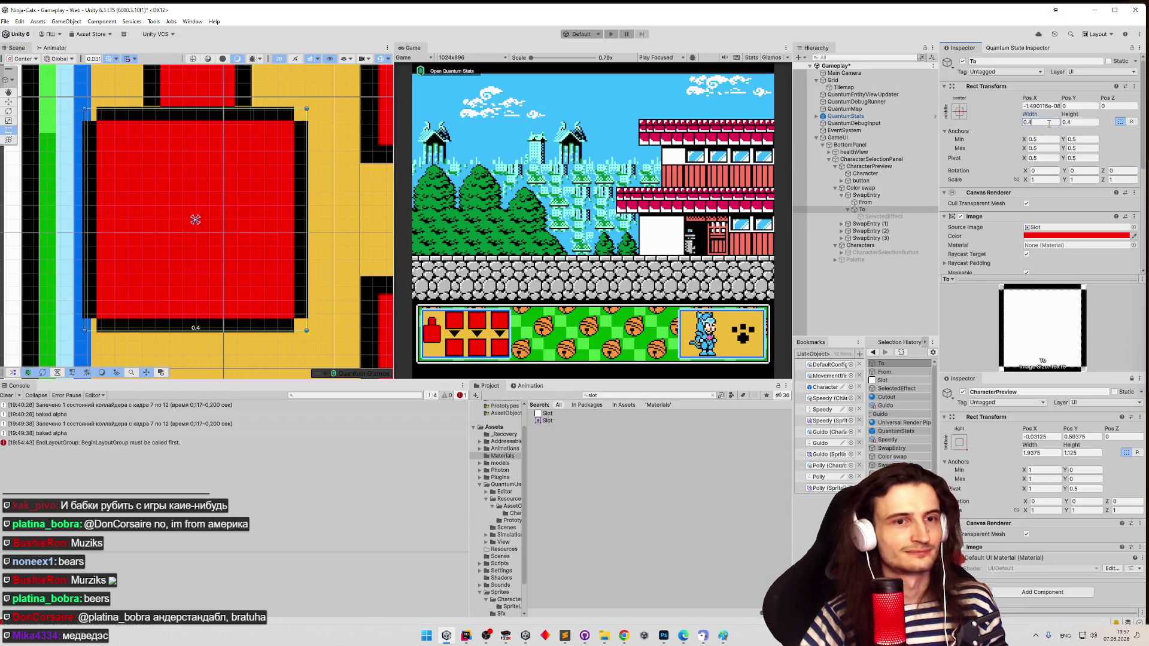
key(BackSpace)
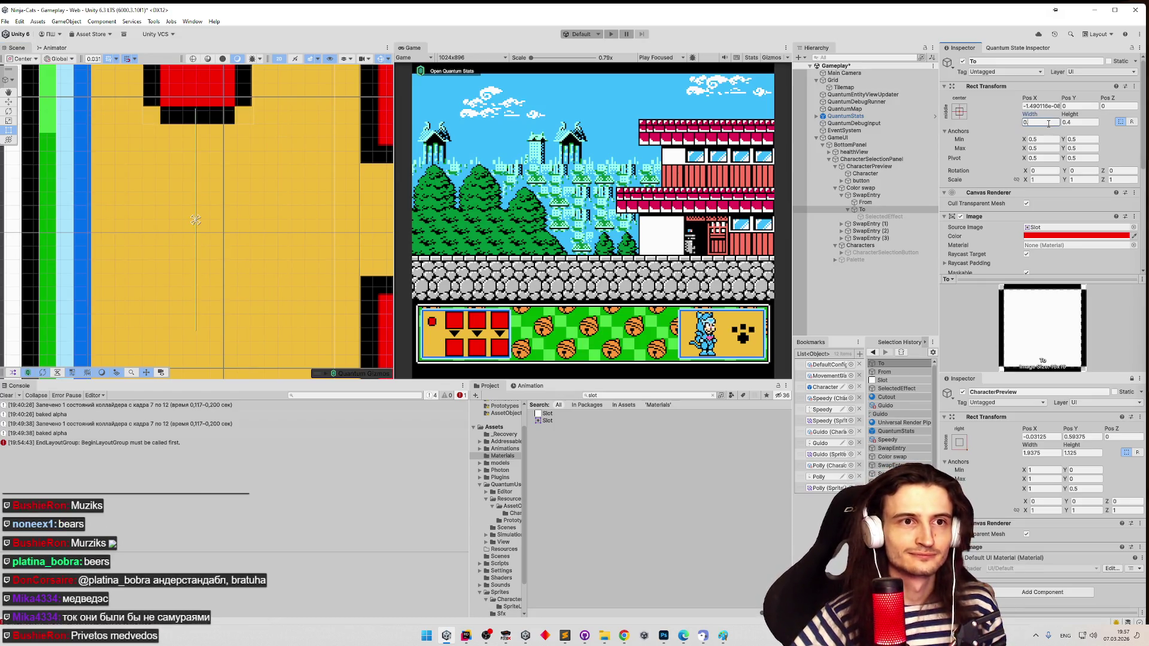
text(03125*)
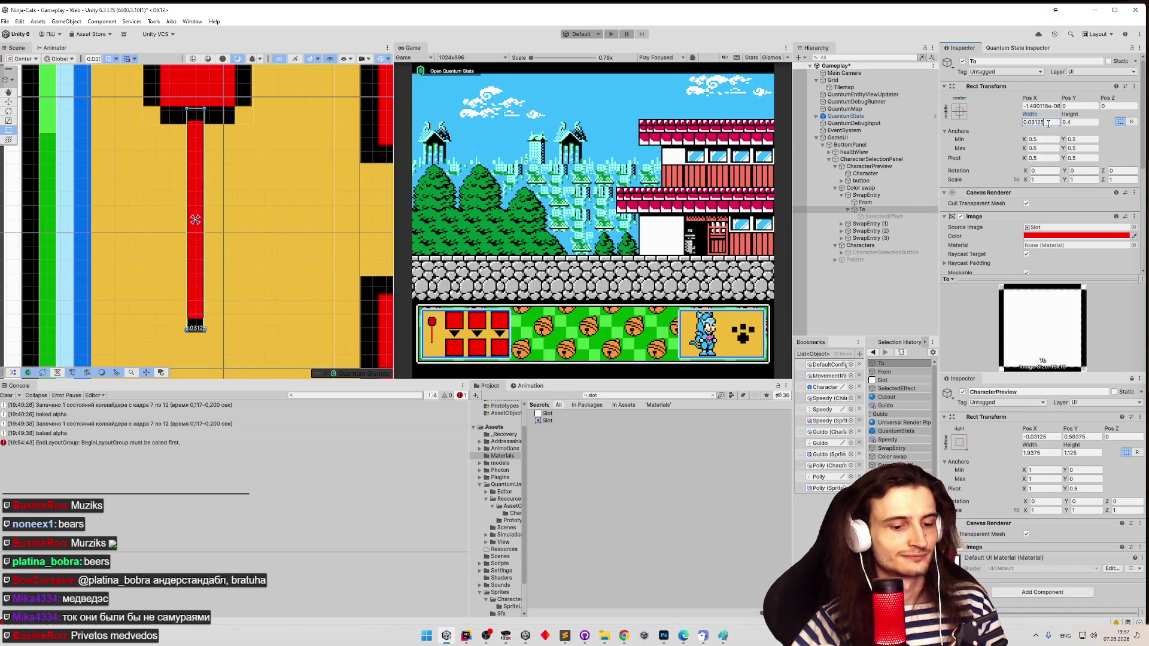
text(8)
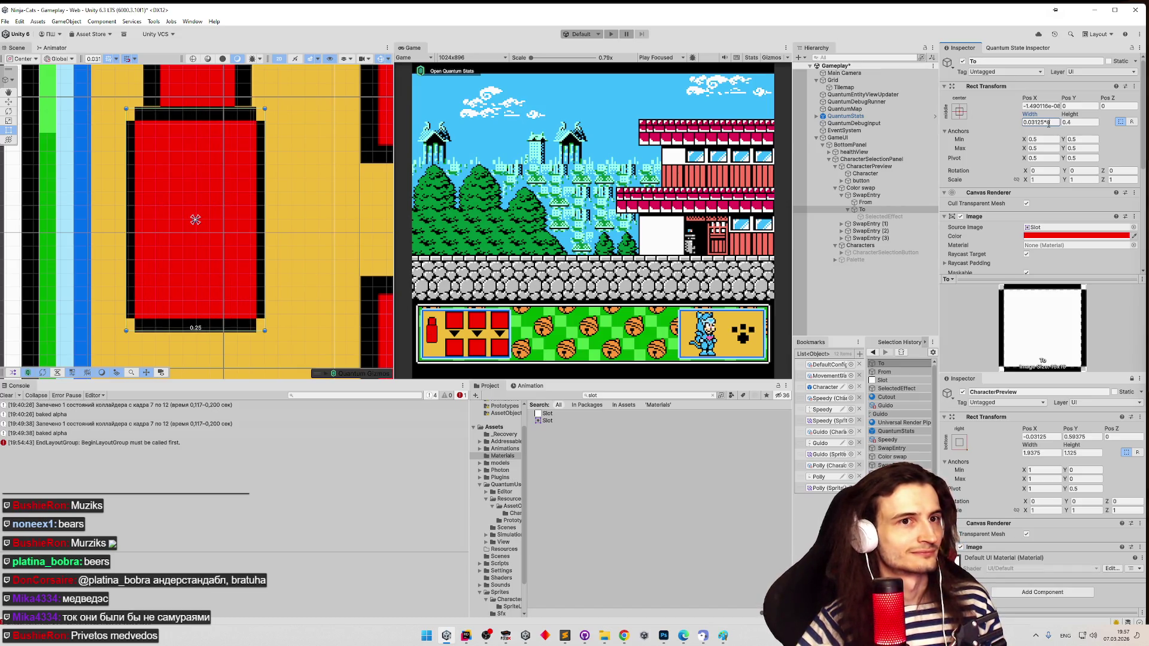
key(BackSpace)
text(16)
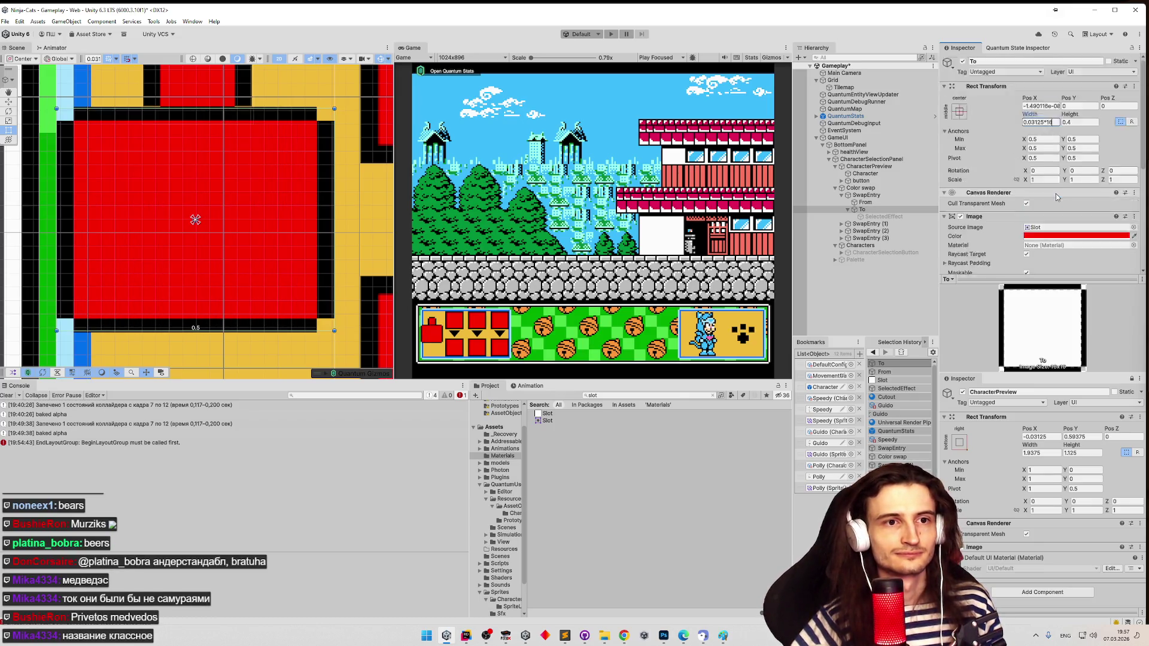
scroll(1060, 198, down, 2)
click(1061, 259)
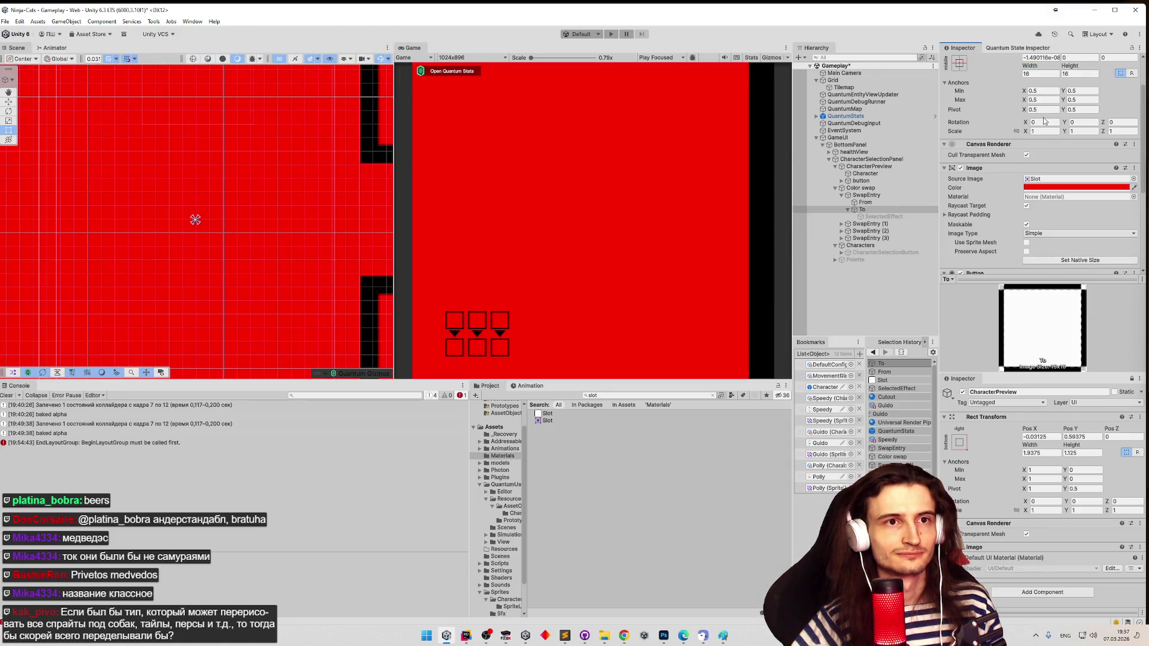
scroll(1045, 114, up, 1)
- Set the To slot's Width and Height to 0.16 each
click(1036, 98)
click(1029, 98)
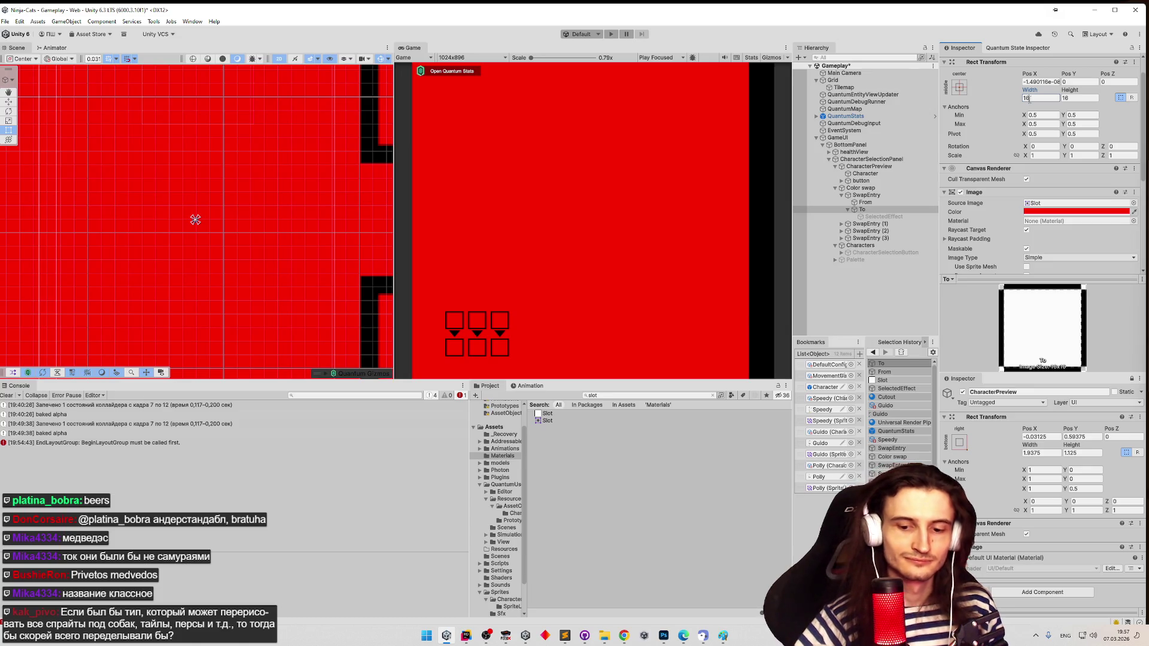
text(.)
click(1077, 99)
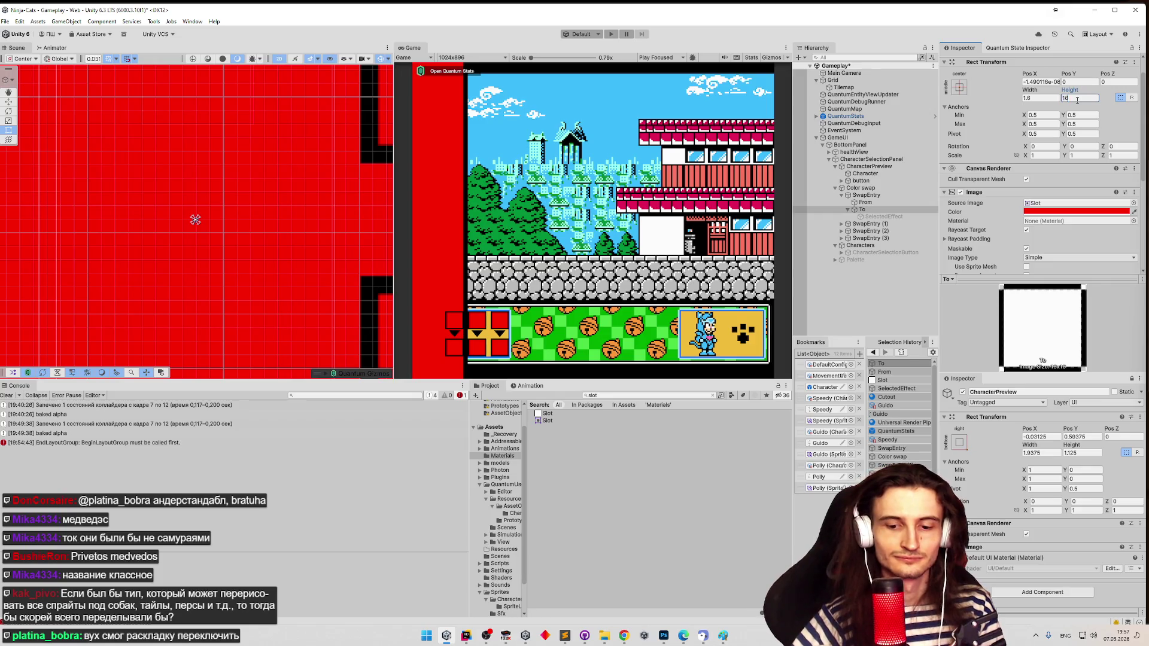
text(.)
click(1042, 101)
click(1035, 98)
text(0.16)
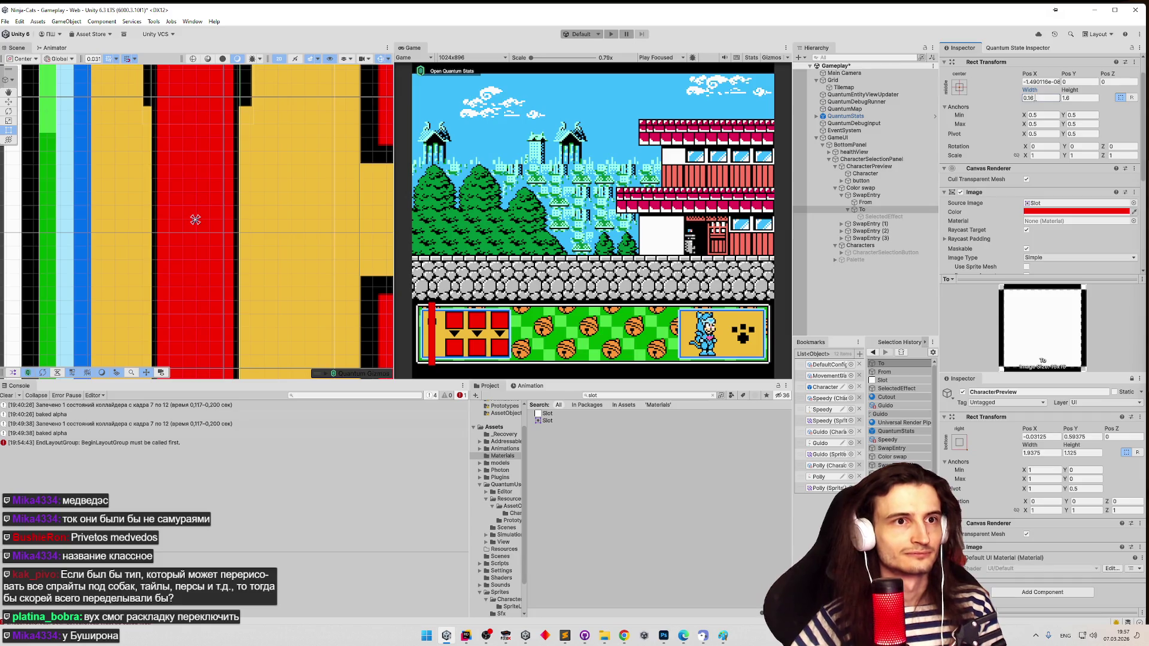
click(1075, 98)
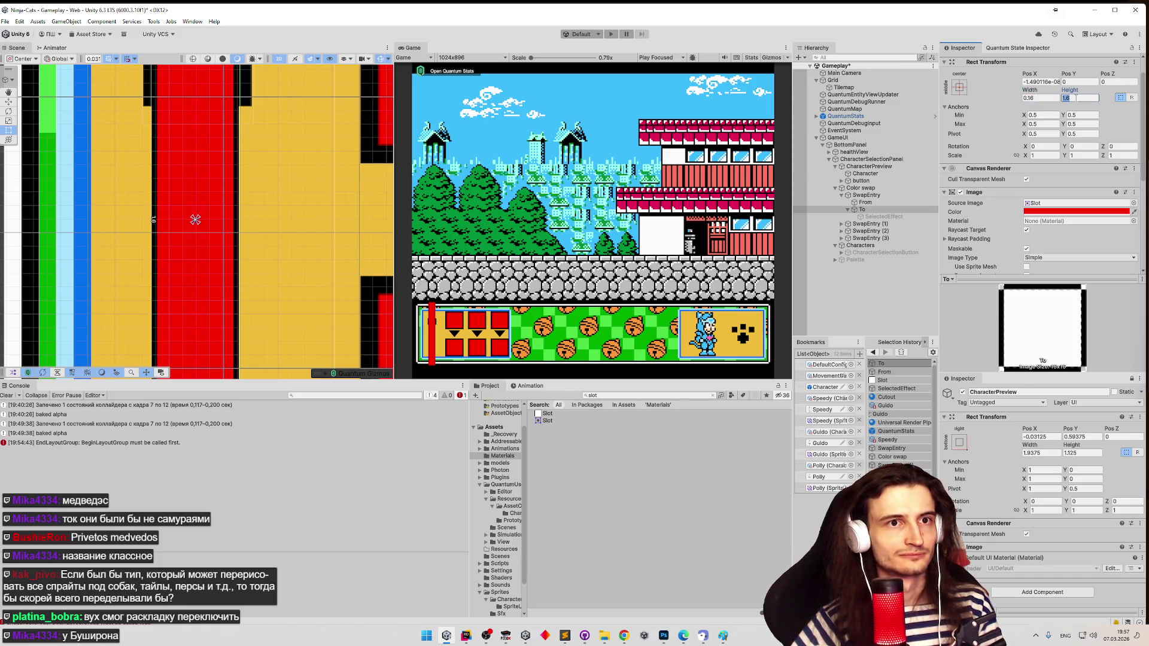
click(1076, 99)
text(0.16)
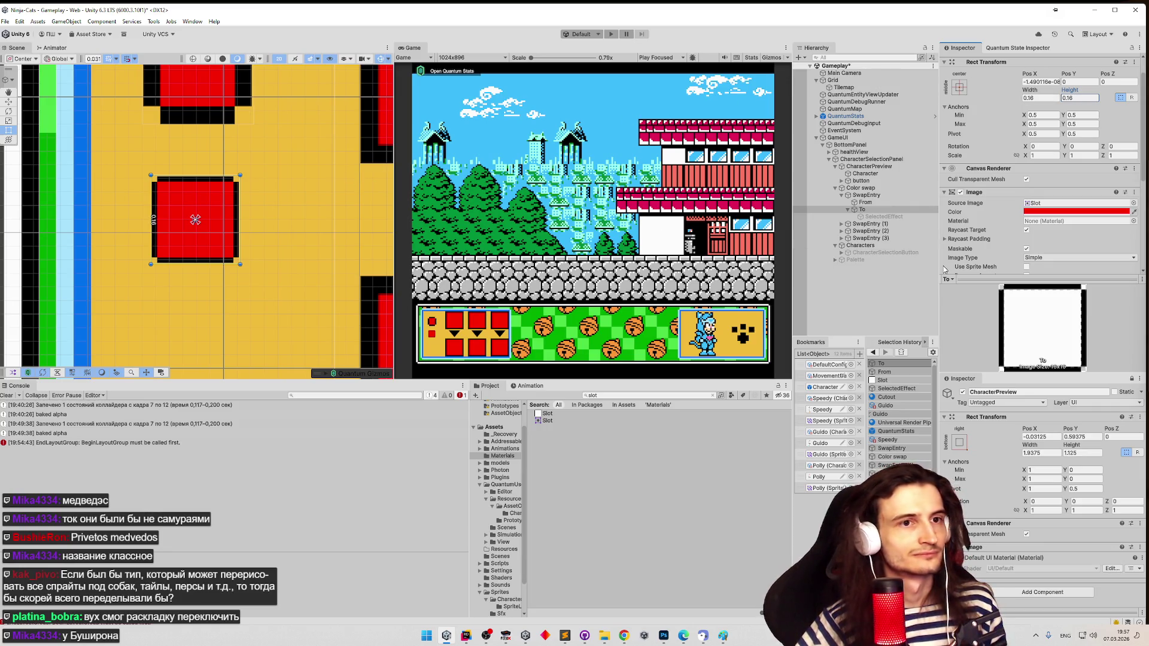
scroll(1054, 228, down, 2)
- Make the To slot image Tiled with a Pixels Per Unit Multiplier of 32
click(1060, 209)
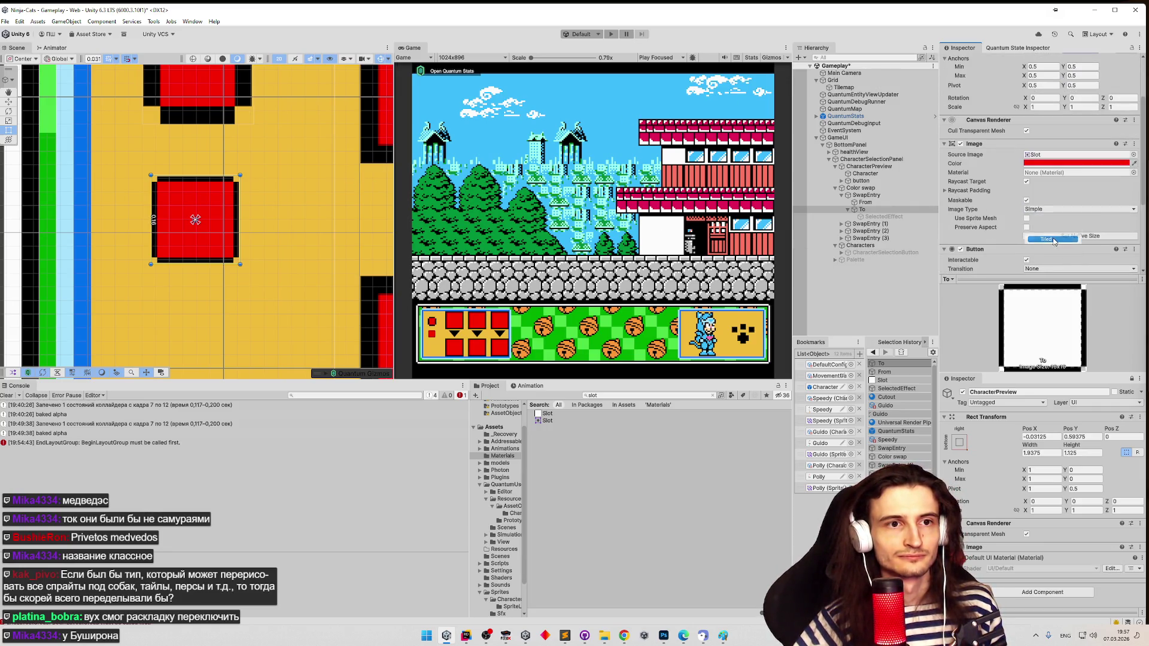
click(1053, 242)
click(1052, 228)
text(32)
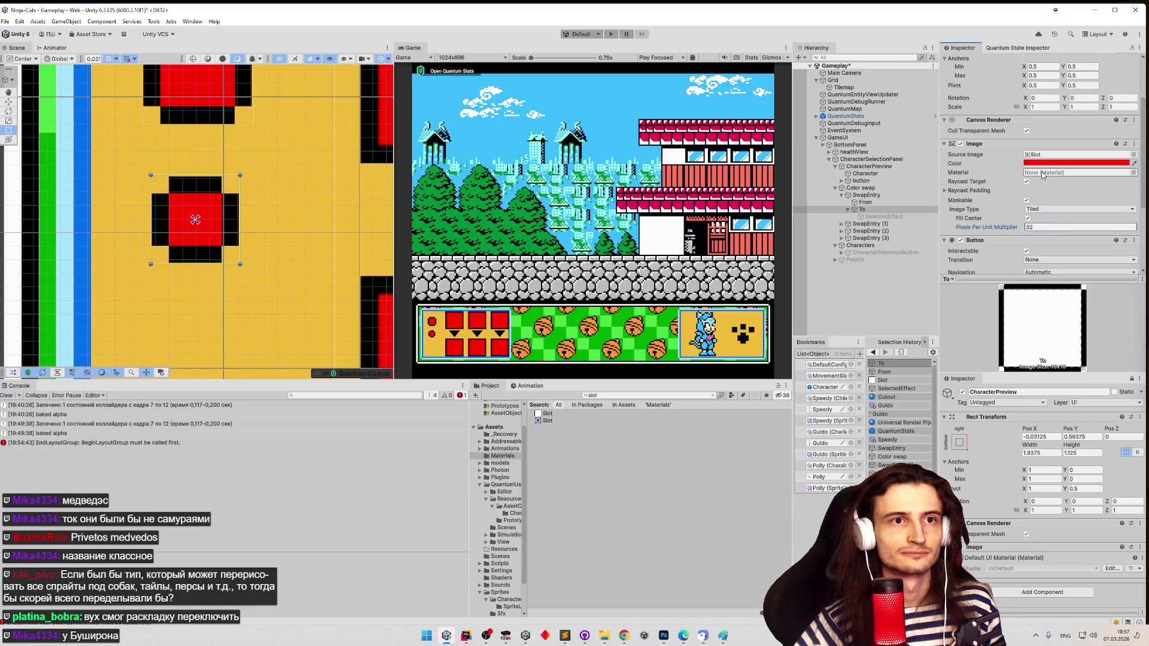
- Recentre the Scene view on the slots and switch over to Paint
scroll(1042, 174, up, 1)
scroll(1042, 175, up, 2)
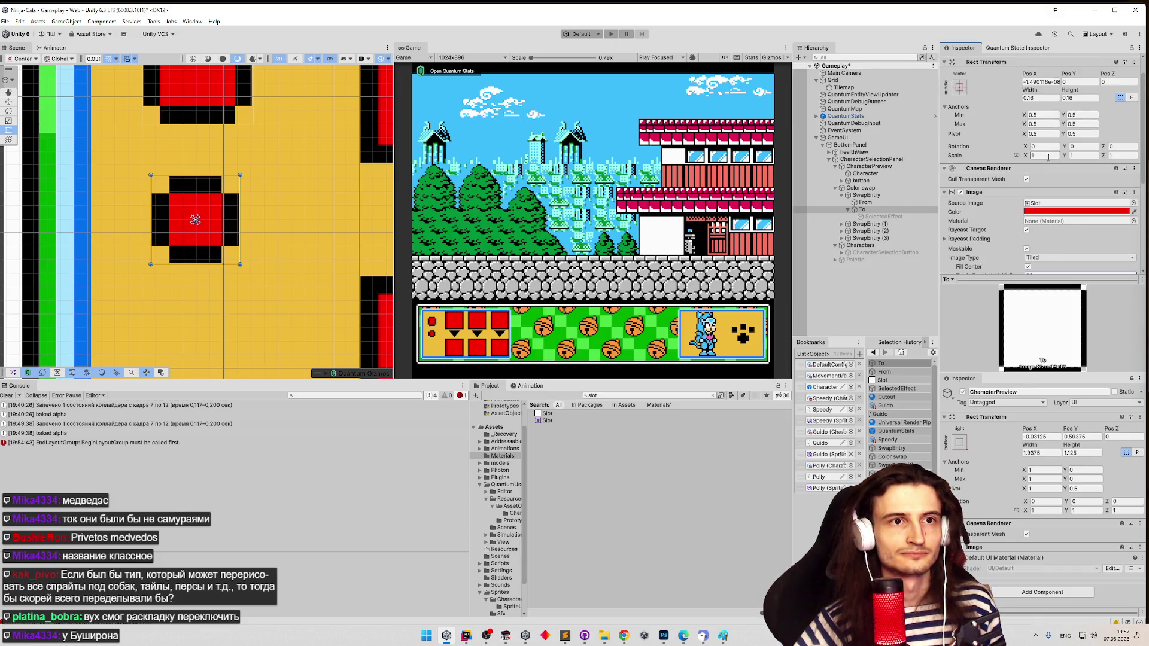
drag(281, 167, 243, 158)
scroll(242, 158, down, 2)
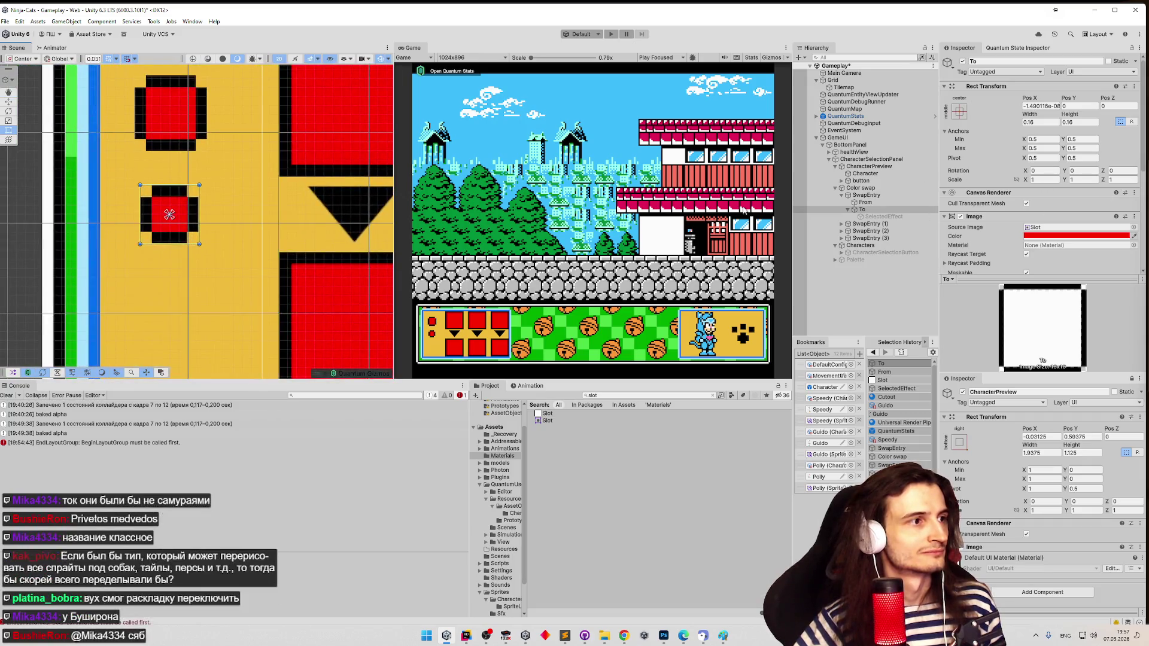
scroll(220, 221, down, 1)
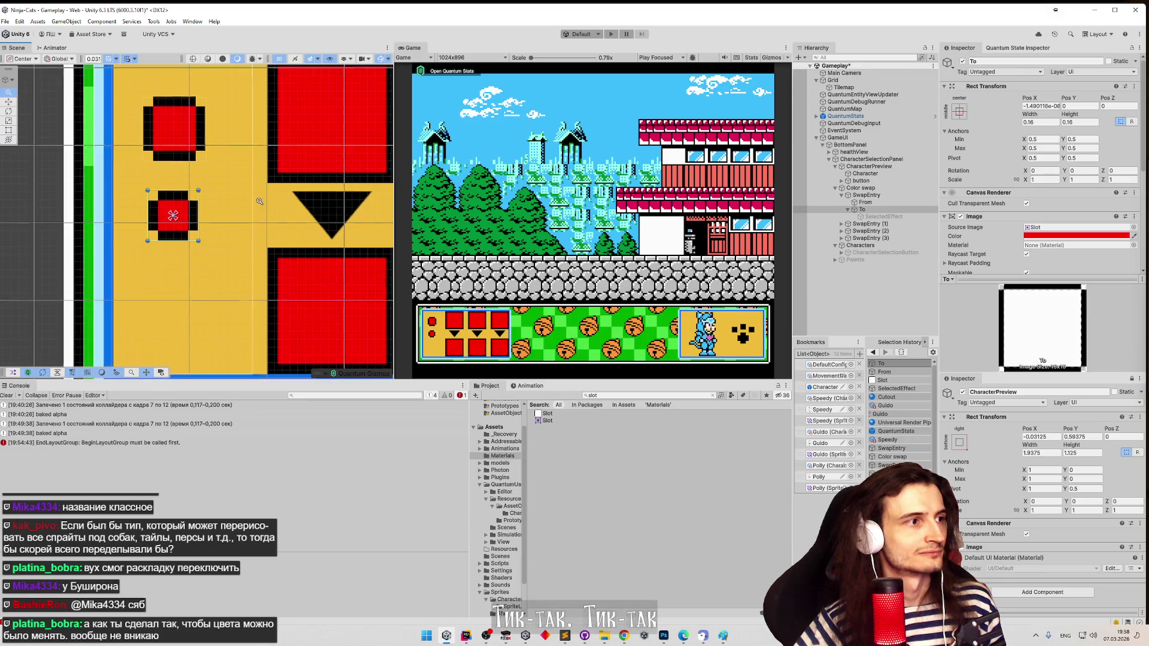
scroll(199, 240, down, 1)
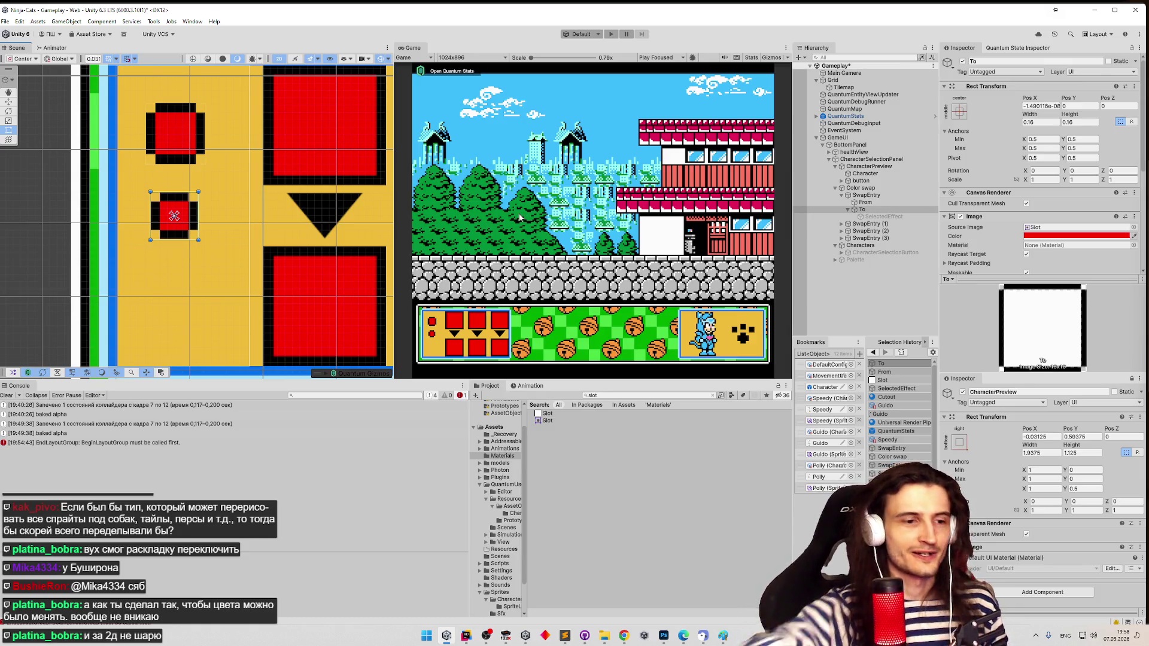
click(723, 635)
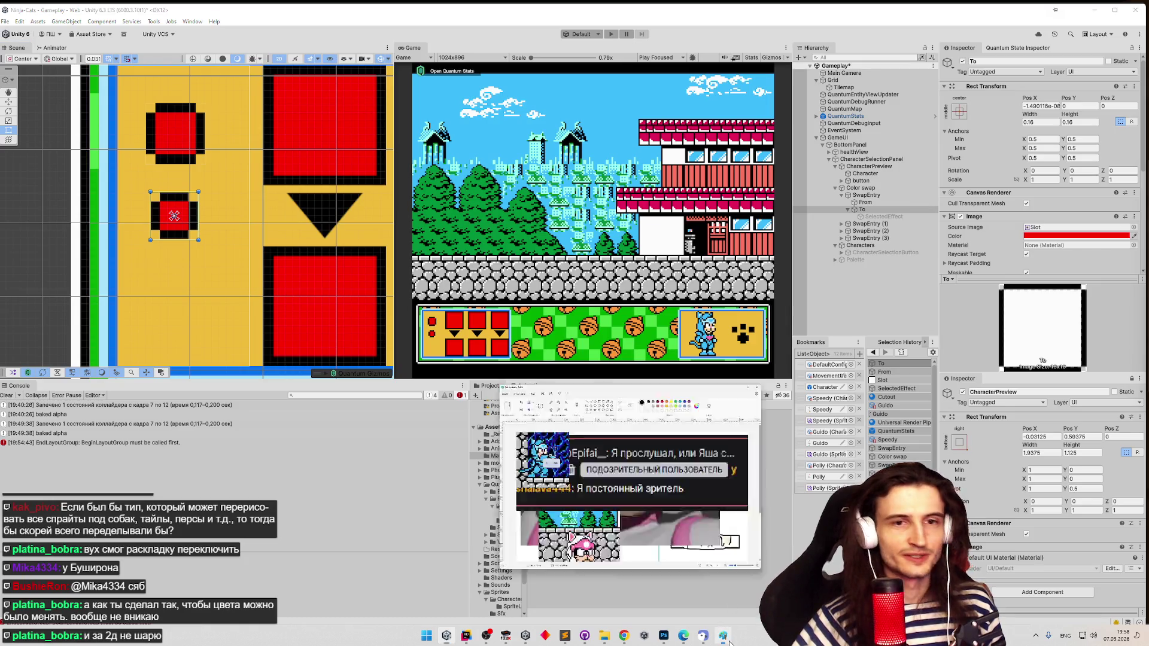
- Clear the Paint canvas, pick the Brush, and enlarge the Paint window
key(ctrl+a)
key(Delete)
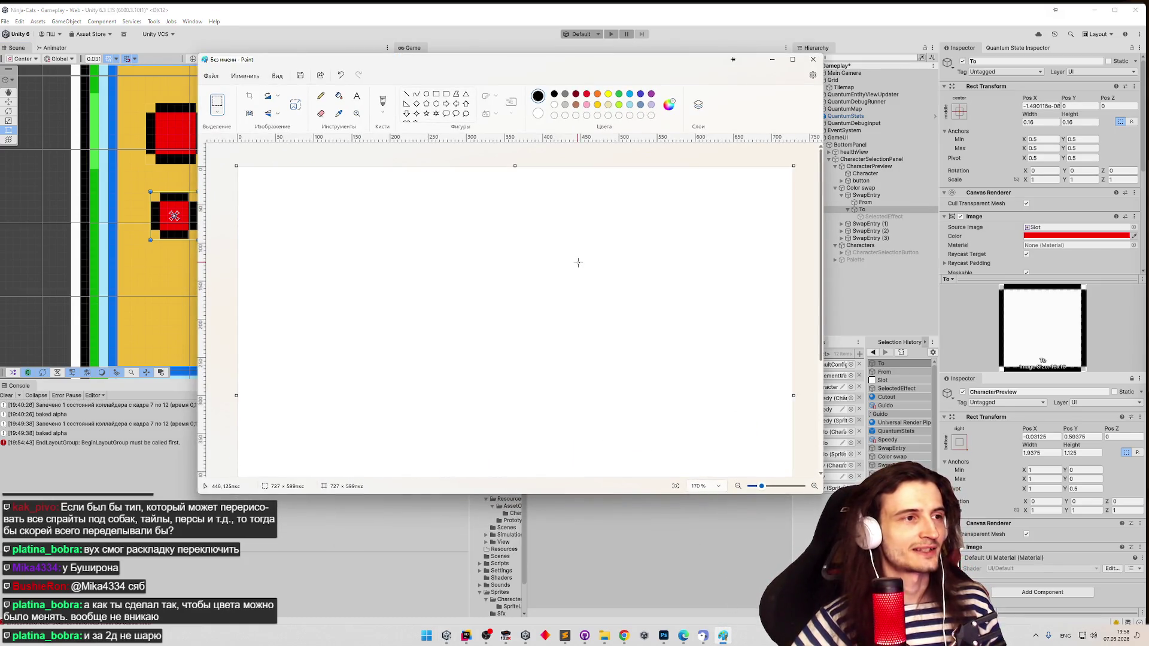
click(383, 102)
drag(327, 231, 327, 253)
key(ctrl+z)
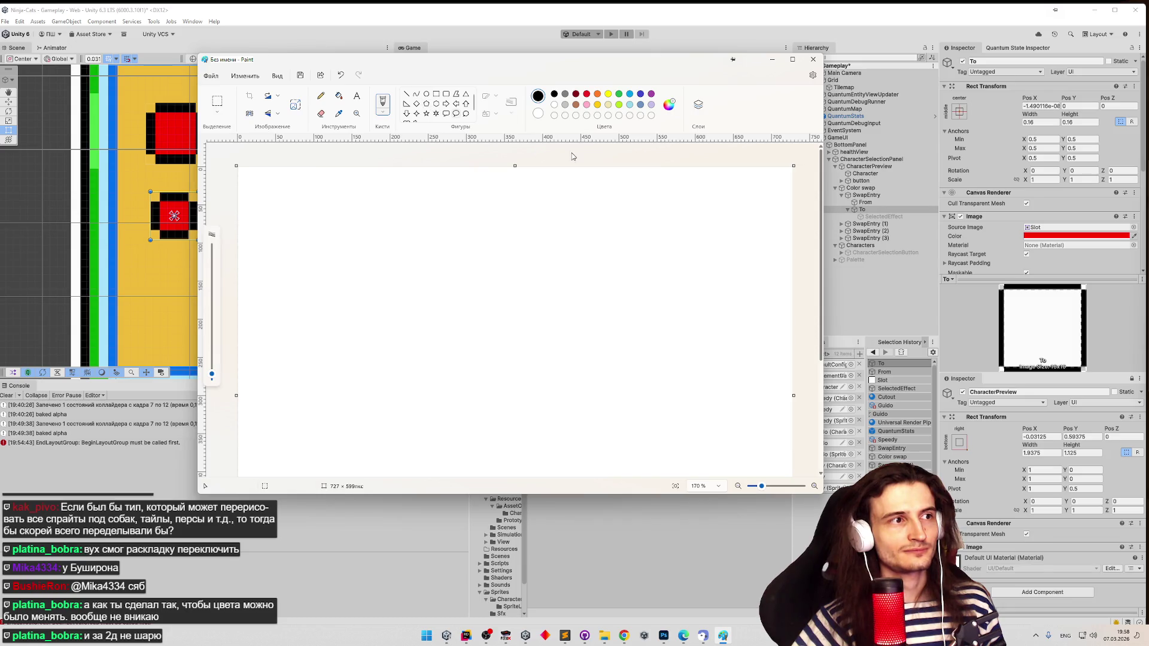
drag(824, 494, 920, 578)
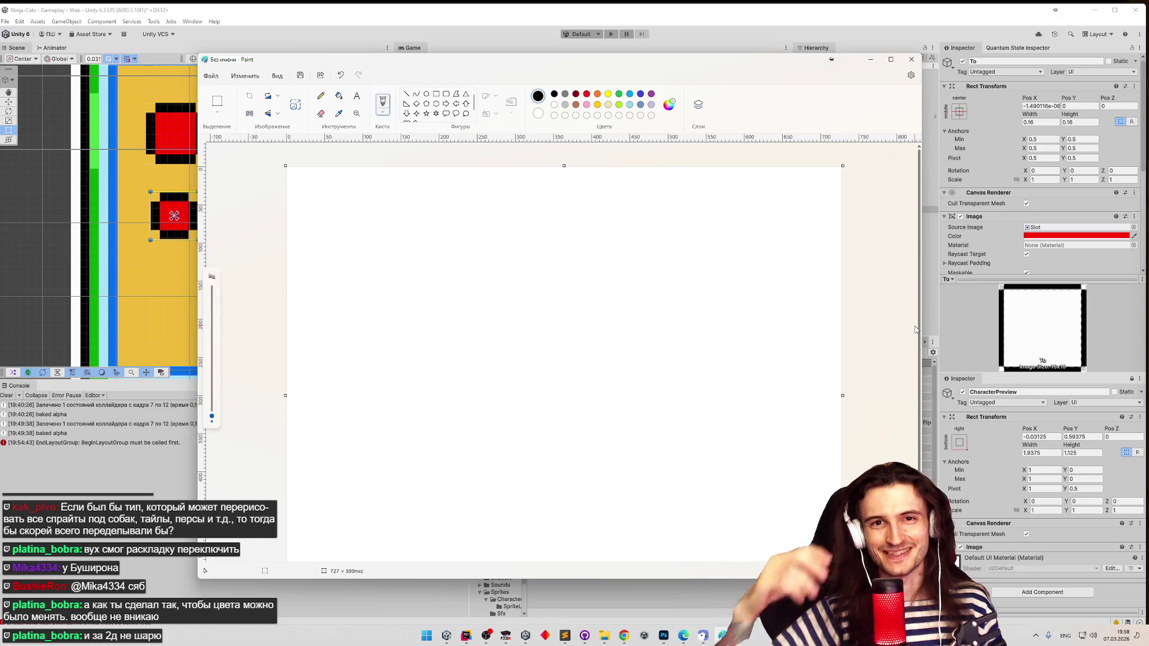
- Sketch a black box containing an oval, eye loops and a mouth mark
mouse_move(378, 205)
mouse_down()
mouse_move(519, 392)
mouse_move(373, 264)
mouse_move(371, 192)
mouse_up()
drag(428, 216, 430, 216)
drag(410, 268, 409, 269)
drag(461, 272, 459, 273)
drag(425, 294, 425, 296)
mouse_move(466, 305)
mouse_down()
mouse_move(472, 328)
mouse_move(452, 316)
mouse_up()
mouse_move(508, 191)
mouse_down()
mouse_move(542, 216)
mouse_move(523, 310)
mouse_up()
key(ctrl+z)
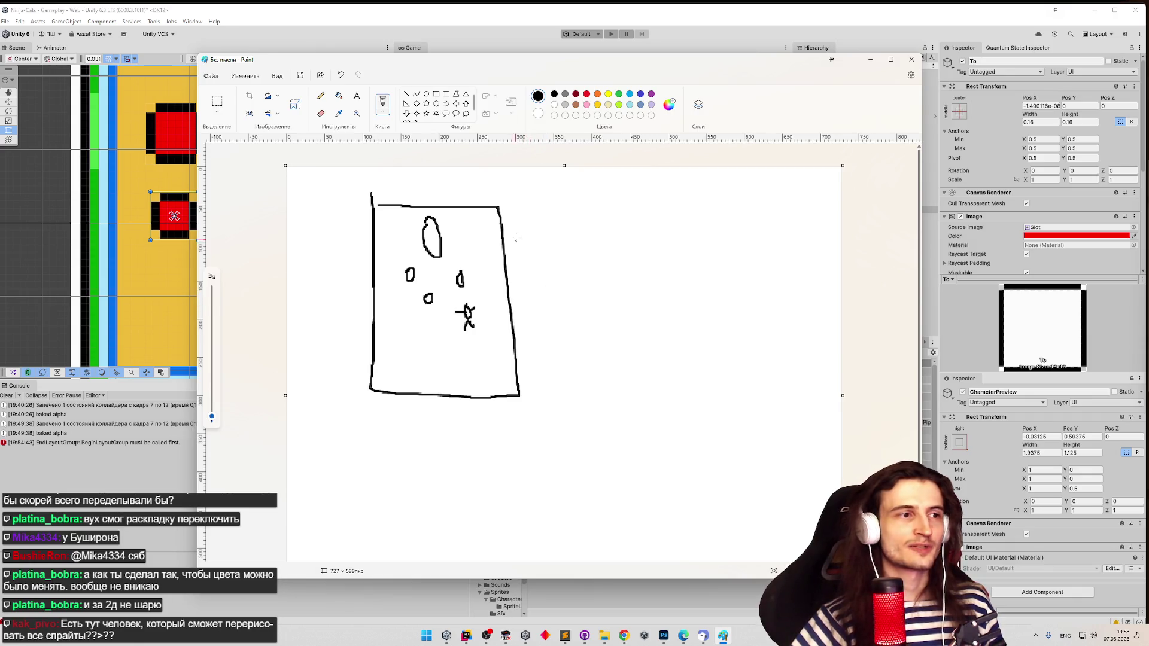
- With a light-blue Pencil, draw an oval shape beside the box and mark the number column
click(619, 94)
click(629, 94)
click(630, 104)
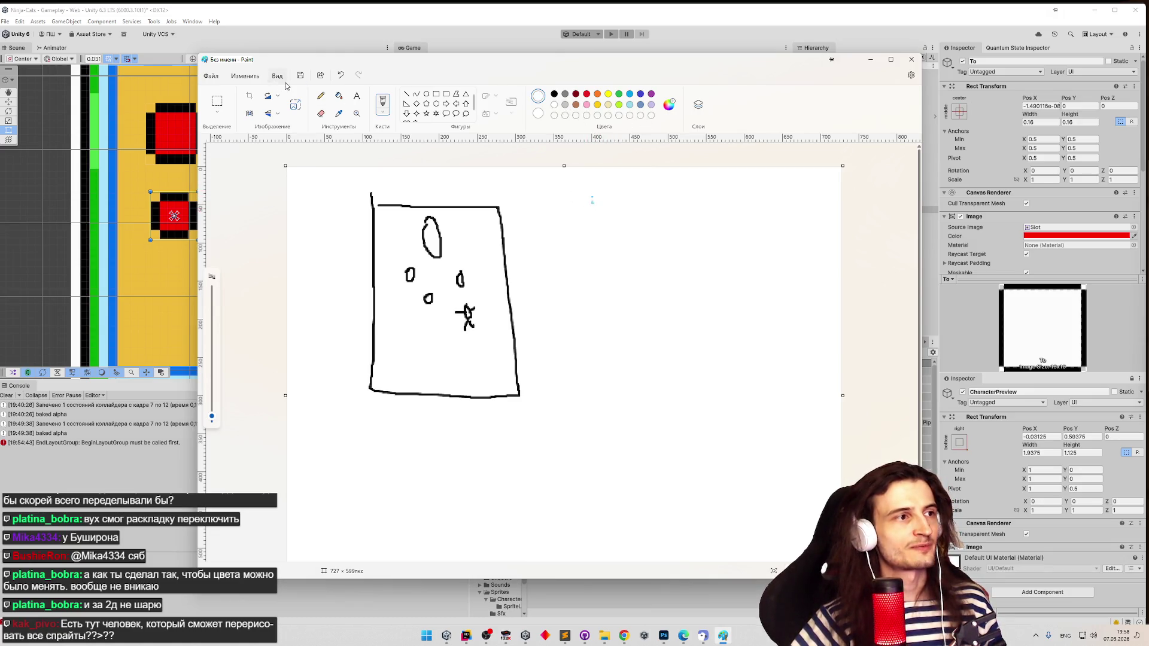
click(629, 106)
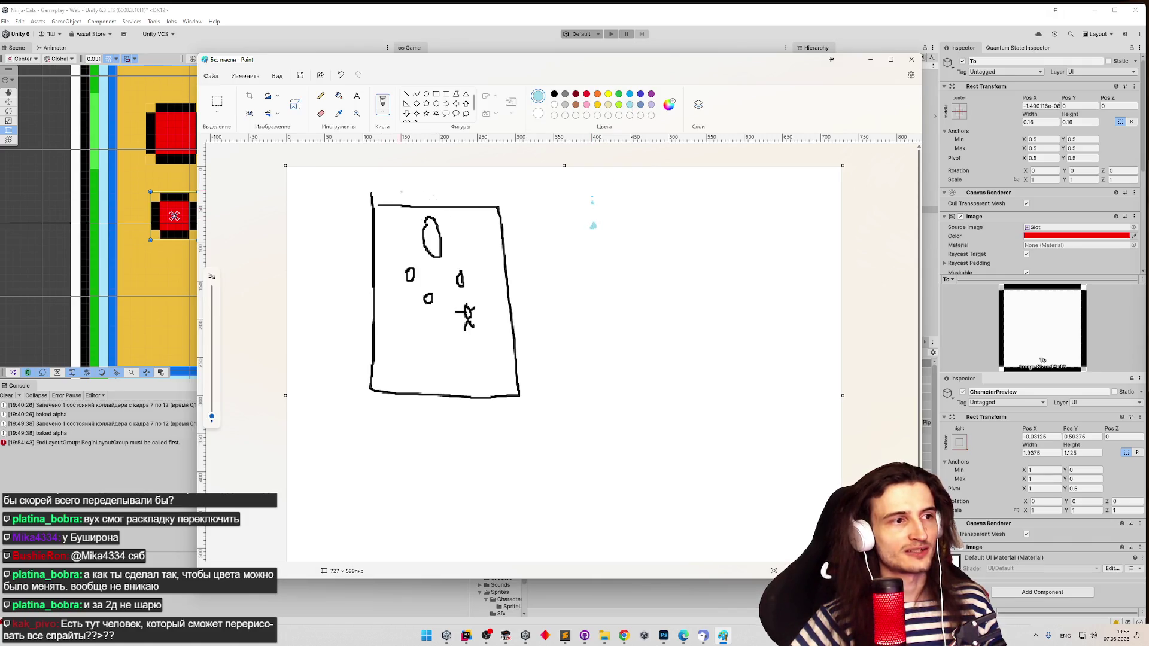
click(321, 96)
mouse_move(589, 184)
mouse_down()
mouse_move(604, 238)
mouse_move(580, 182)
mouse_move(637, 203)
mouse_move(631, 258)
mouse_up()
mouse_move(614, 181)
mouse_down()
mouse_move(505, 198)
mouse_move(452, 238)
mouse_up()
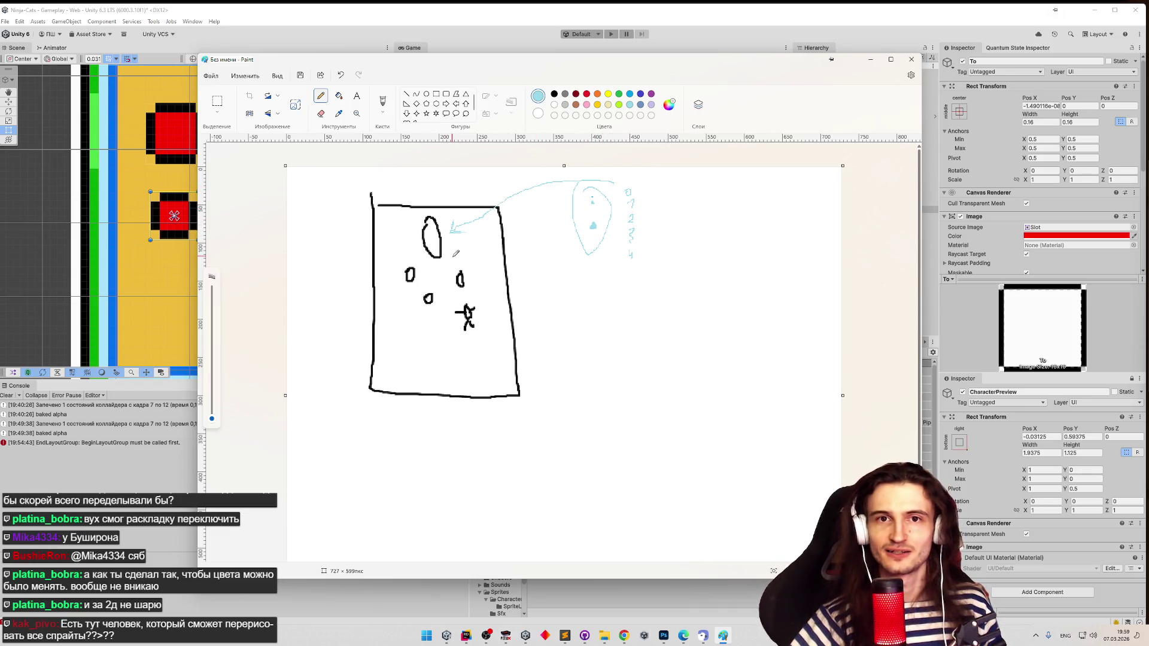
key(ctrl+z)
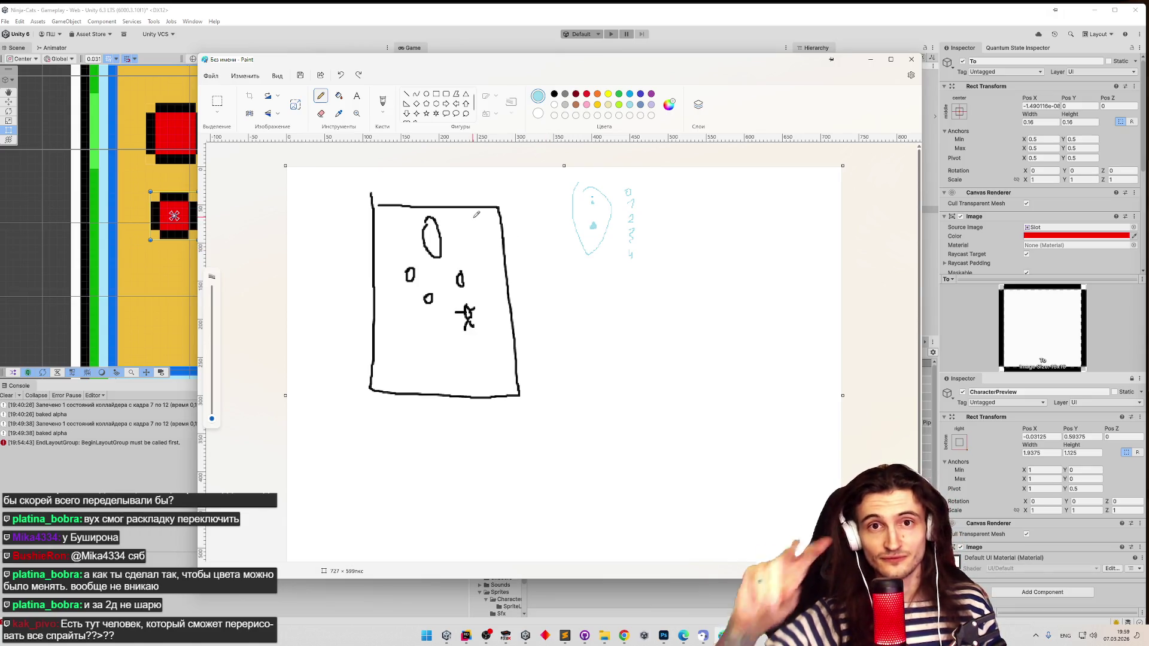
mouse_move(622, 185)
mouse_down()
mouse_move(616, 192)
mouse_move(625, 187)
mouse_up()
- Write 255 inside the box in light blue
key(ctrl+z)
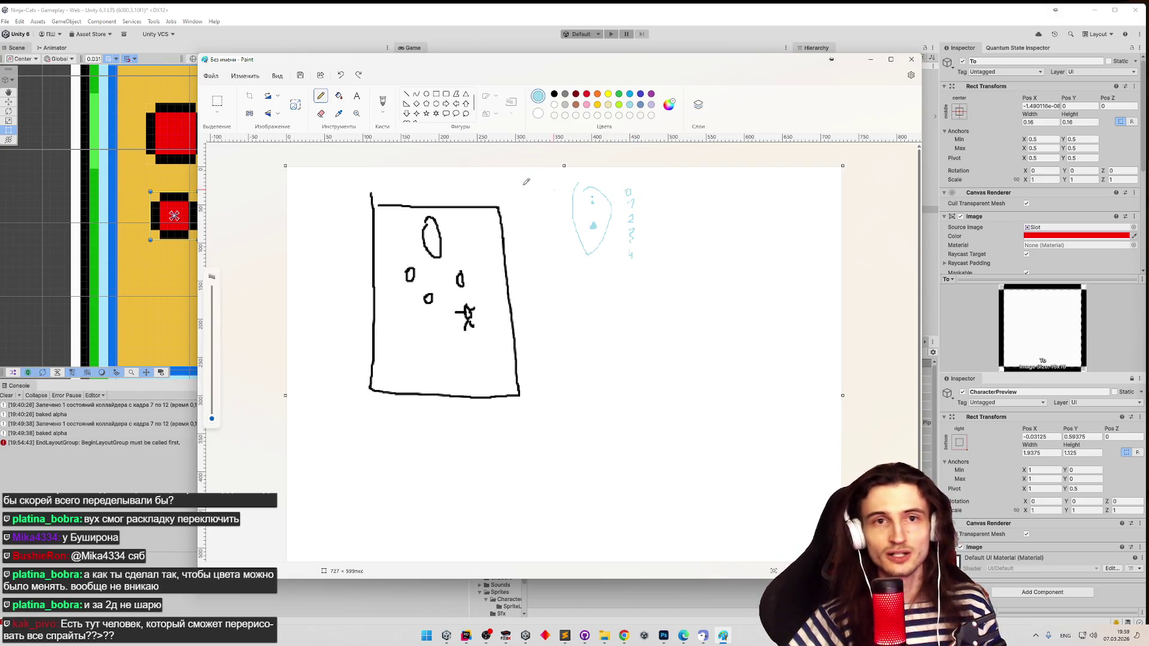
drag(449, 227, 466, 236)
drag(467, 223, 484, 237)
drag(486, 222, 493, 220)
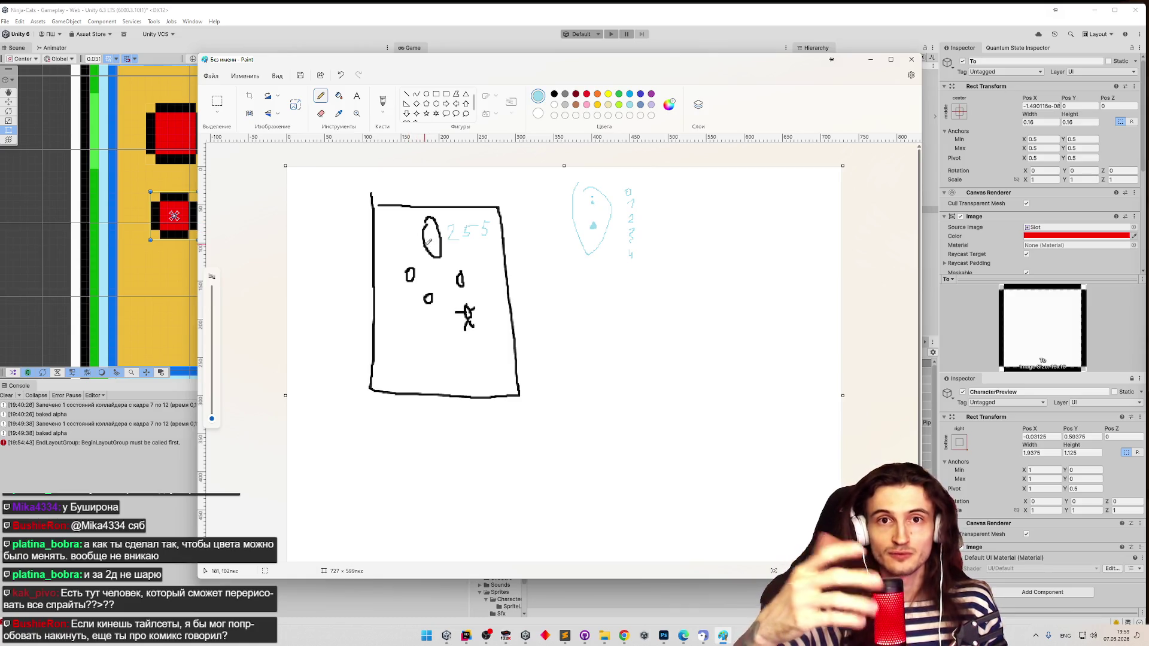
- Loop the digit column, draw a divided strip below, and minimise Paint
mouse_move(611, 216)
mouse_down()
mouse_move(635, 180)
mouse_move(614, 244)
mouse_up()
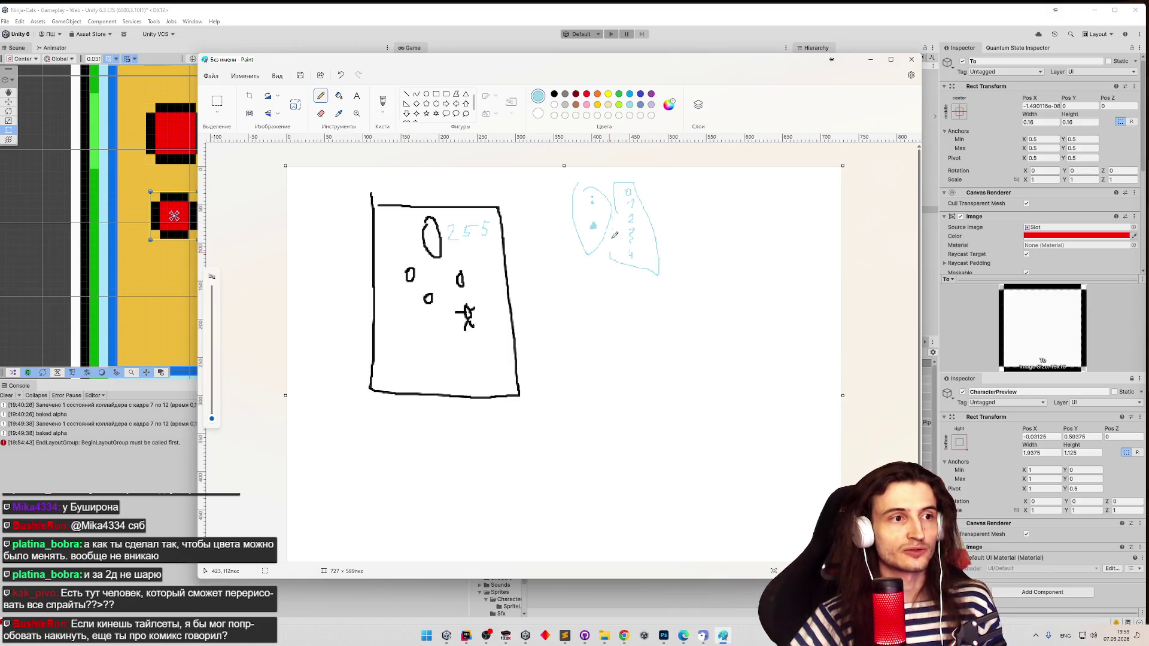
mouse_move(565, 316)
mouse_down()
mouse_move(646, 317)
mouse_move(571, 333)
mouse_move(568, 315)
mouse_move(603, 330)
mouse_up()
mouse_move(615, 318)
mouse_down()
mouse_move(615, 329)
mouse_move(627, 330)
mouse_move(573, 326)
mouse_move(583, 326)
mouse_up()
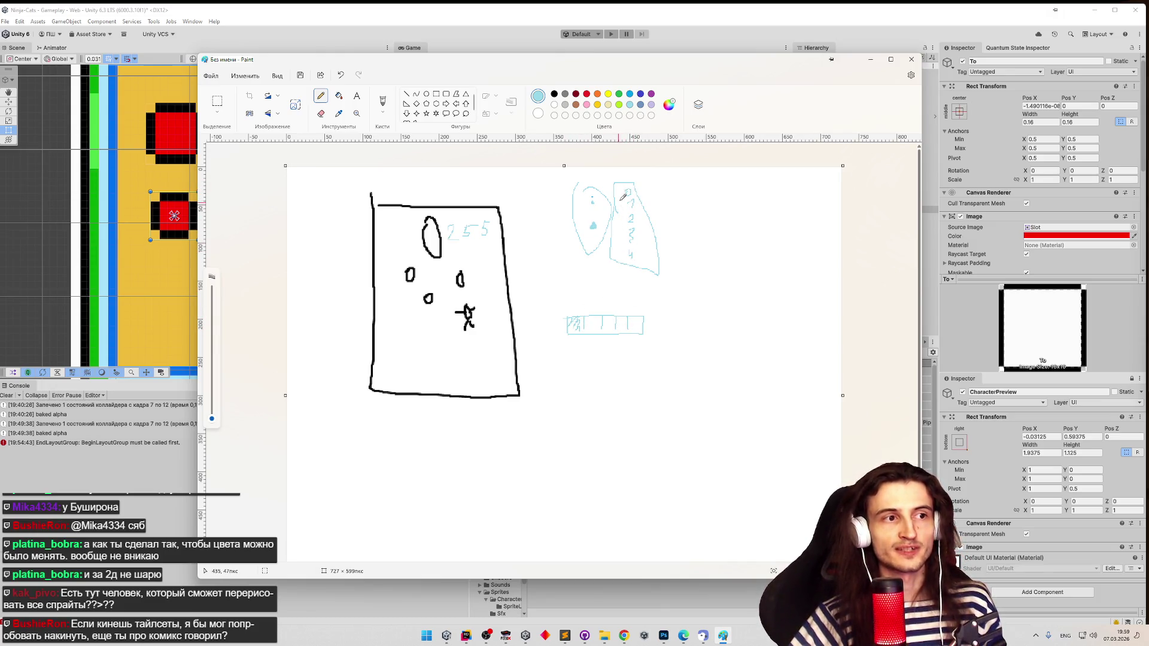
mouse_move(625, 187)
mouse_down()
mouse_move(574, 306)
mouse_move(567, 294)
mouse_up()
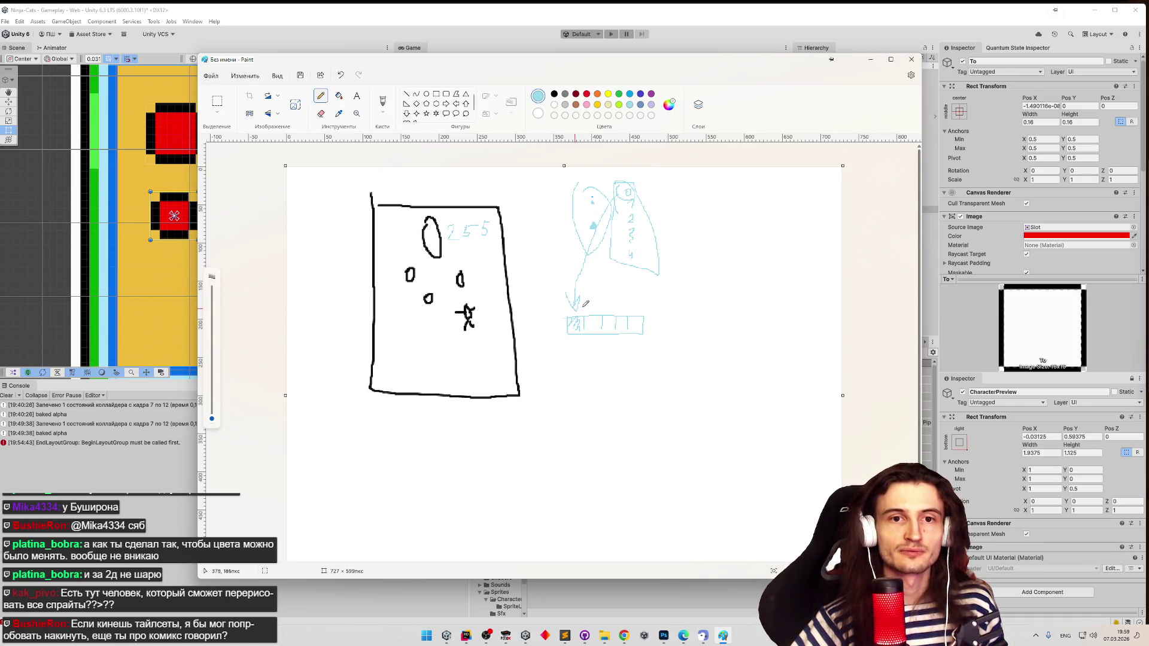
click(871, 60)
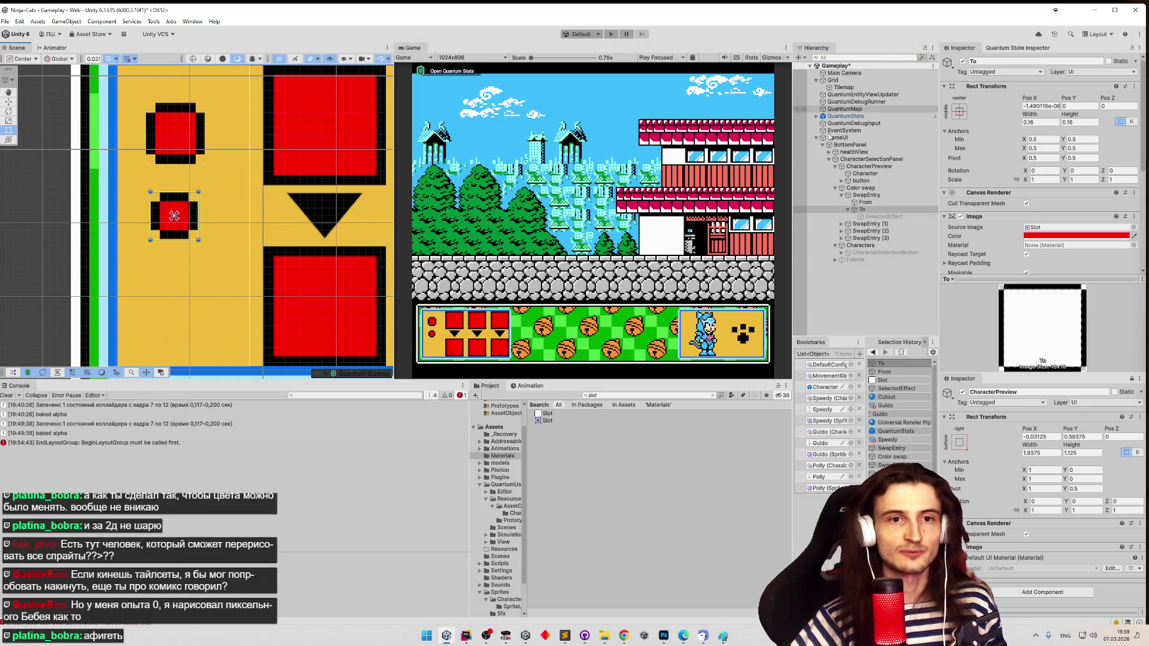
- Copy the pink cat sprite sheet image from its Chrome tab
click(625, 636)
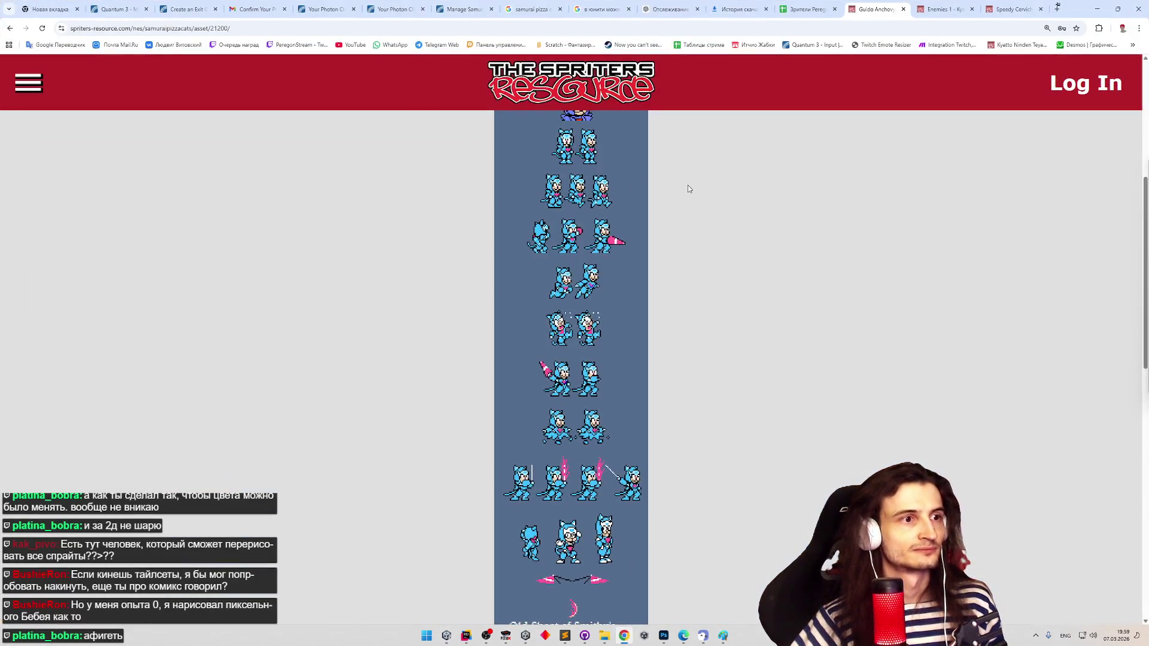
scroll(694, 204, up, 4)
click(9, 28)
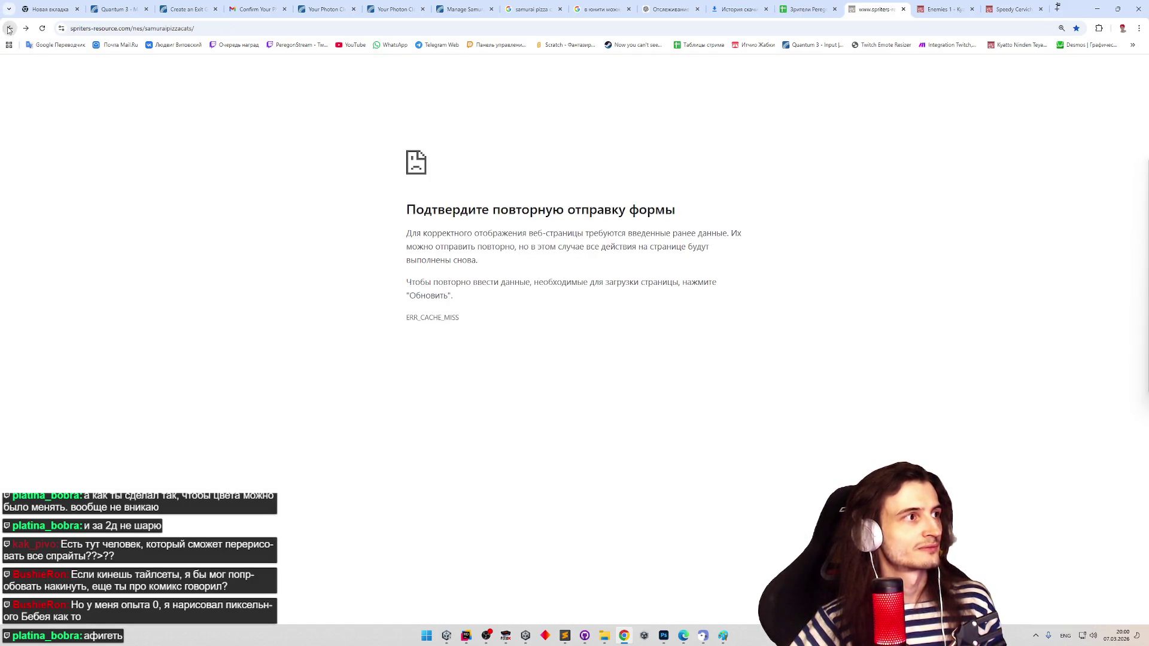
click(944, 9)
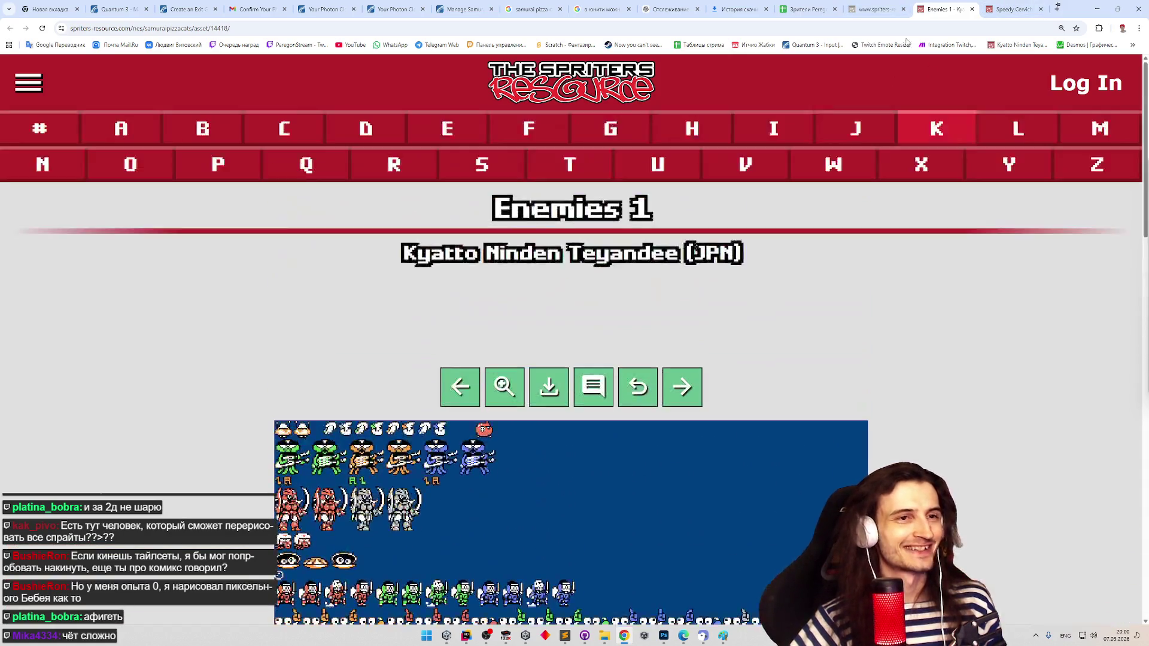
click(1009, 9)
scroll(604, 518, up, 3)
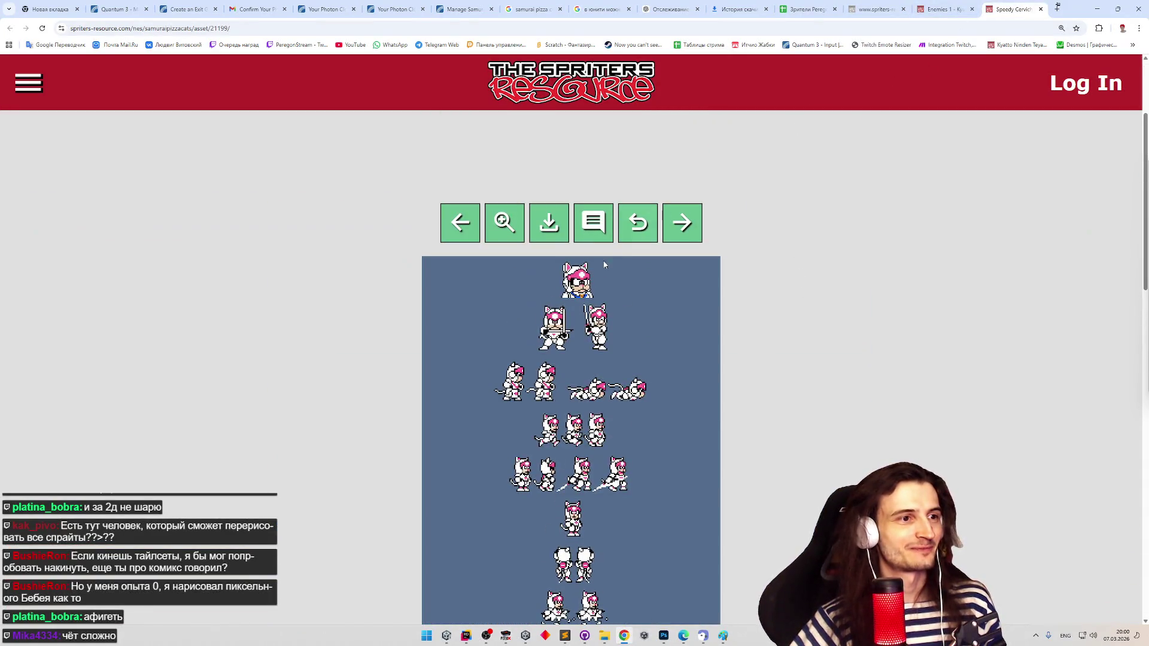
right_click(584, 293)
click(616, 333)
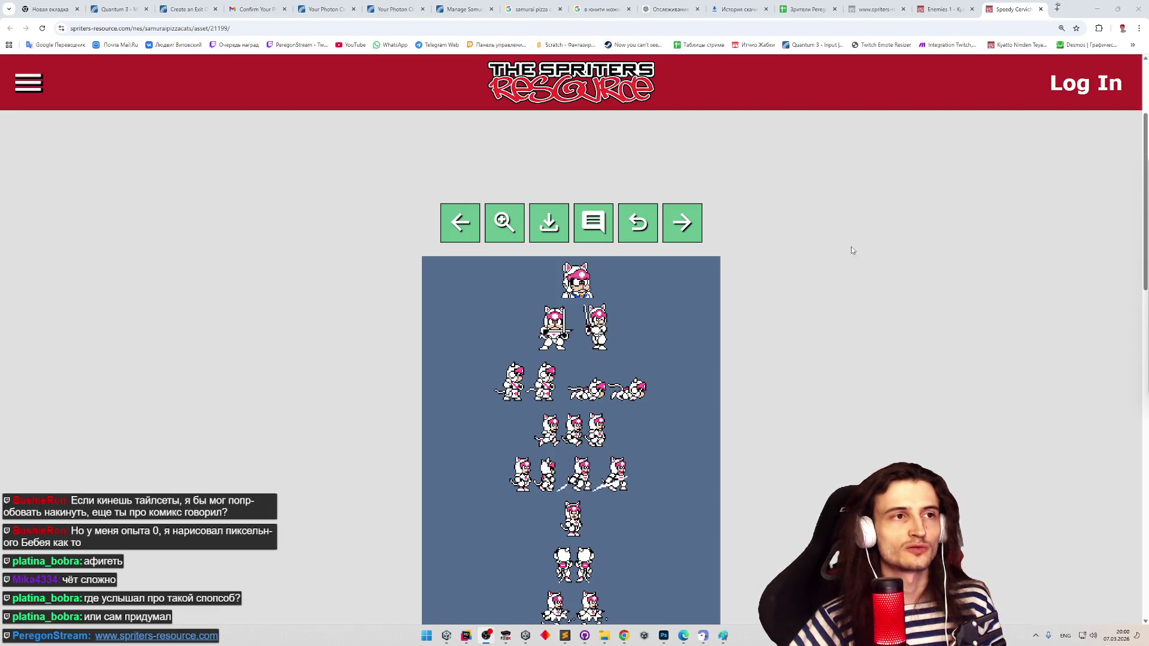
- Return to the Enemies 1 sprite sheet after briefly checking the Paint sketch
click(925, 10)
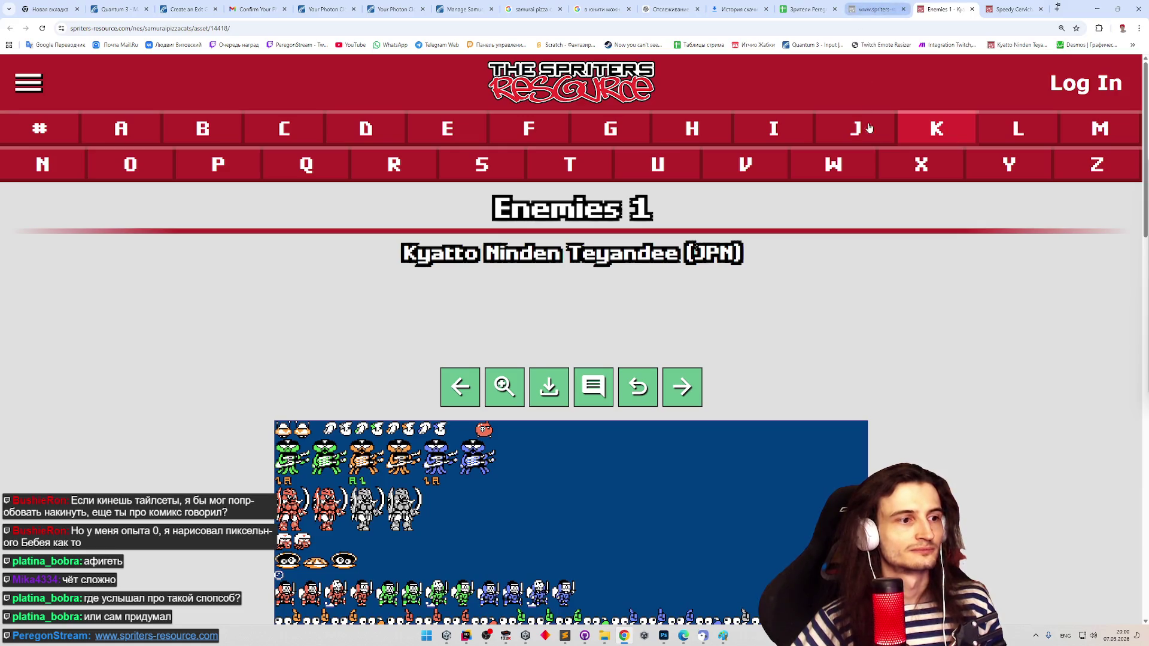
scroll(882, 288, down, 4)
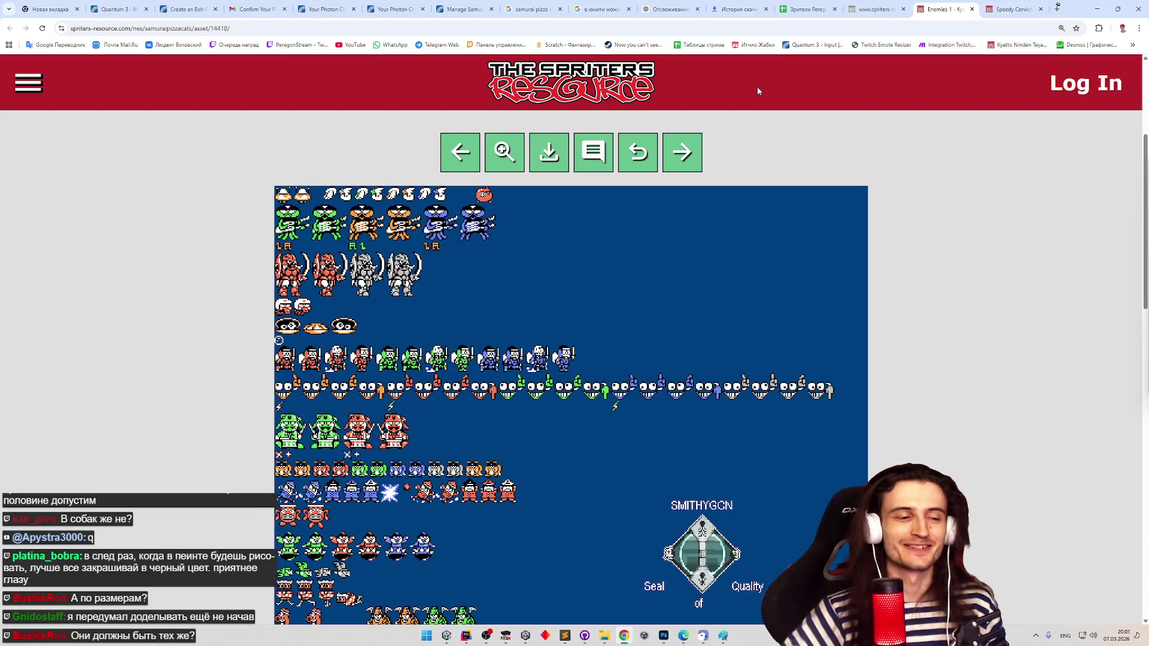
click(723, 635)
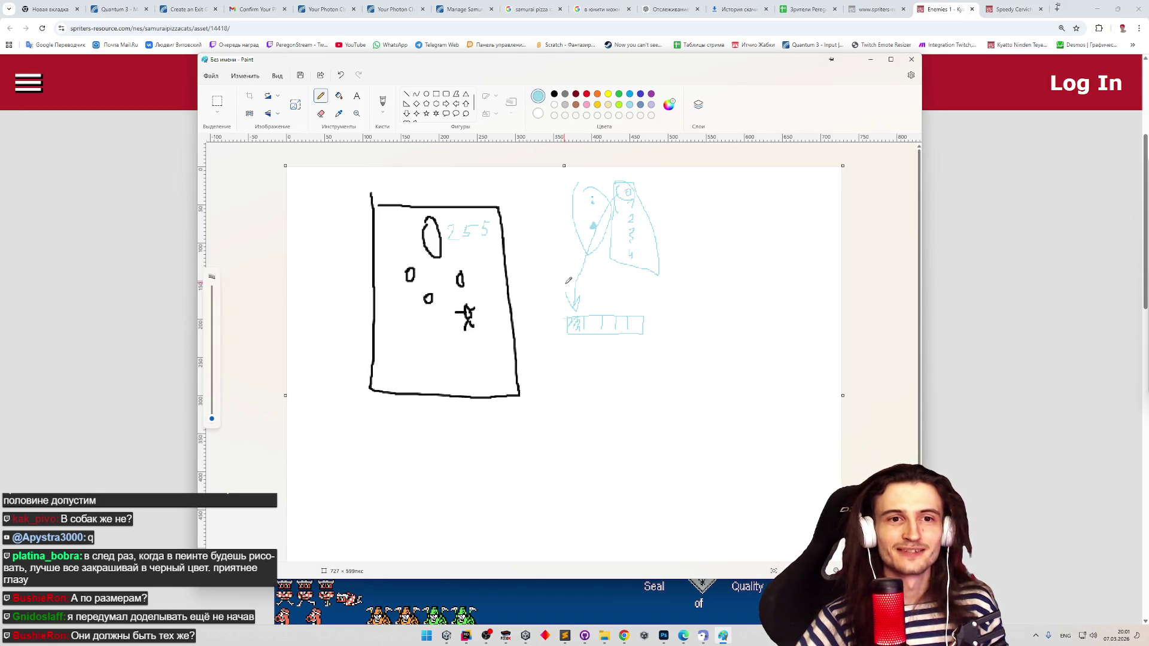
click(871, 59)
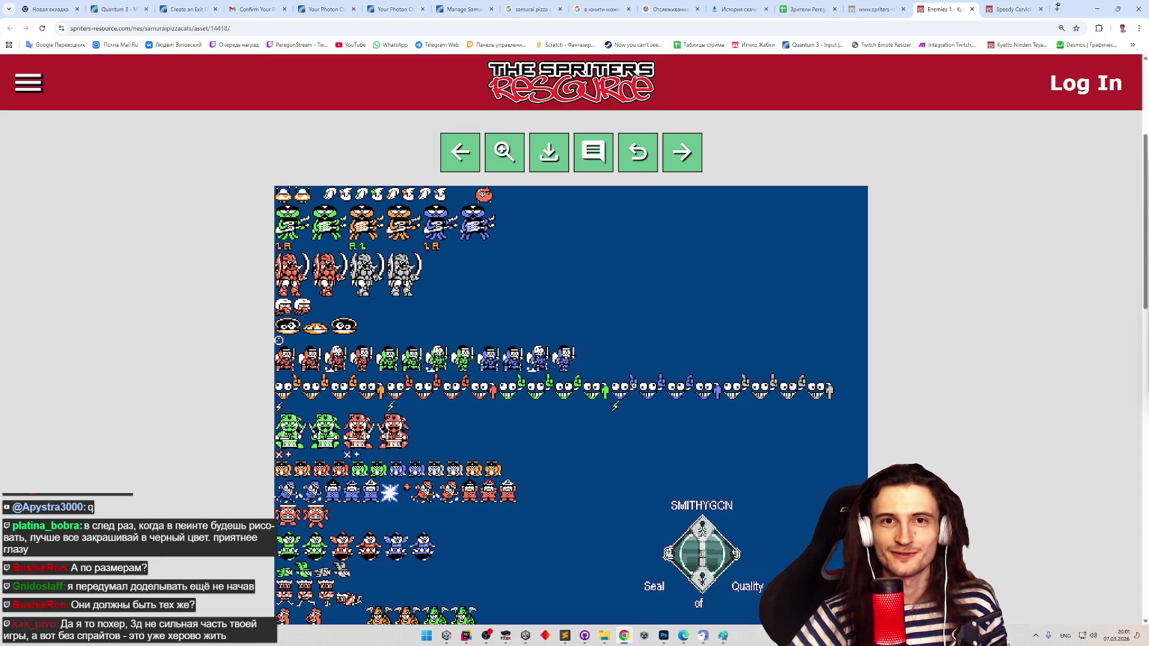
scroll(630, 330, down, 2)
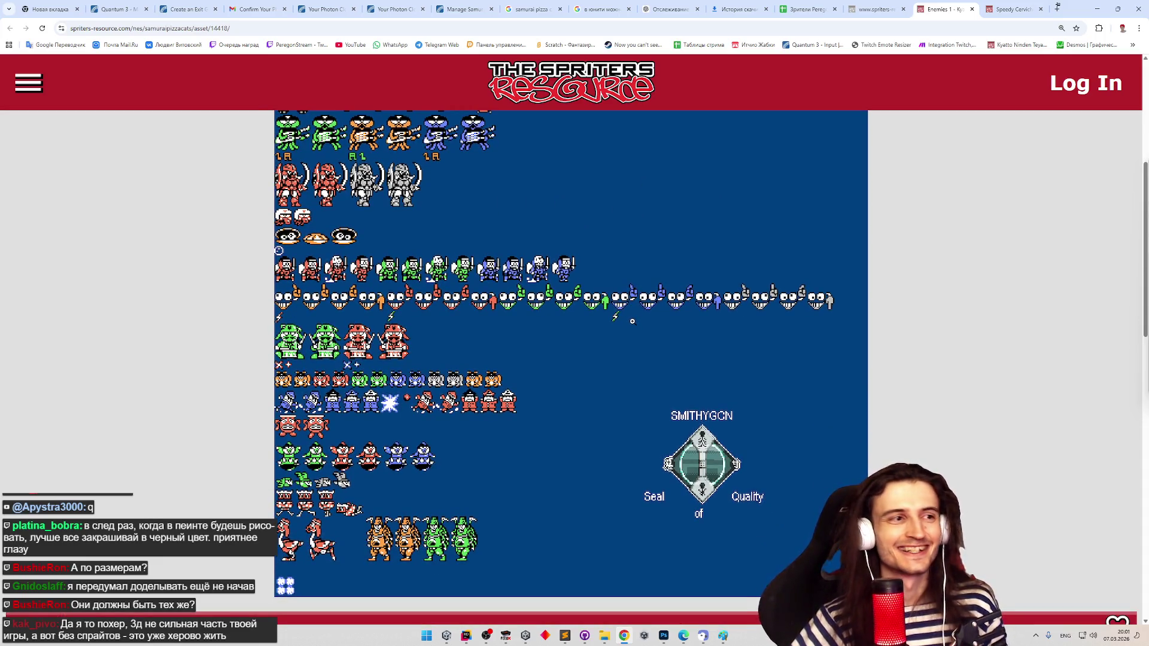
scroll(632, 322, up, 1)
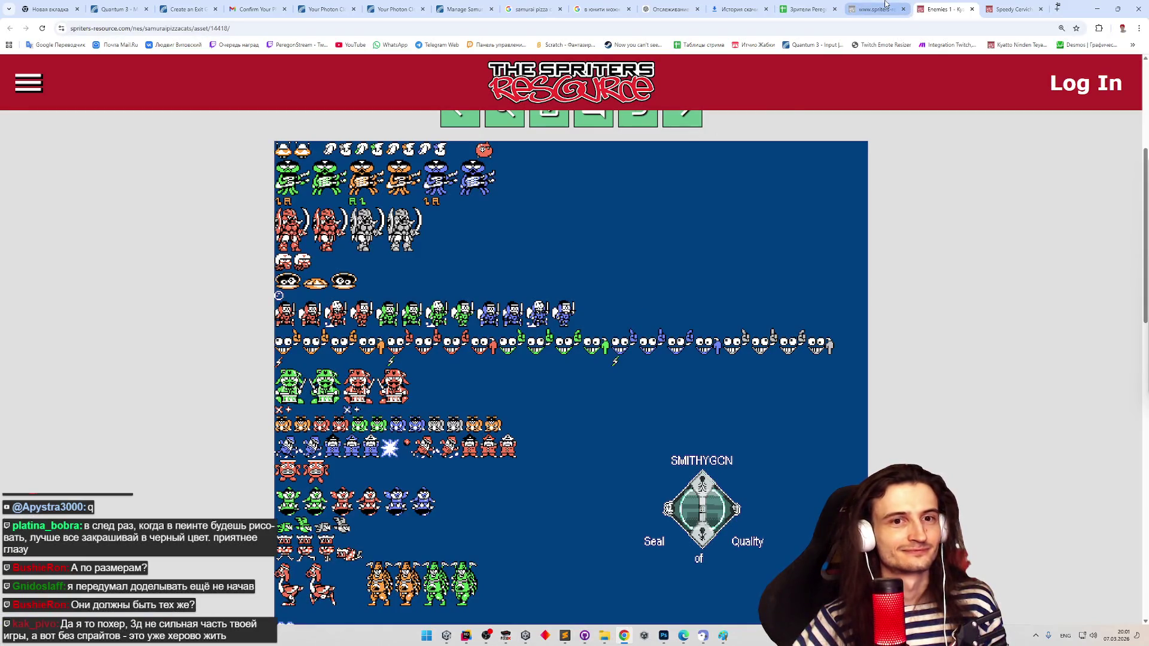
click(470, 635)
click(472, 636)
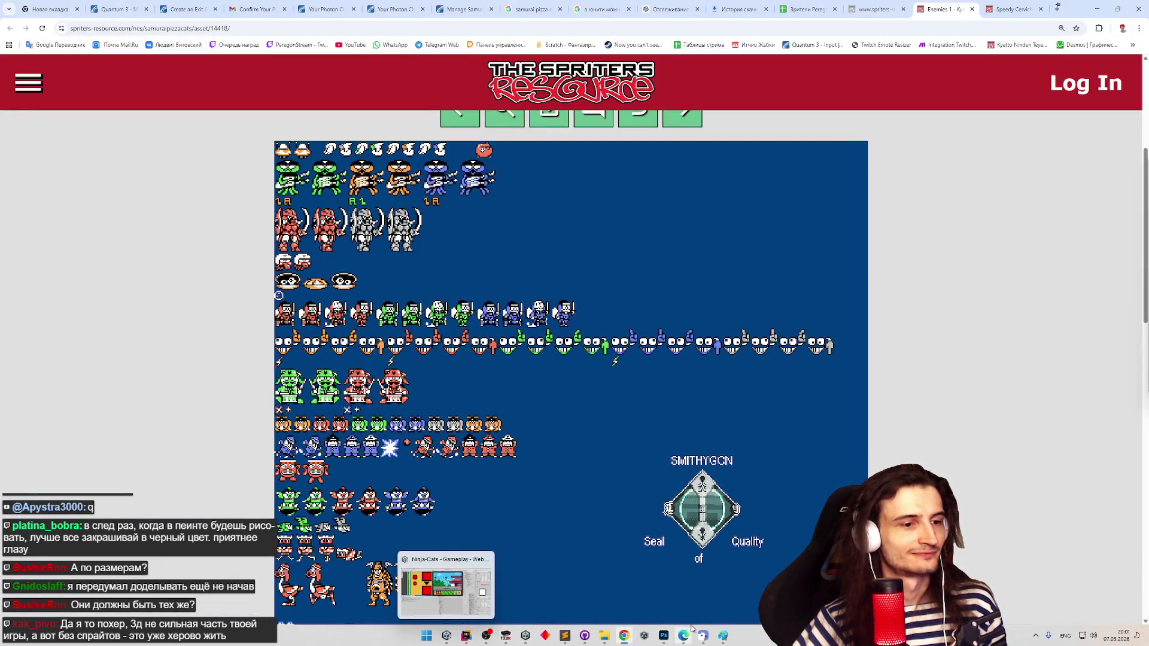
- Try quadrupling the To slot's width, then revert it to 0.16
click(447, 636)
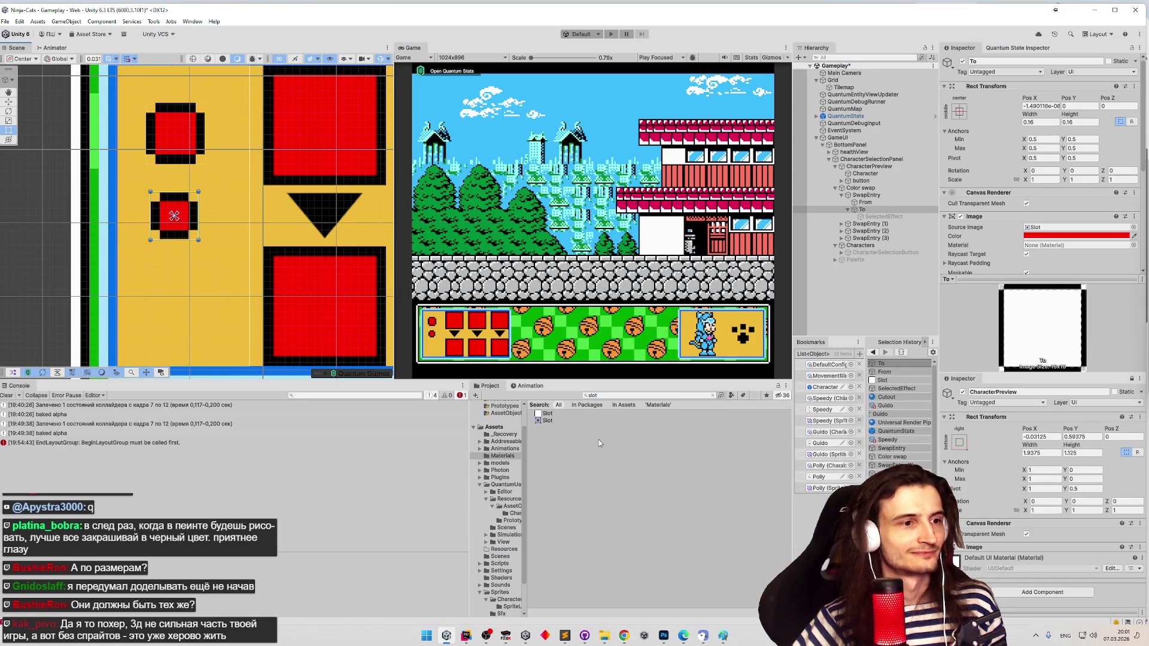
click(871, 209)
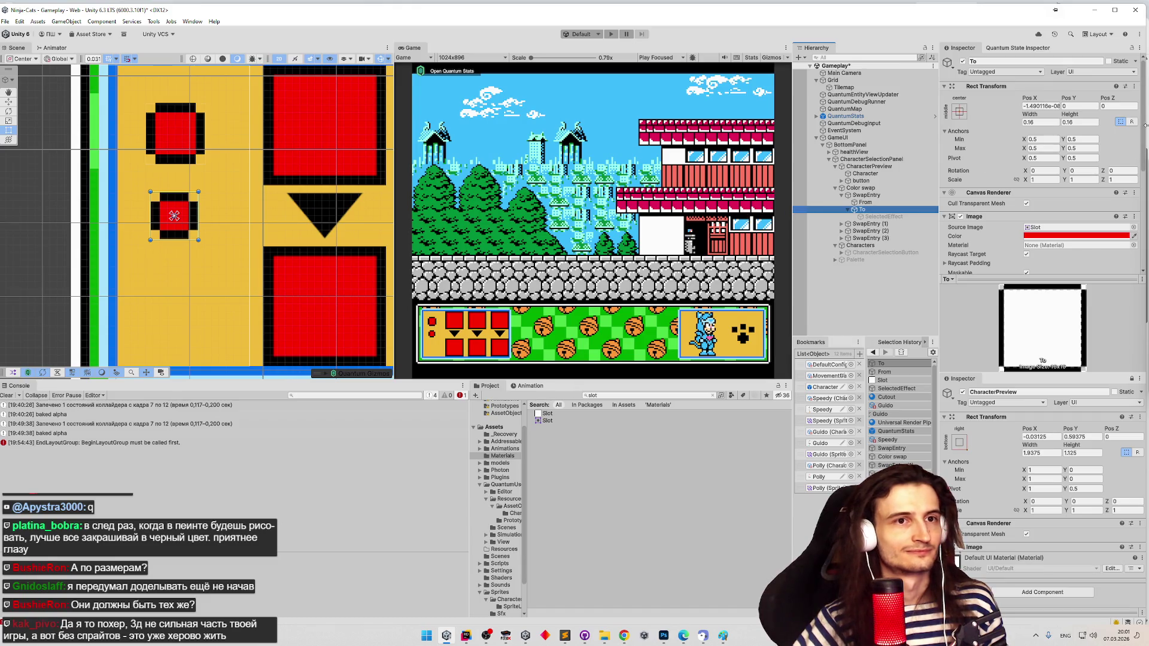
click(1046, 121)
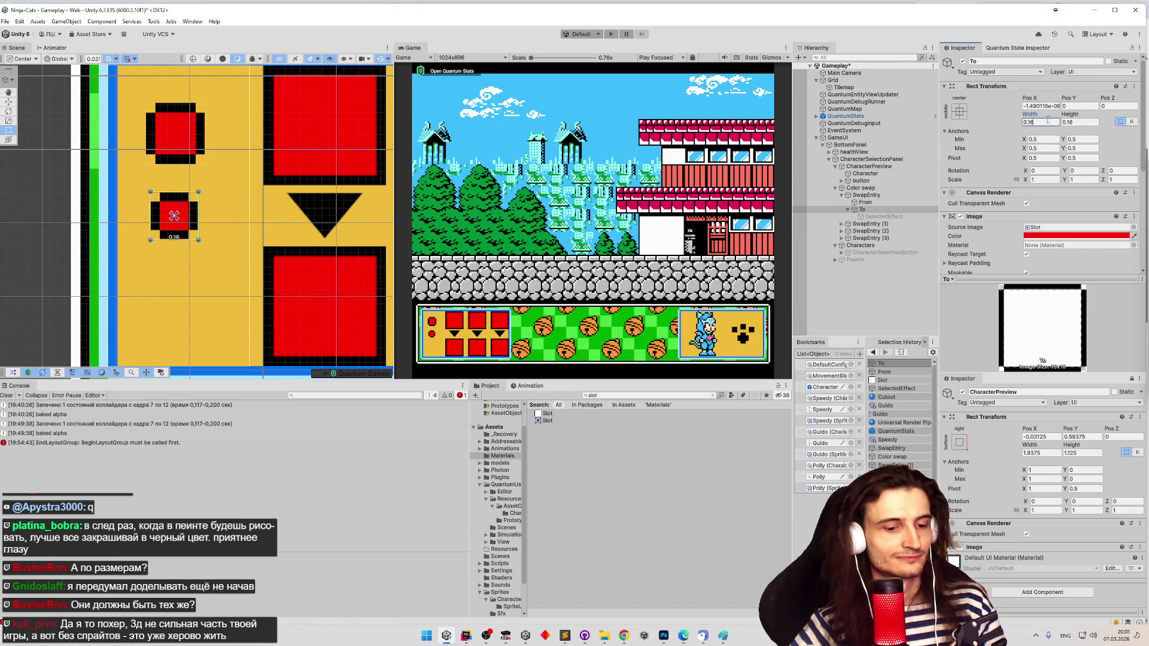
text(*4)
key(Return)
text(/0.03125)
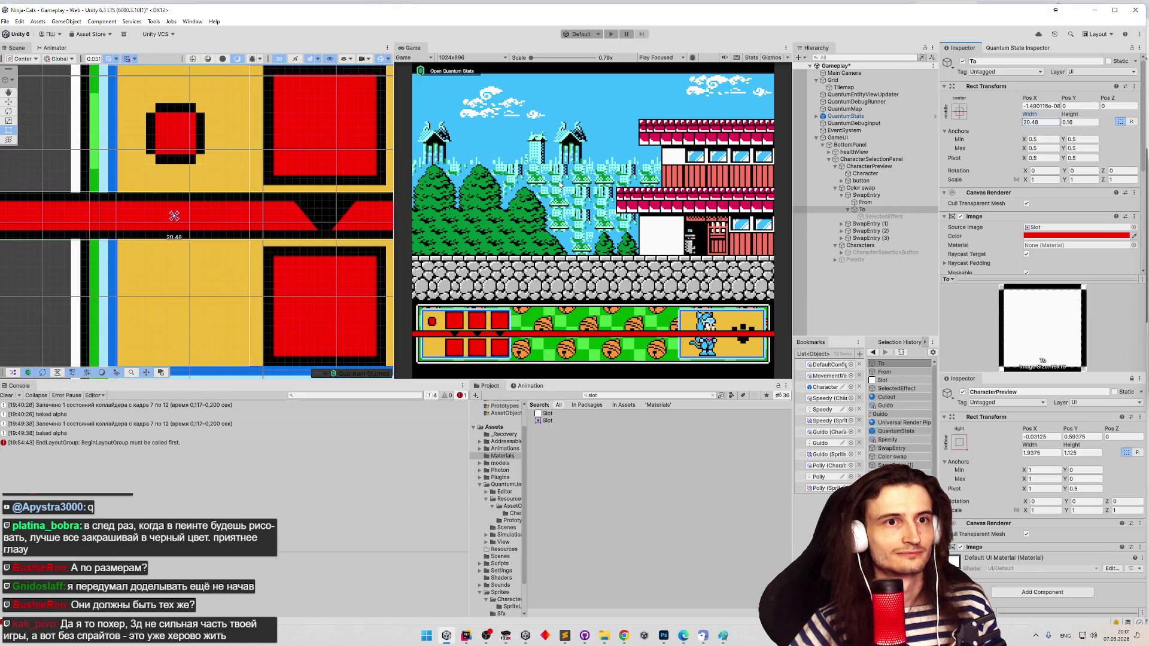
drag(156, 193, 97, 201)
scroll(97, 200, down, 5)
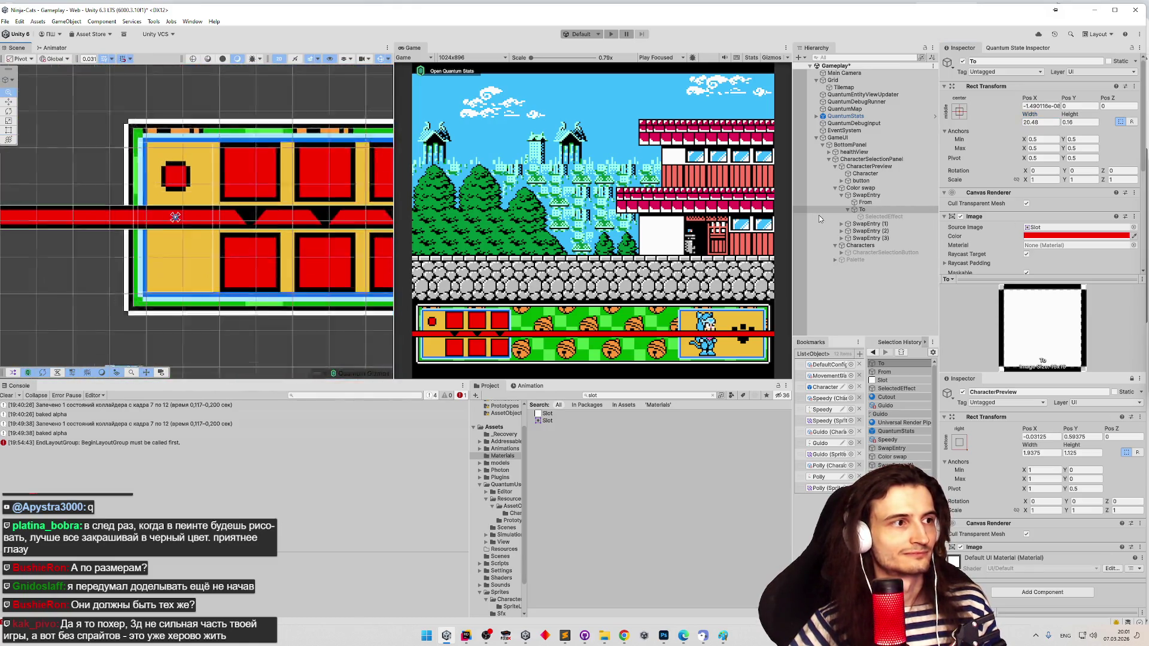
key(ctrl+z)
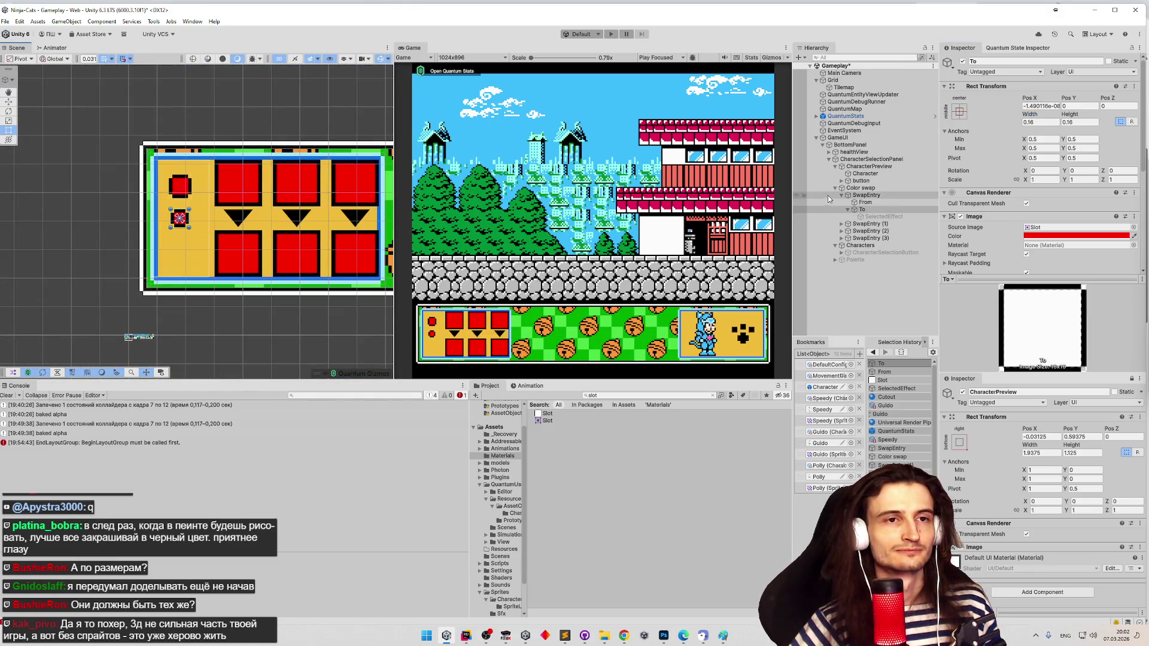
scroll(1072, 189, down, 3)
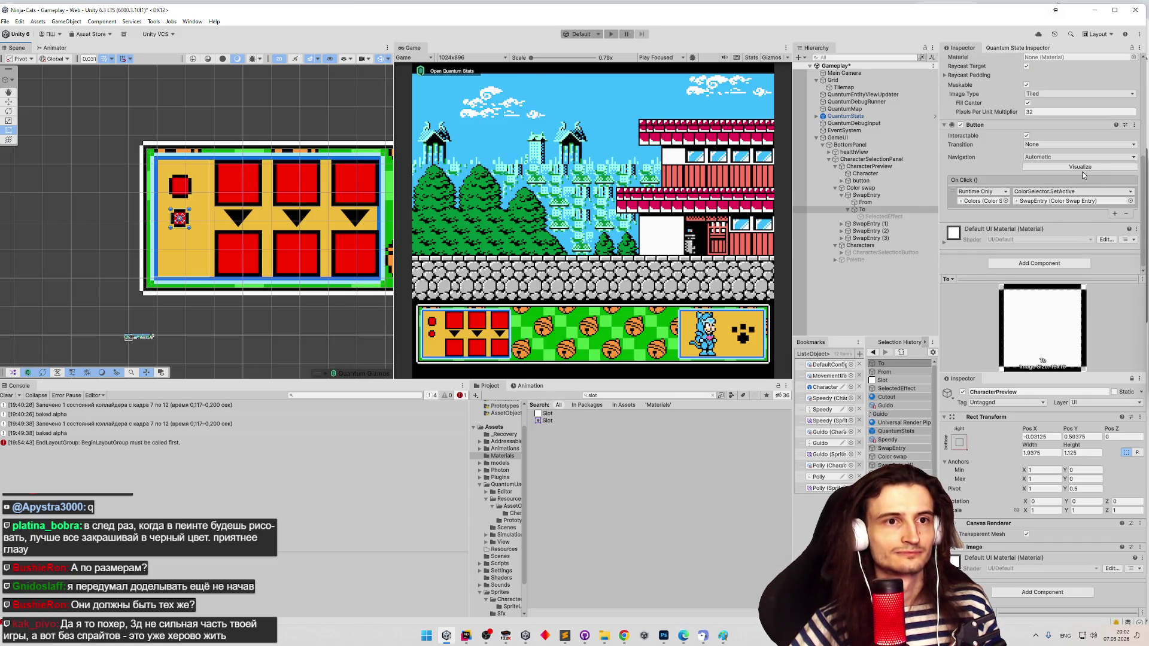
scroll(1071, 173, up, 3)
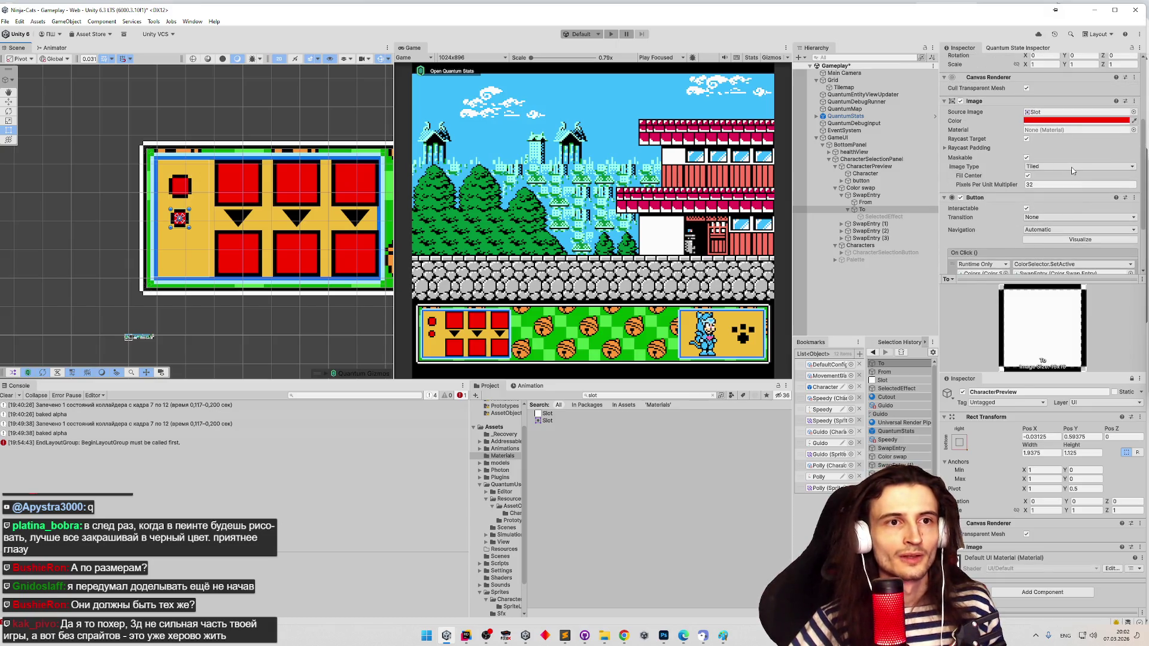
- Set the To image type to Simple and apply Set Native Size (16 × 16)
click(1071, 169)
click(1072, 176)
click(1072, 194)
scroll(988, 174, up, 4)
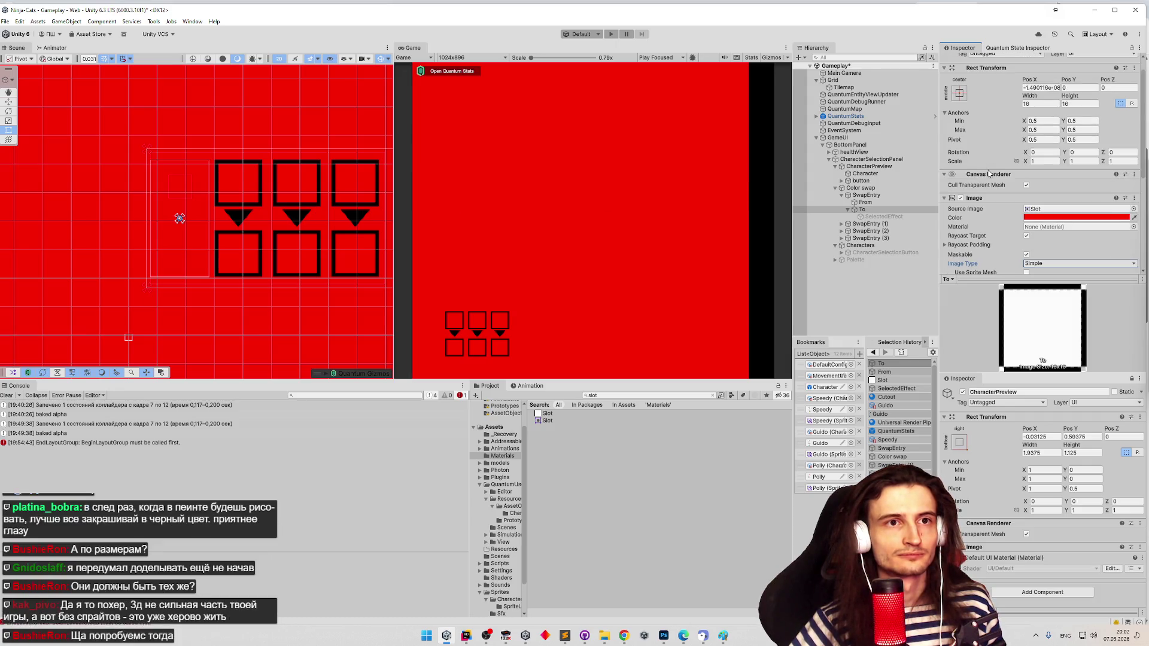
- Put the transform handles back on the pivot and try a width expression giving 512
key(z)
key(z)
key(z)
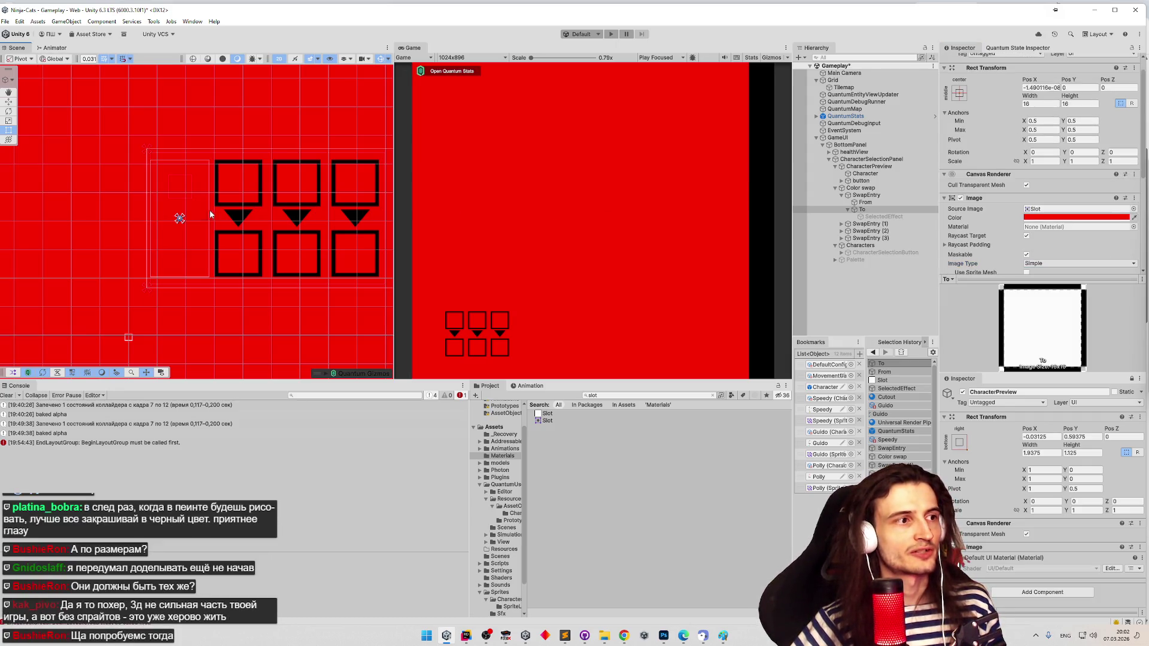
key(z)
scroll(180, 216, down, 4)
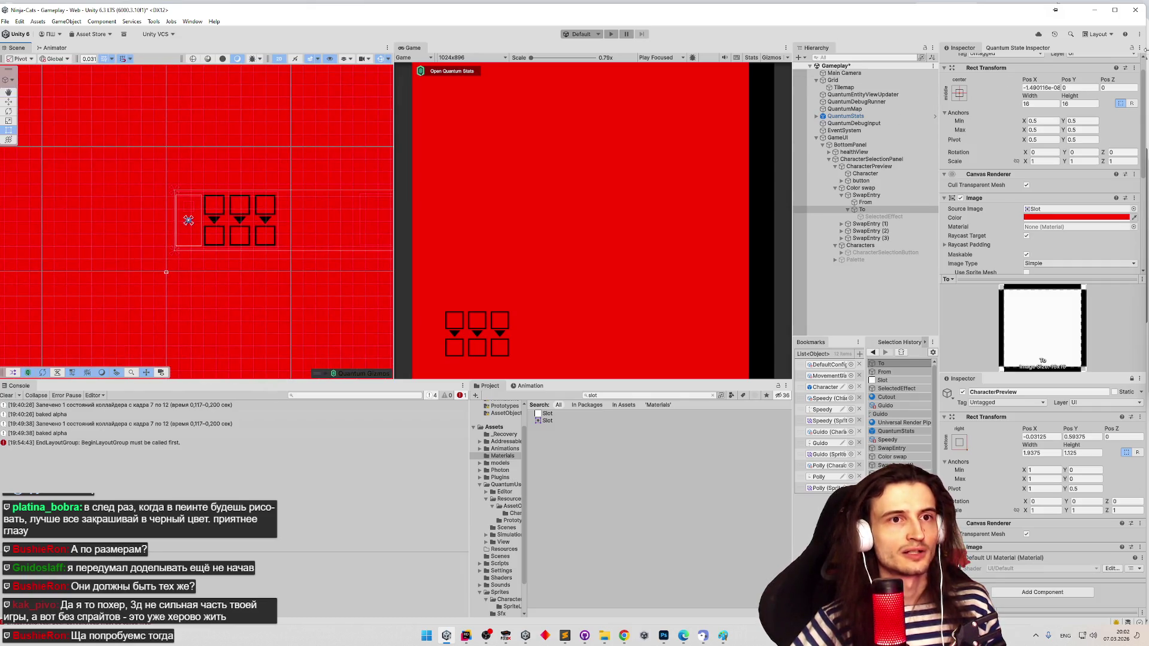
click(1038, 103)
text(/0.0)
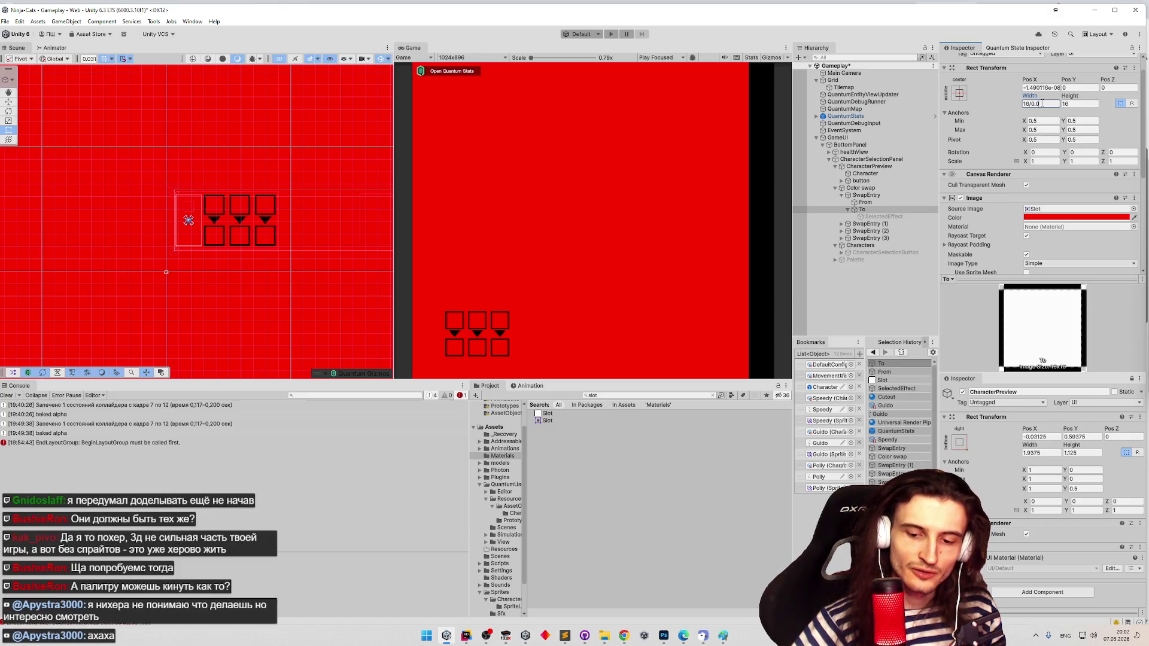
text(3125)
key(Return)
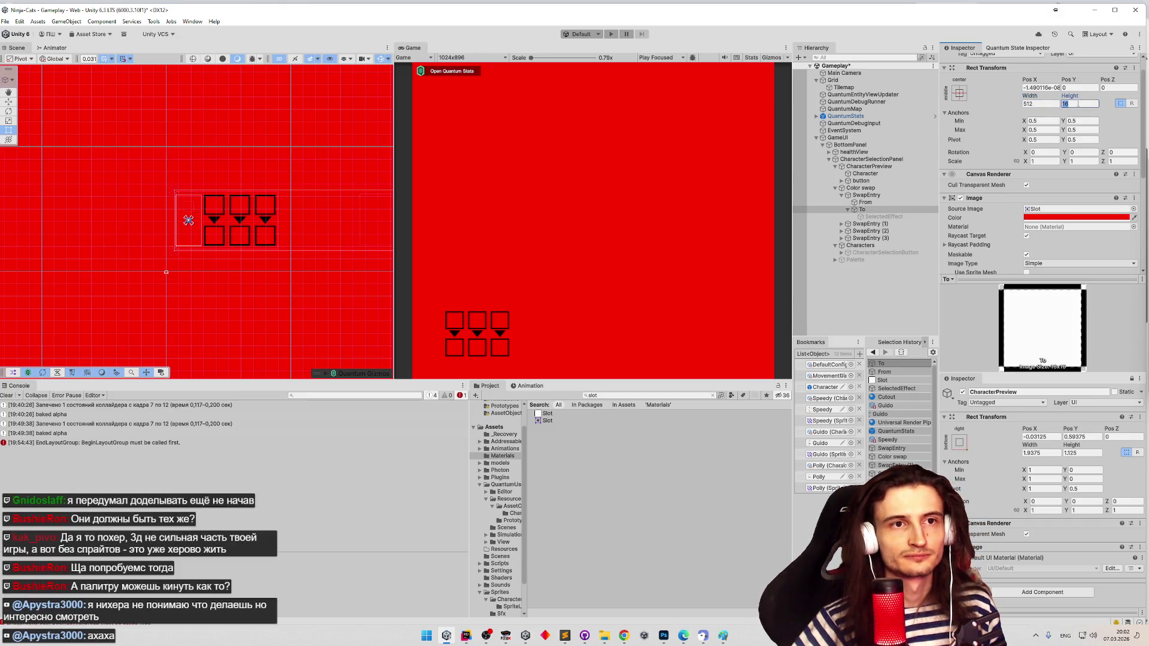
- Set the To slot's Width and Height to 0.5 each
click(1042, 104)
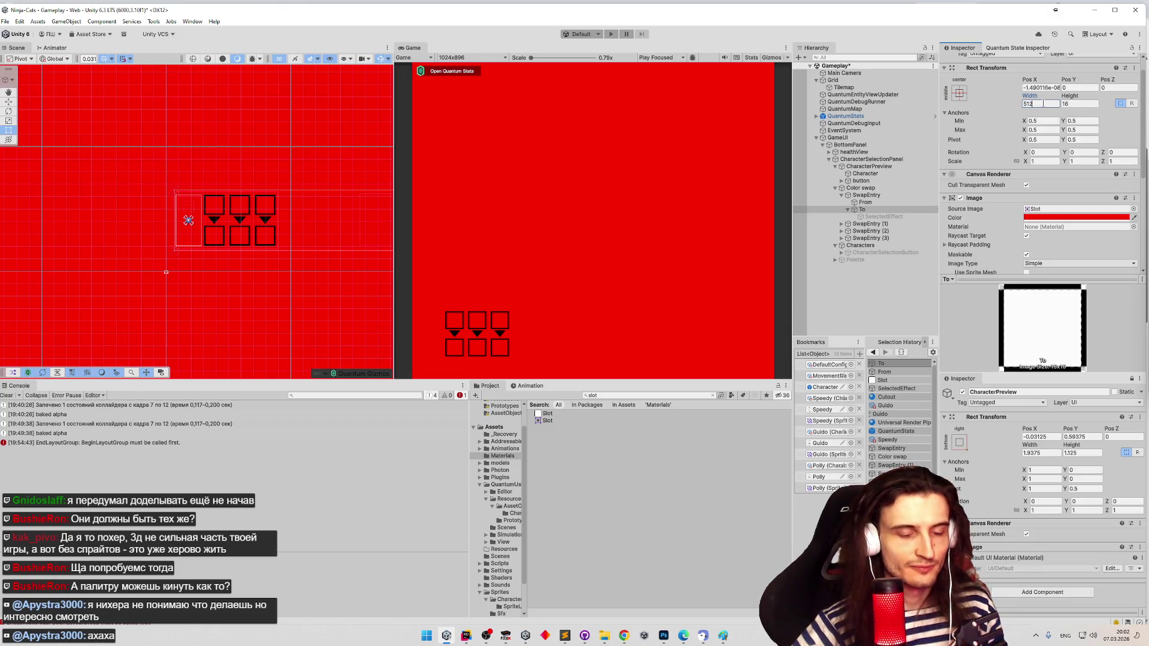
key(BackSpace)
key(BackSpace)
key(BackSpace)
text(16)
double_click(1047, 102)
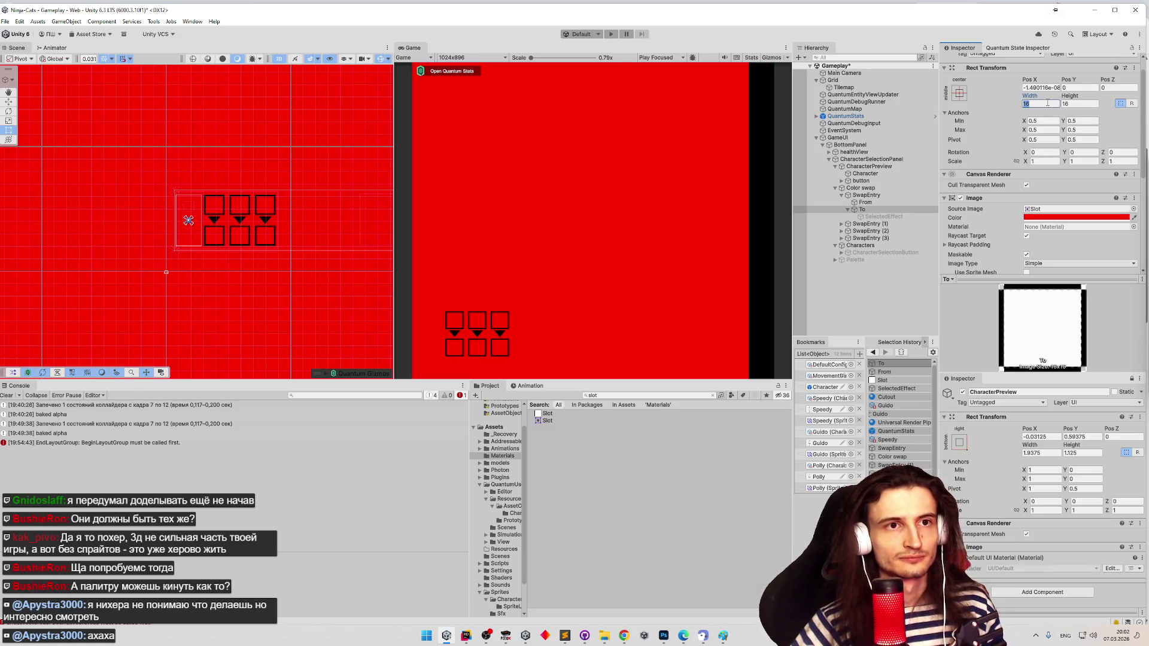
text(16*0.)
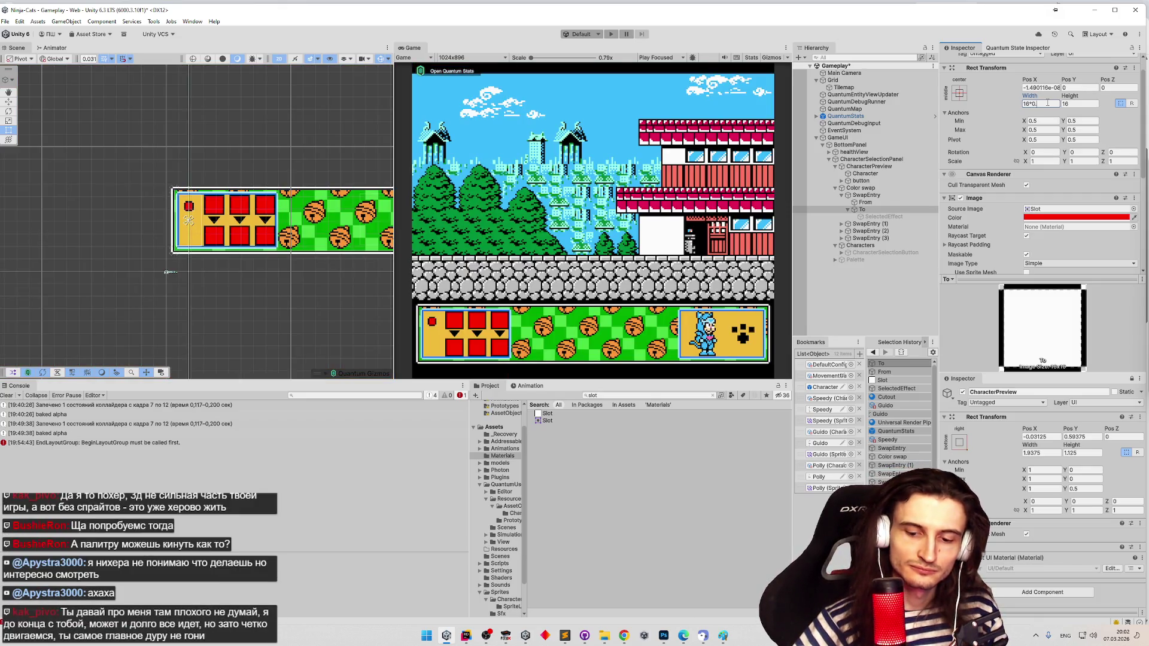
text(3125)
key(Return)
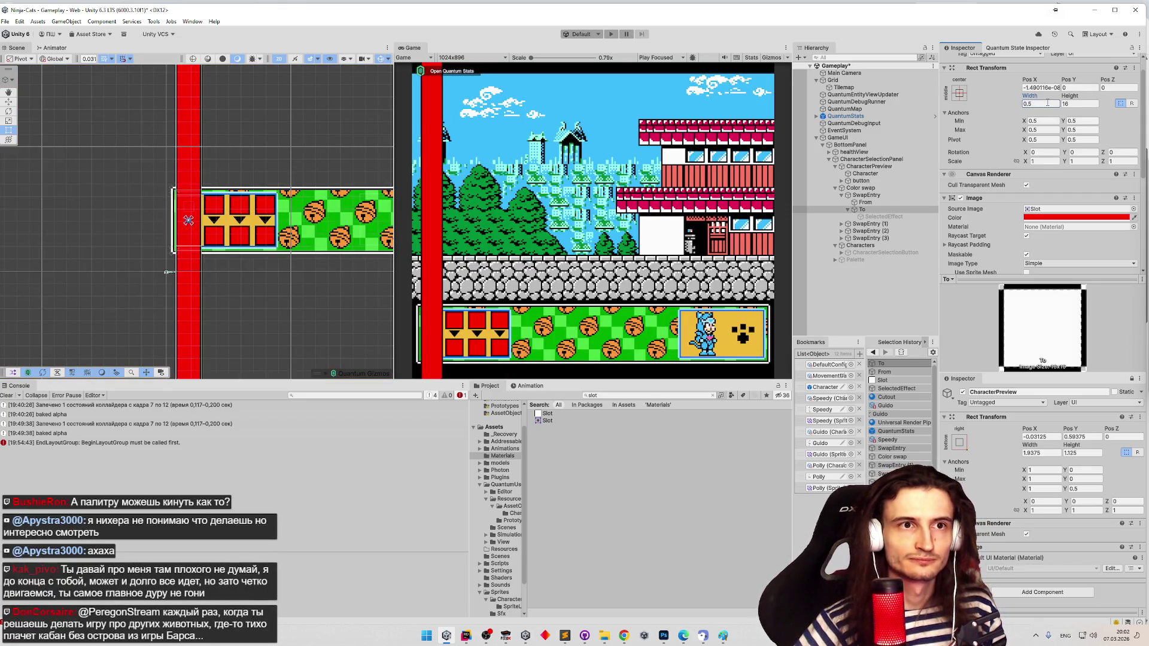
click(1075, 104)
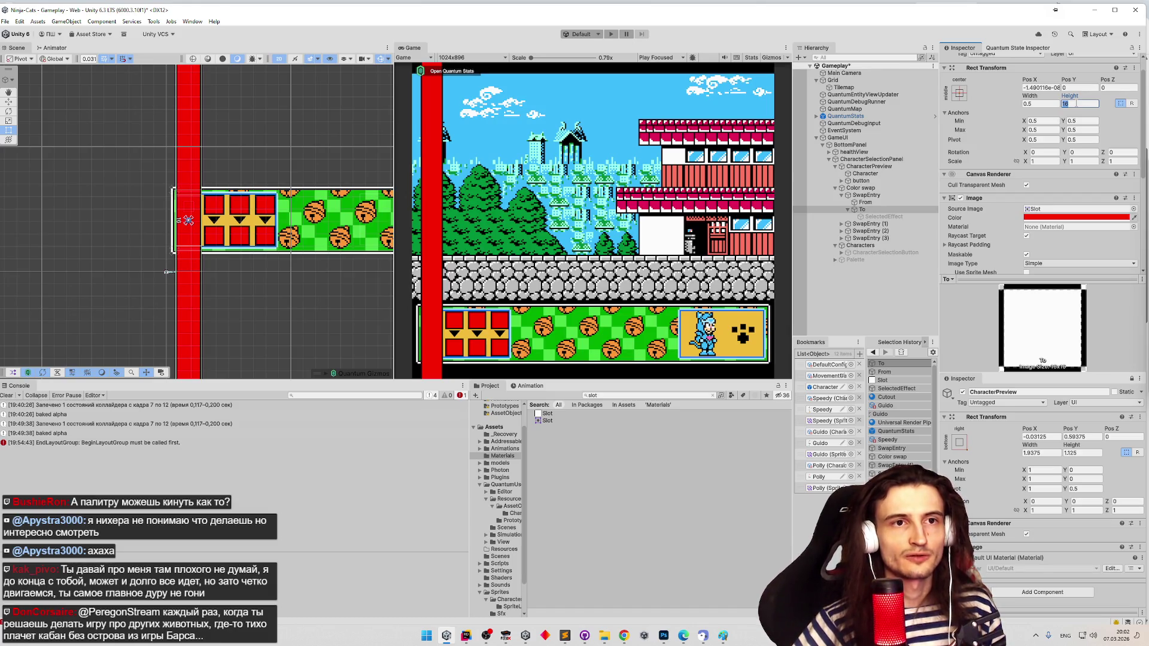
text(0.5)
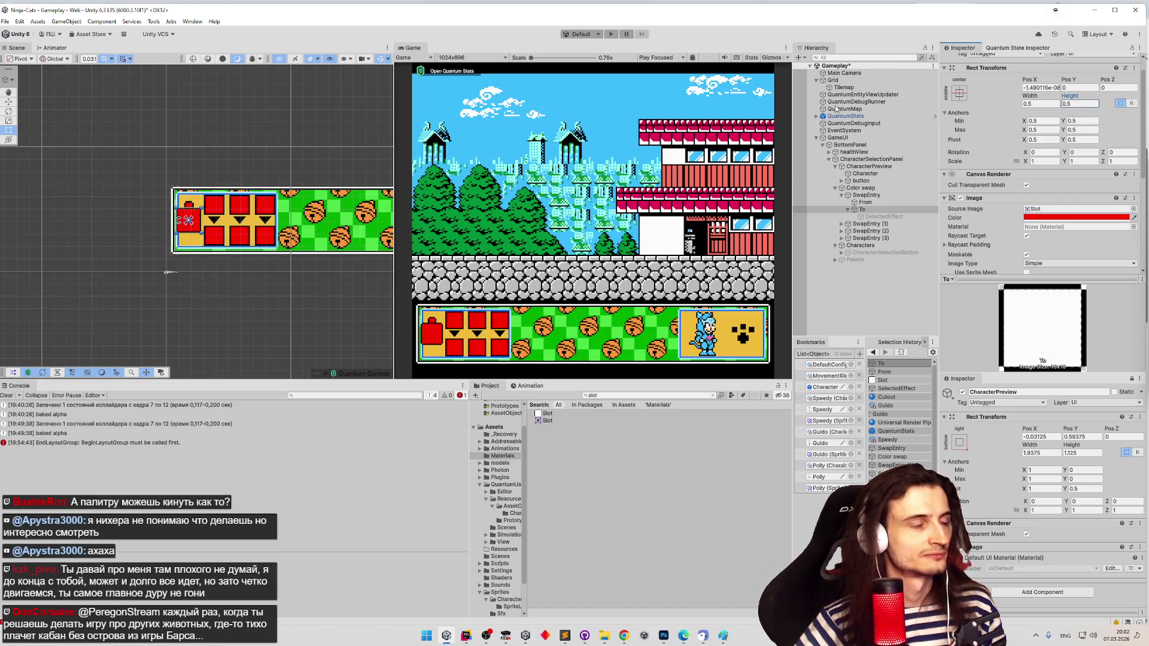
scroll(71, 222, up, 3)
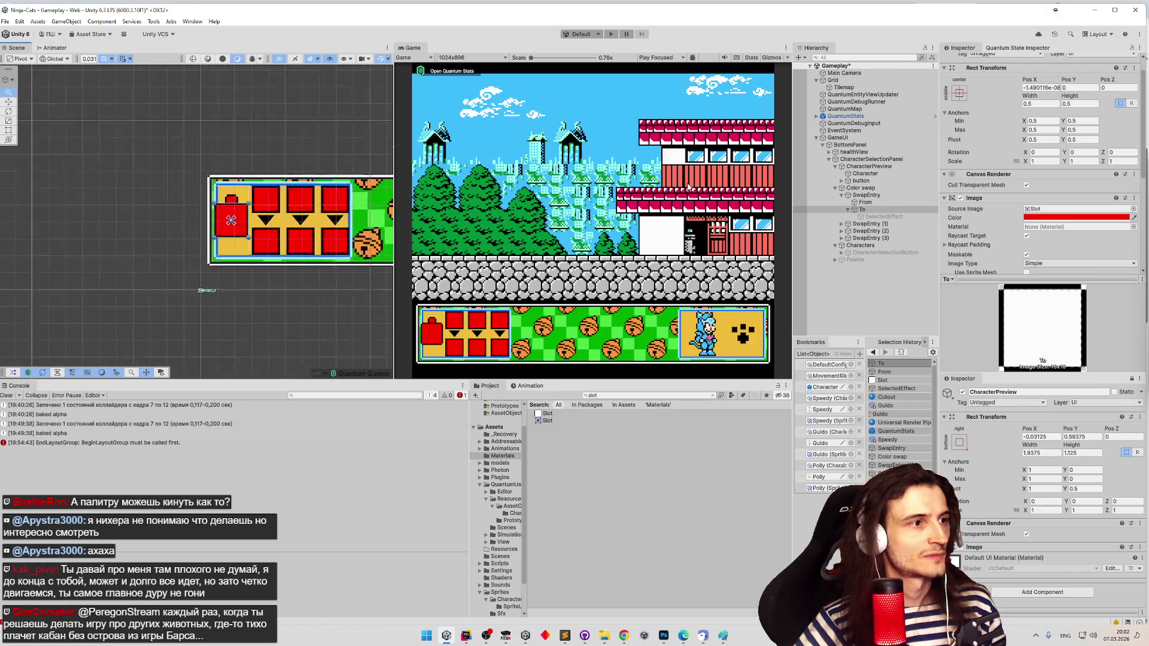
scroll(199, 221, up, 3)
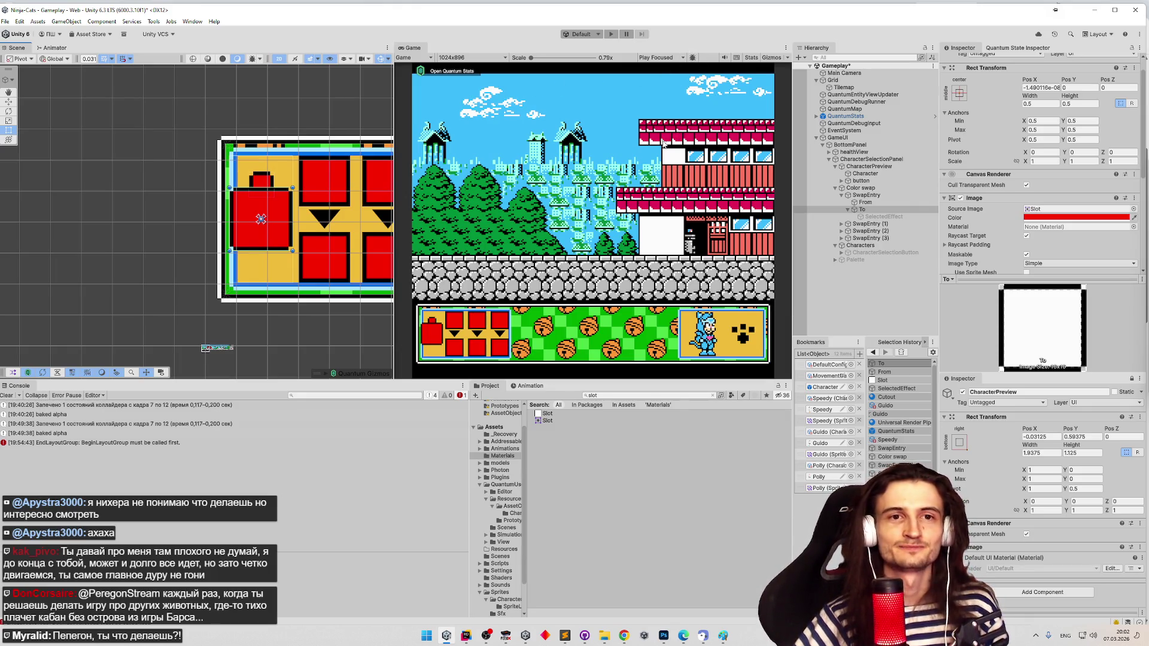
scroll(650, 134, up, 1)
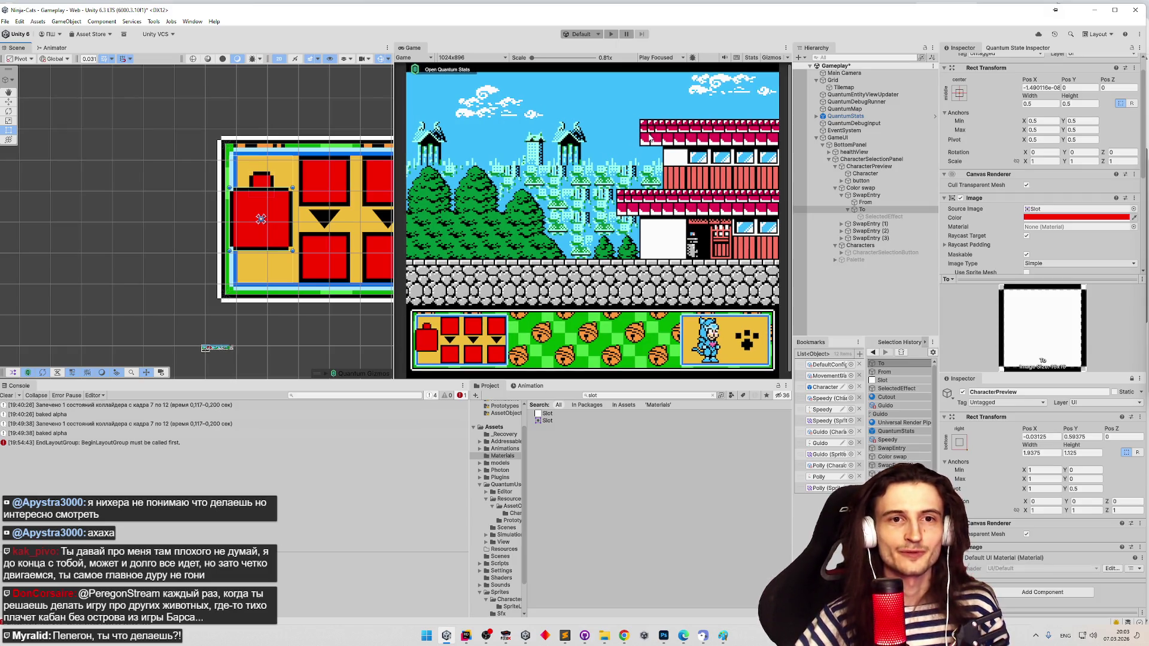
scroll(650, 137, down, 1)
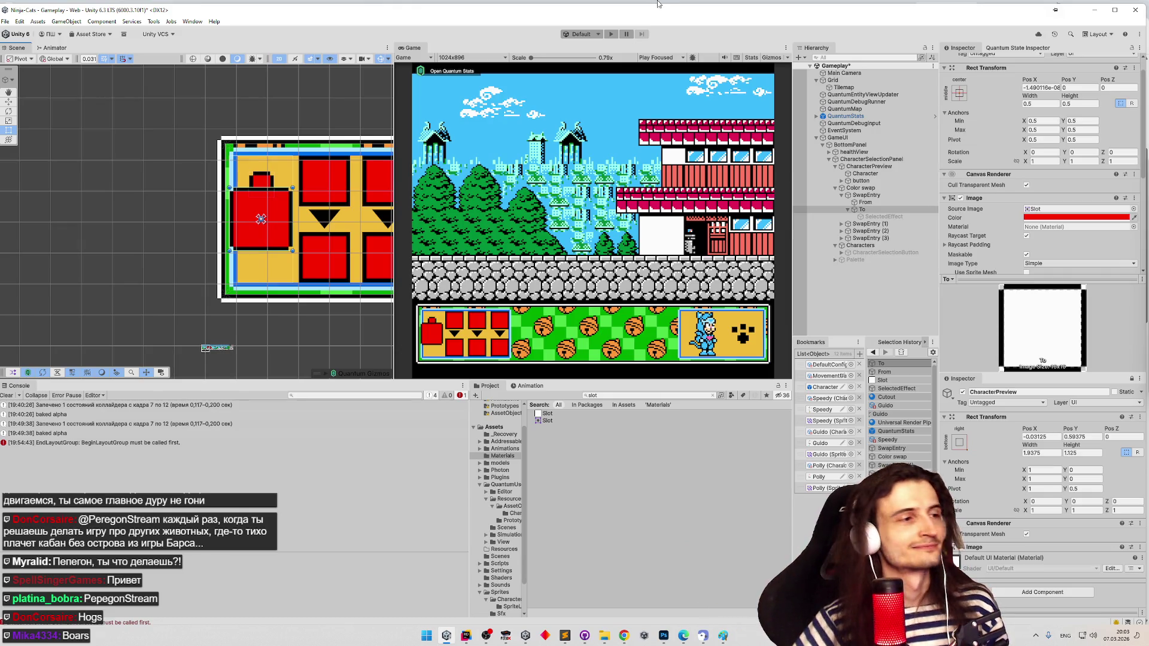
scroll(331, 198, up, 2)
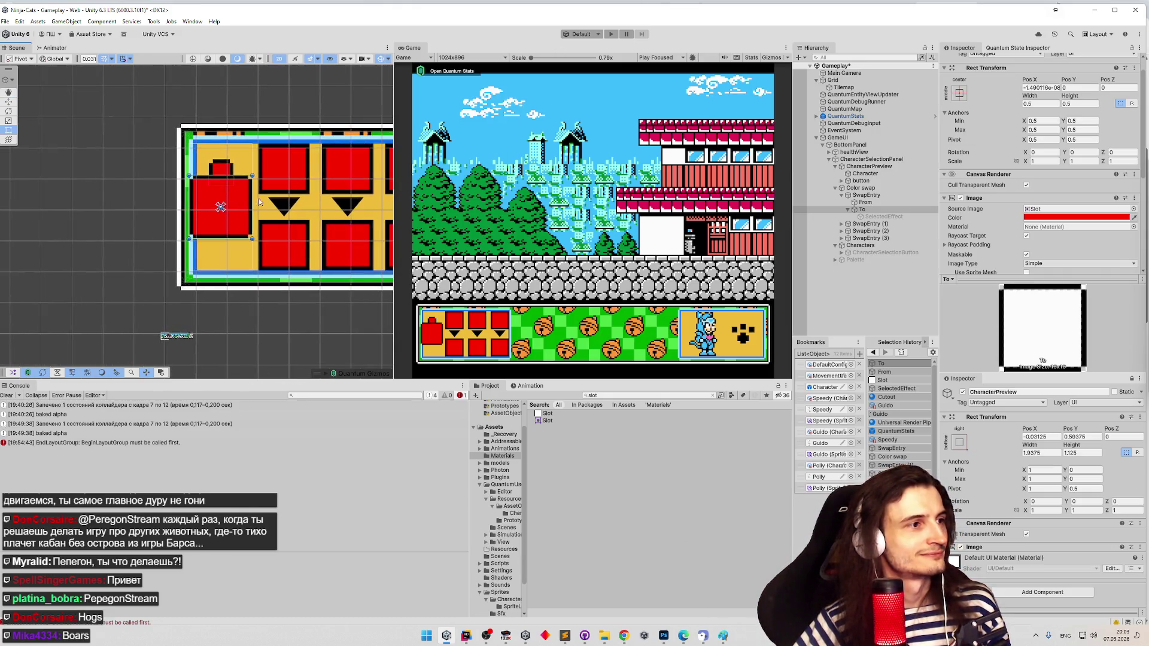
scroll(331, 197, up, 6)
mouse_move(264, 198)
mouse_down()
mouse_move(246, 217)
mouse_move(217, 206)
mouse_up()
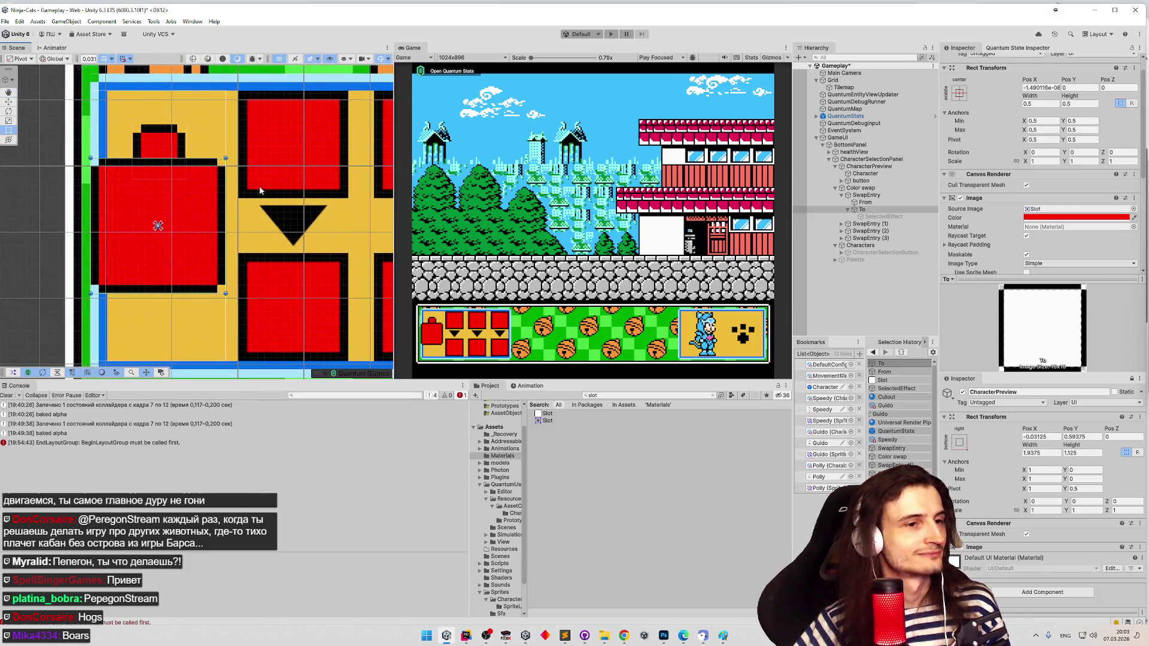
scroll(197, 199, down, 1)
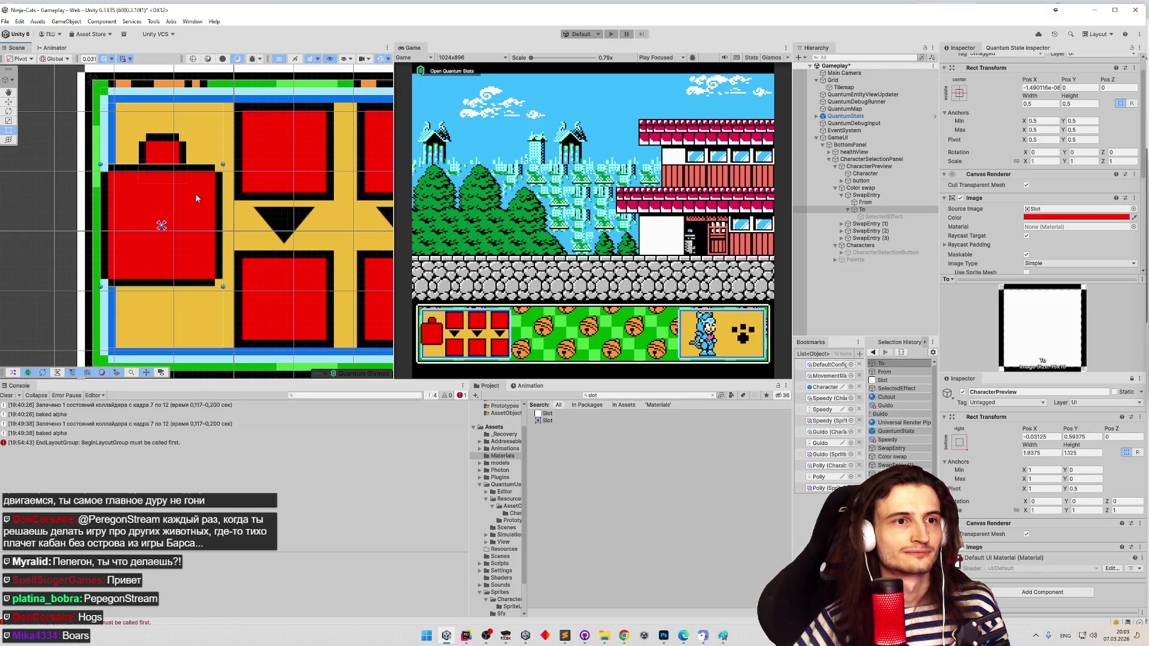
click(883, 140)
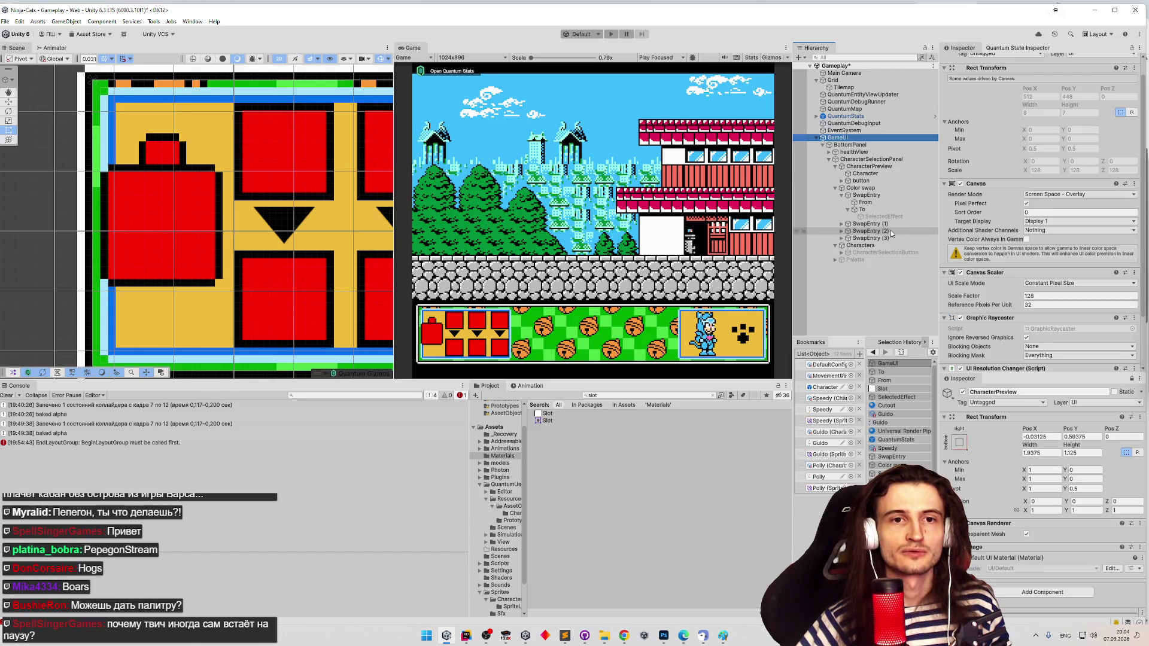
- Go up to the Ninja-Cats Assets folder in File Explorer and open Sprites/UI
mouse_move(605, 635)
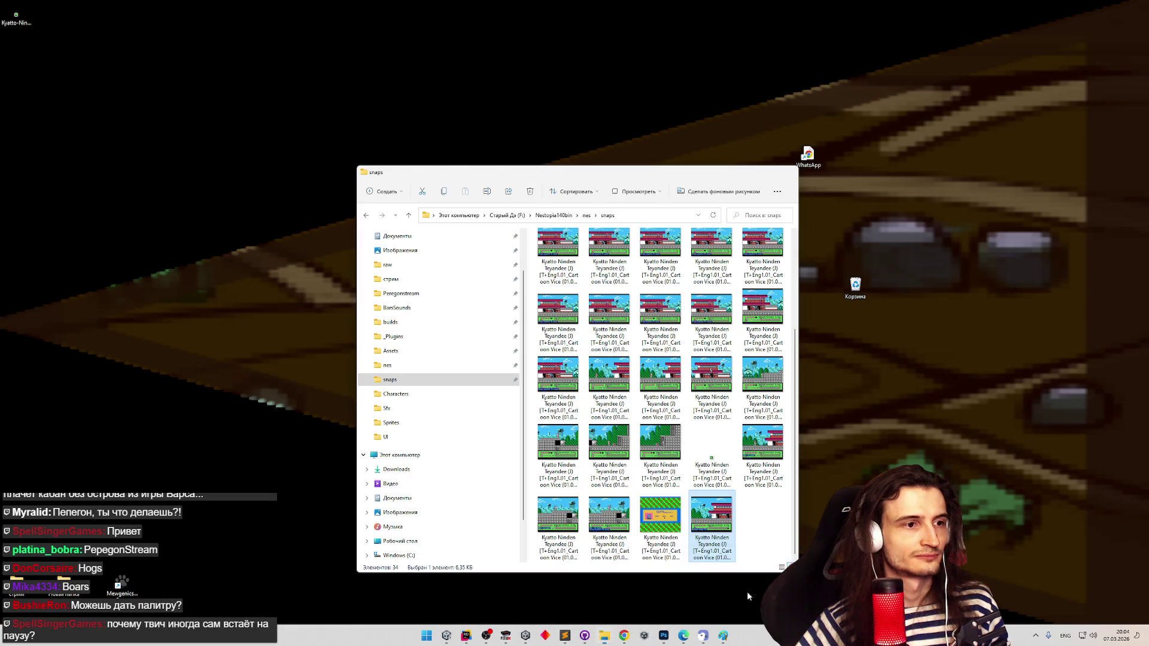
click(747, 591)
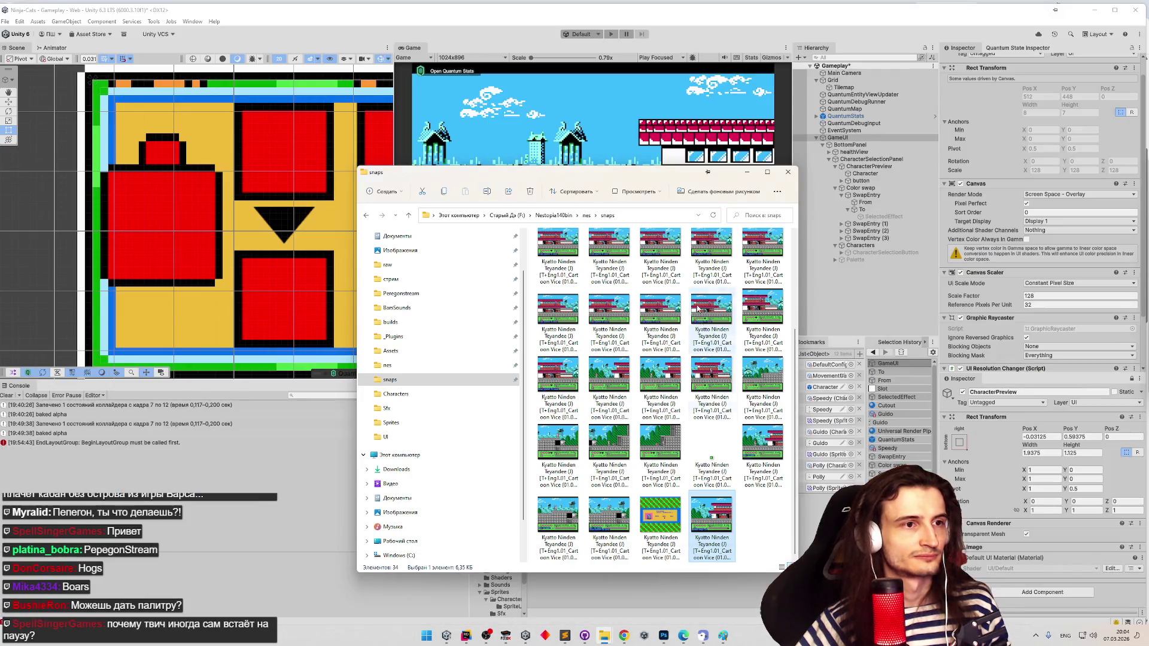
click(587, 216)
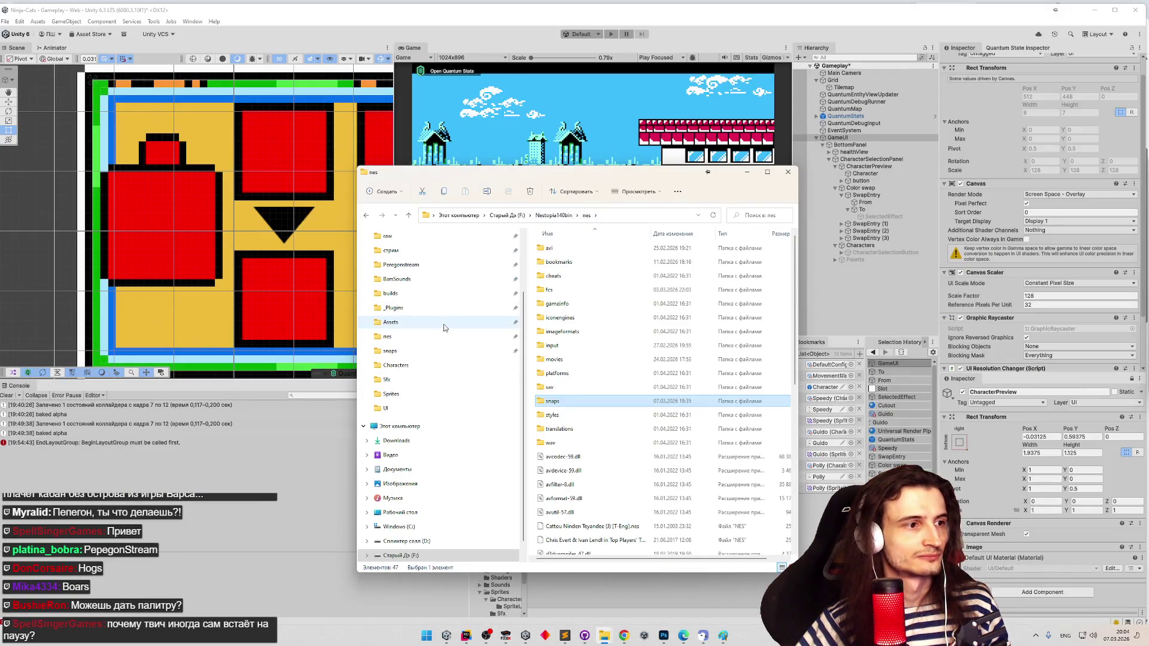
mouse_move(604, 635)
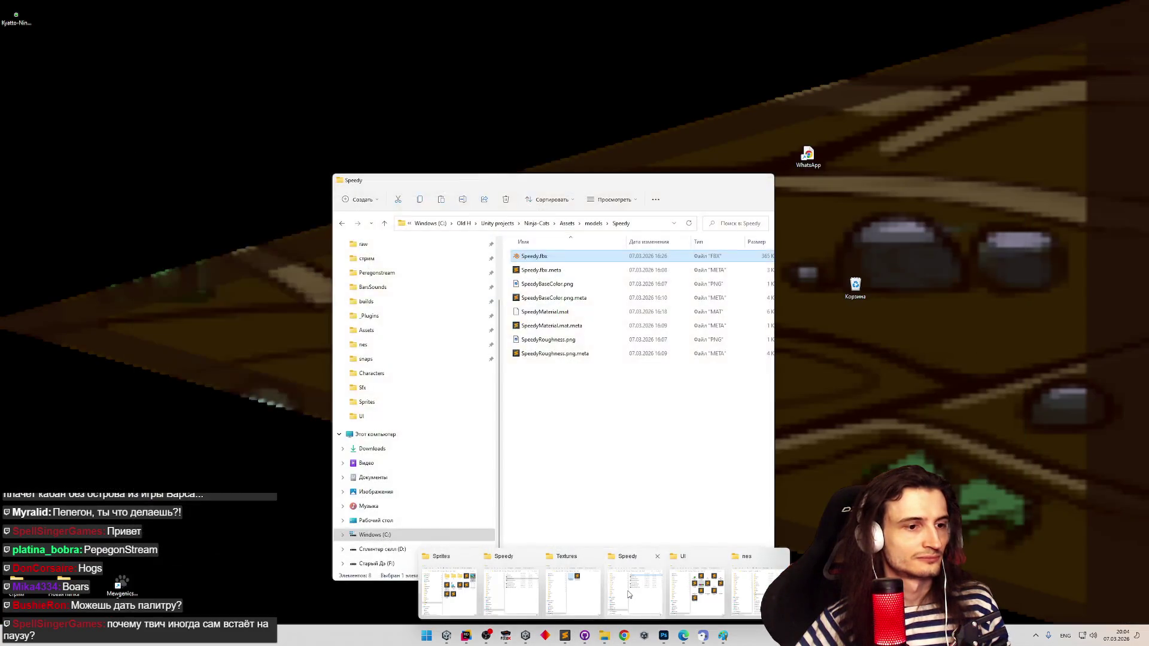
click(629, 595)
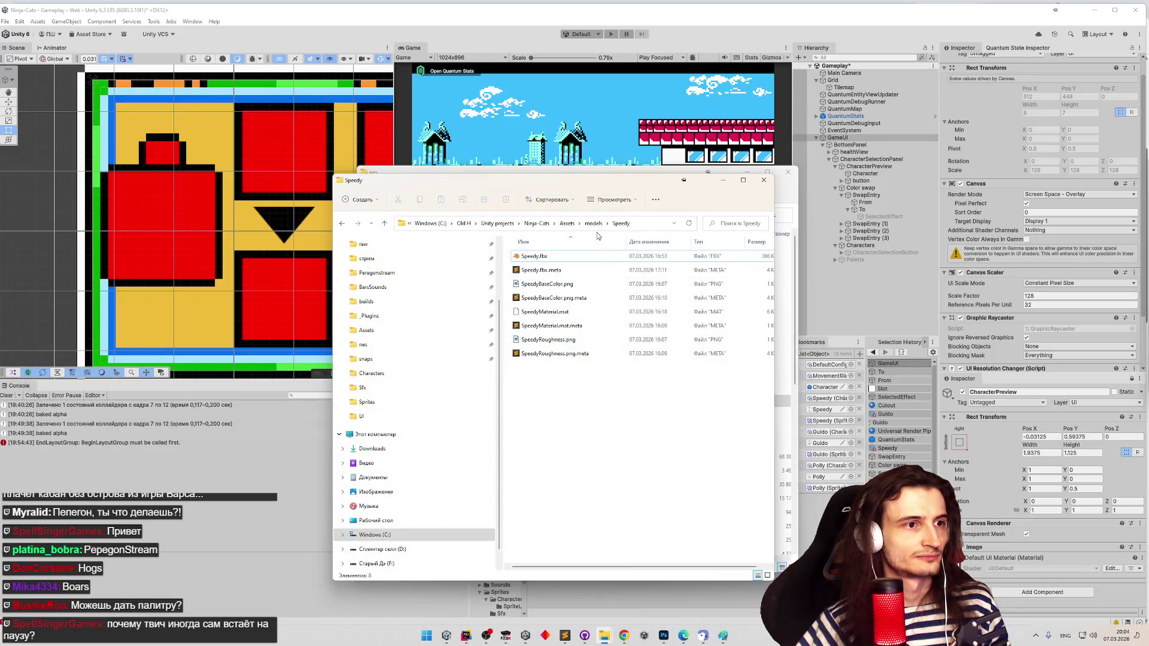
click(567, 223)
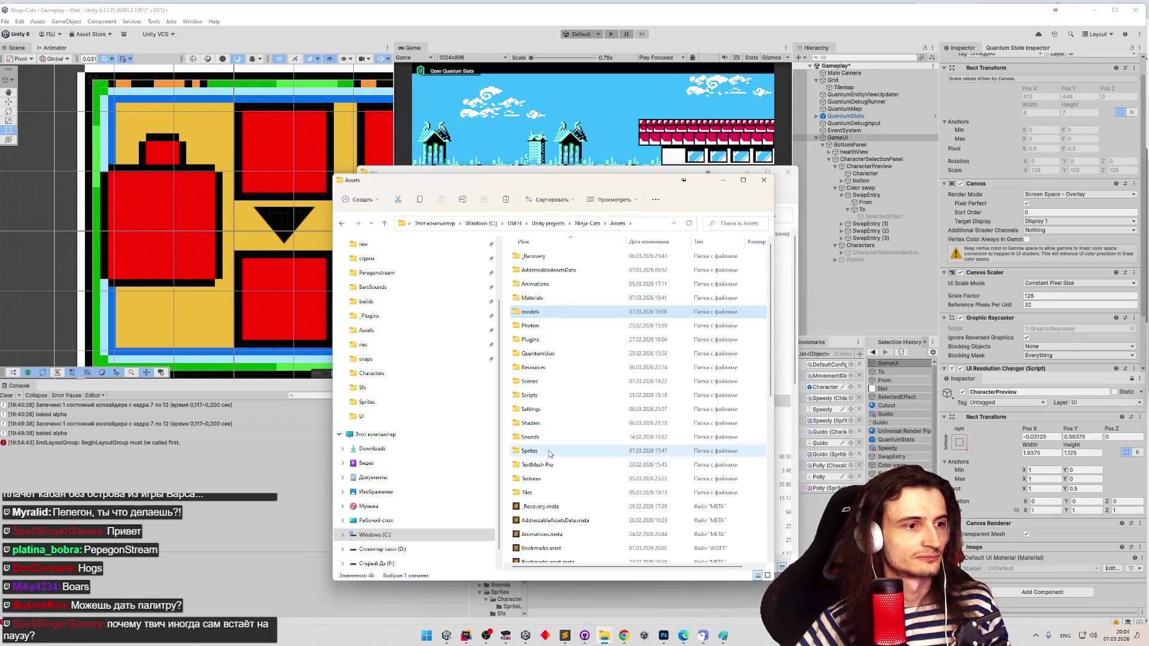
double_click(549, 454)
double_click(548, 286)
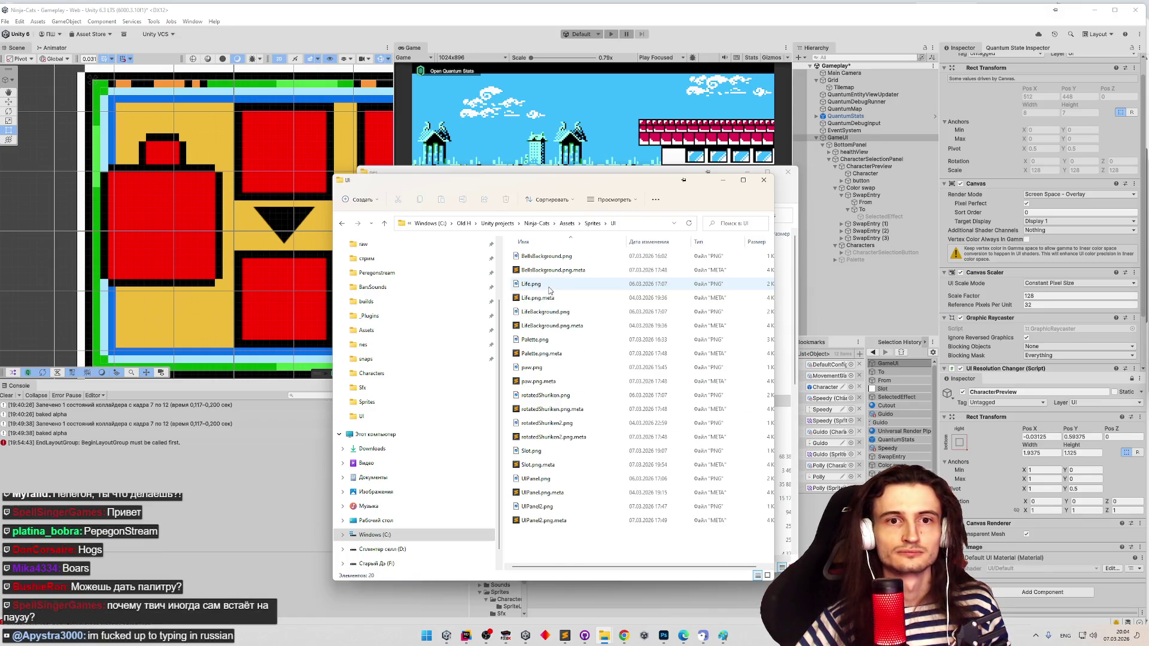
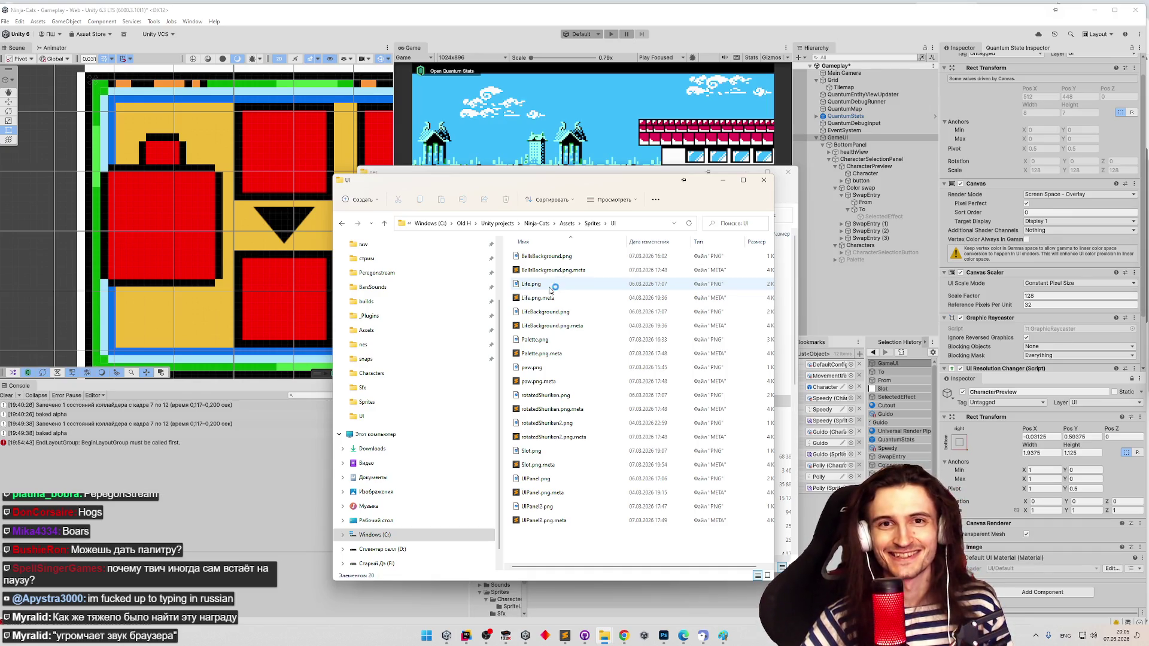
- Reopen the Sprites/UI folder, select Palette.png, and bring the Discord direct-message chat forward
mouse_move(554, 291)
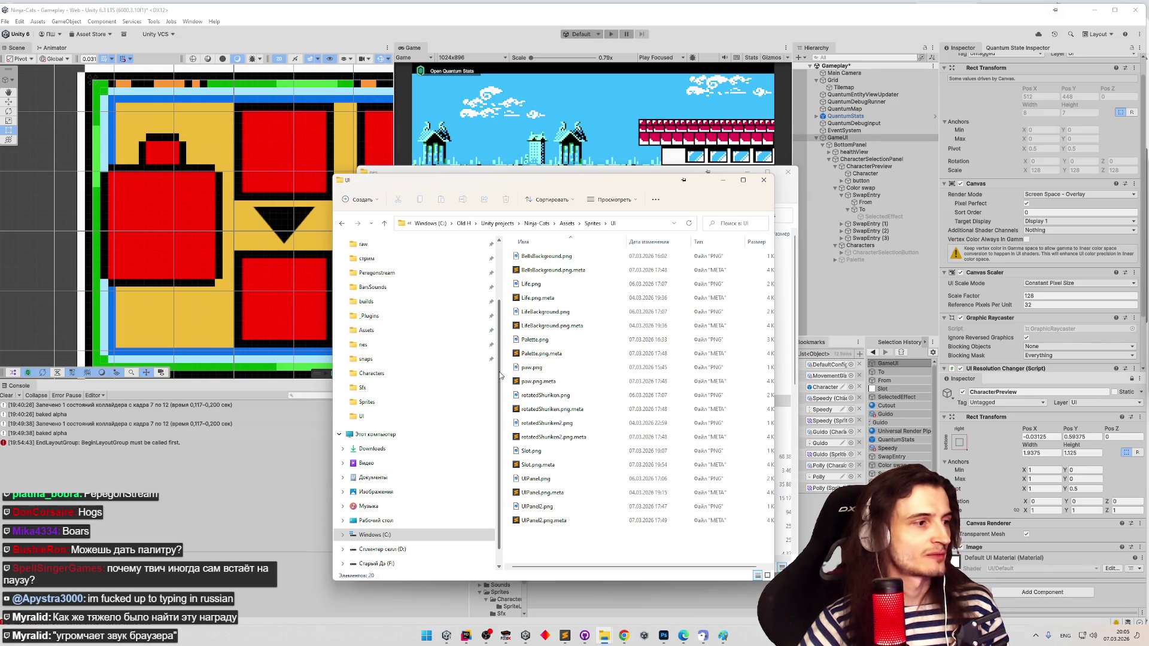
click(591, 224)
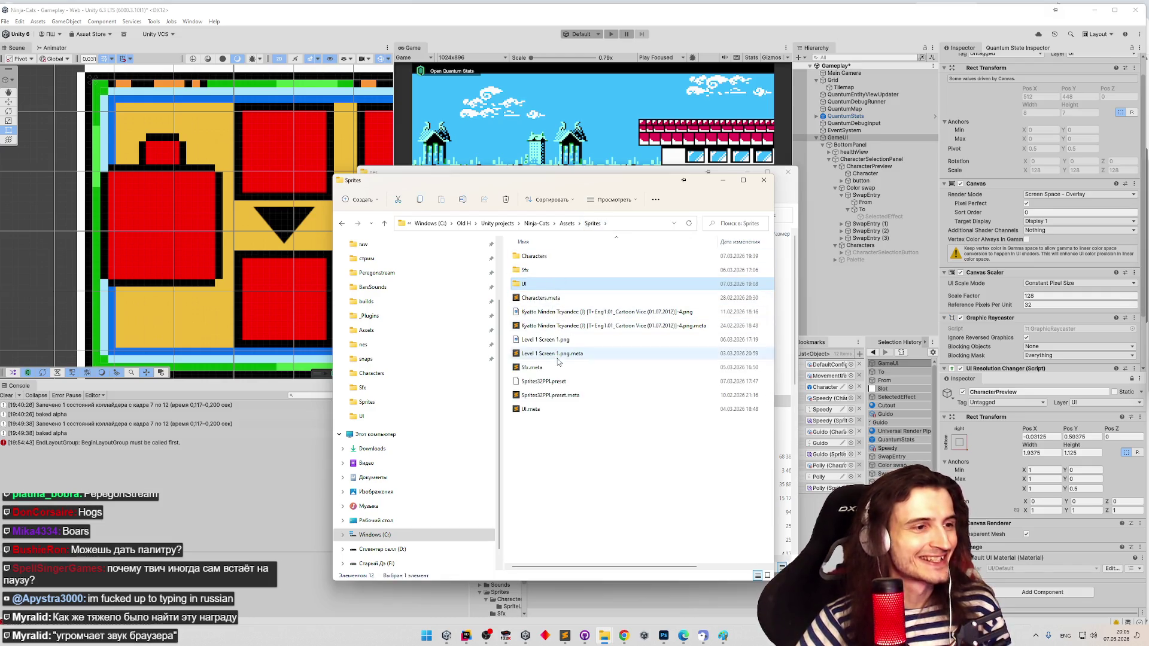
ctrl+click(540, 285)
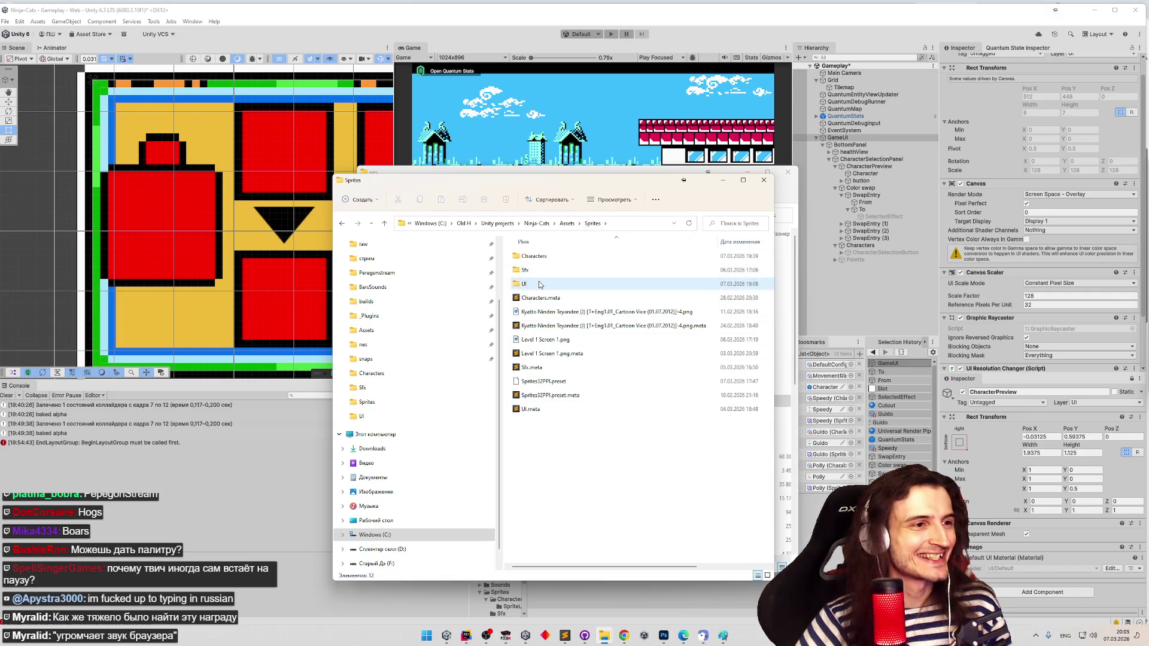
double_click(540, 285)
click(534, 339)
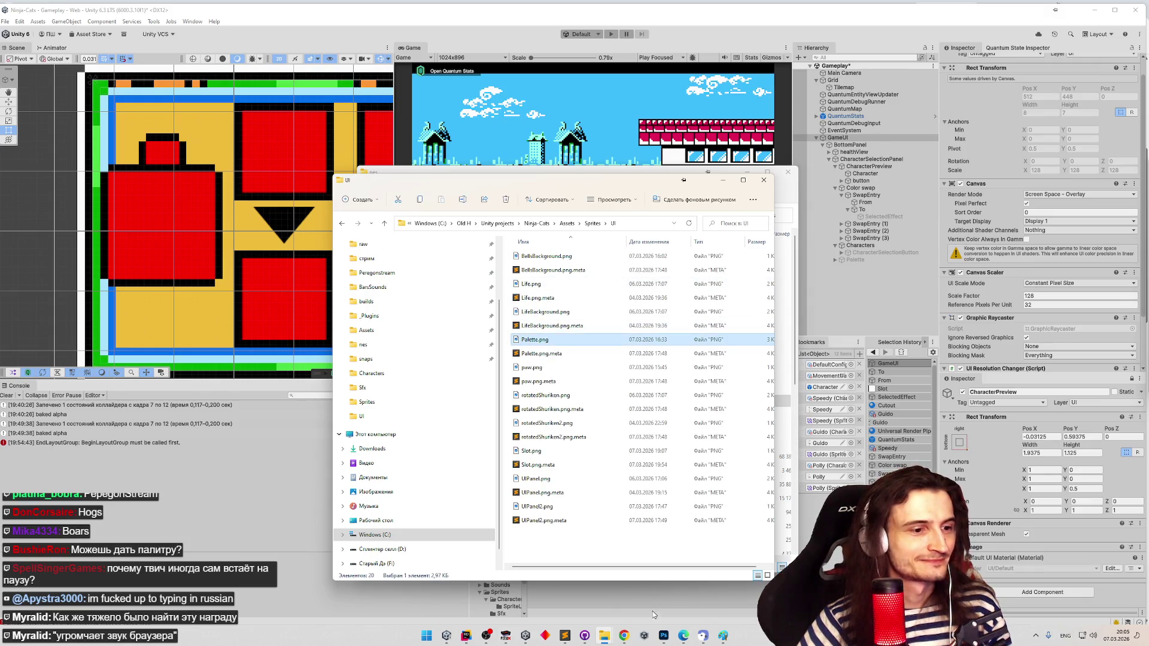
mouse_move(626, 638)
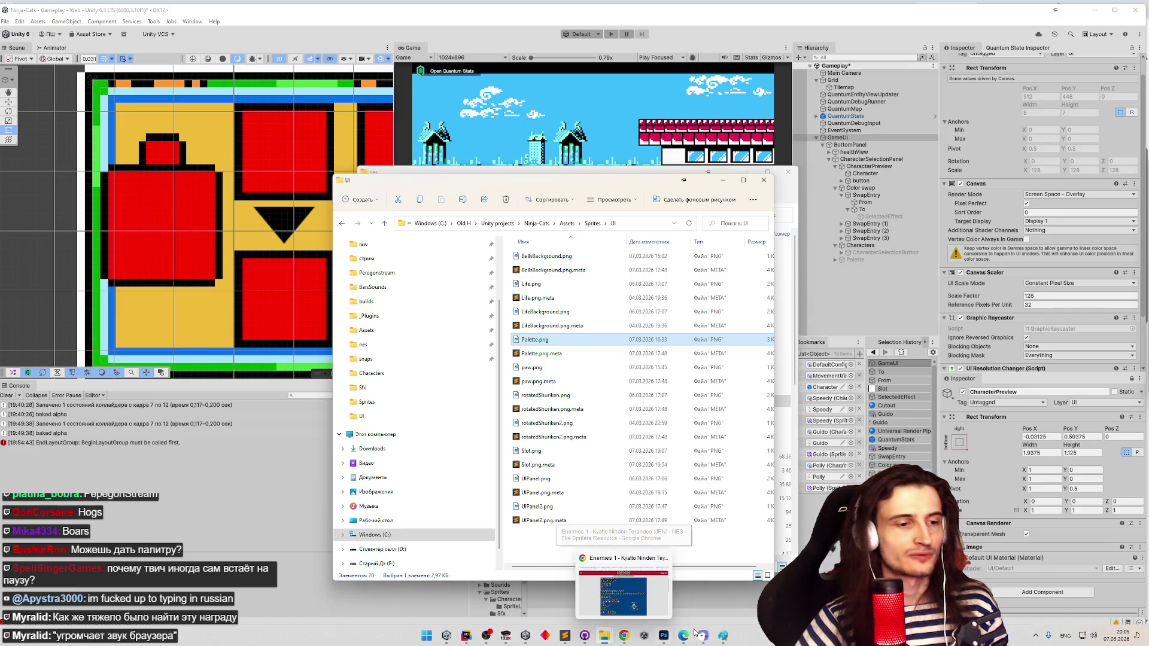
click(1037, 641)
mouse_move(478, 8)
mouse_down()
mouse_move(629, 81)
mouse_move(620, 90)
mouse_up()
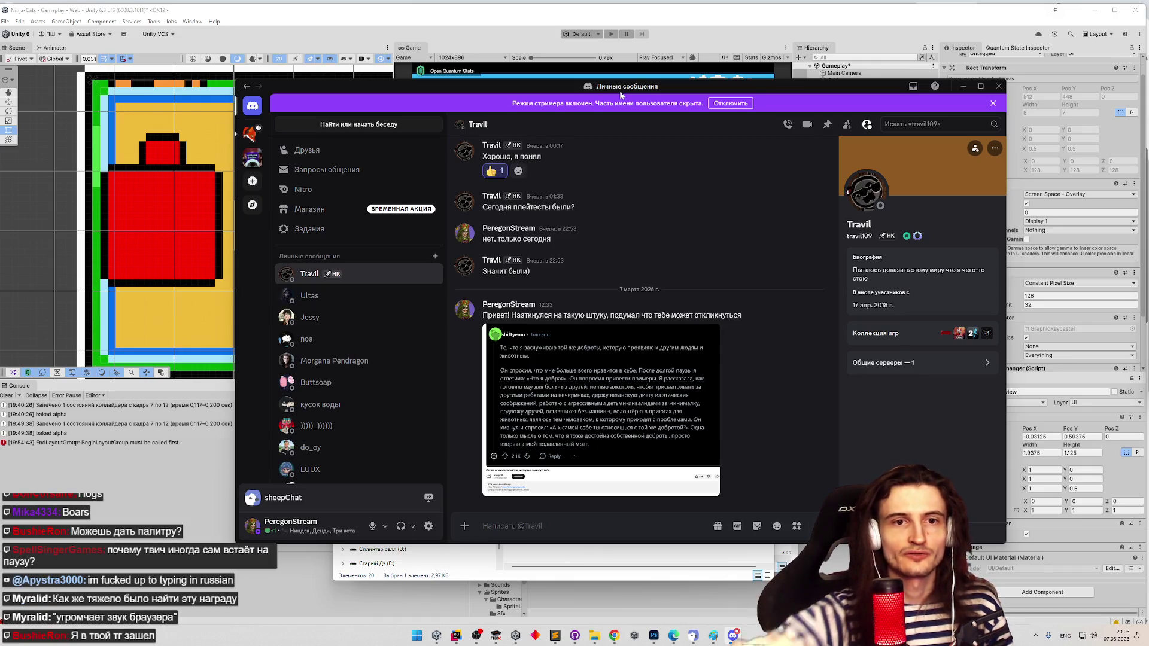
click(963, 85)
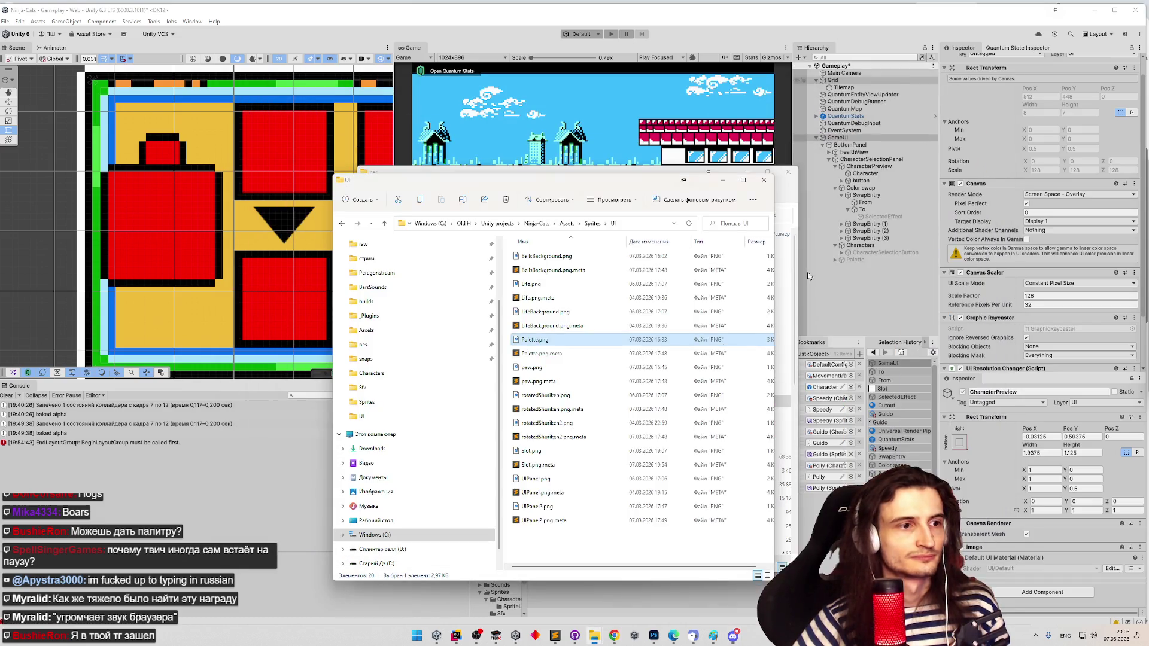
- Open Telegram Web in a new Chrome tab and enter the stream community's group chat
click(614, 636)
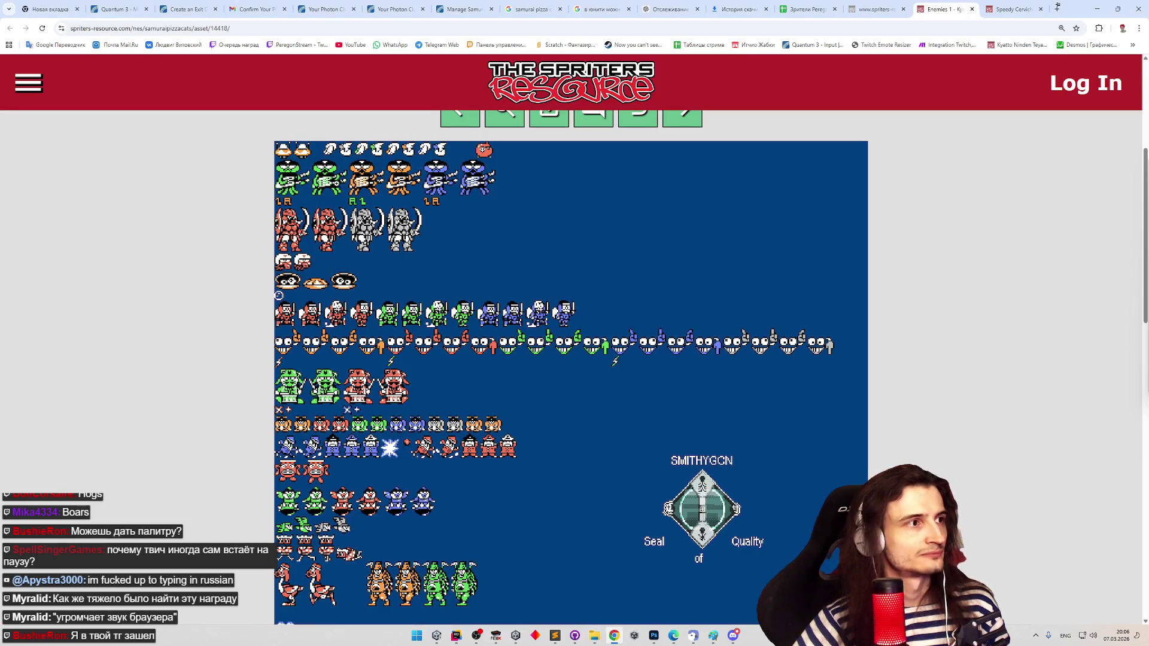
middle_click(447, 45)
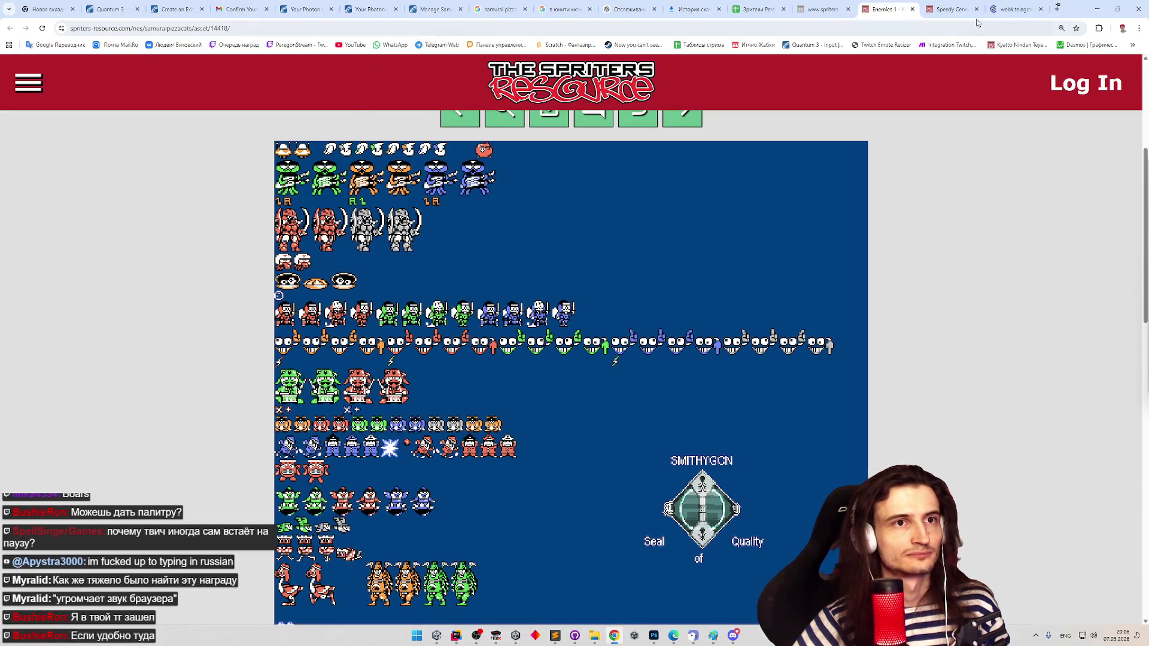
click(1005, 3)
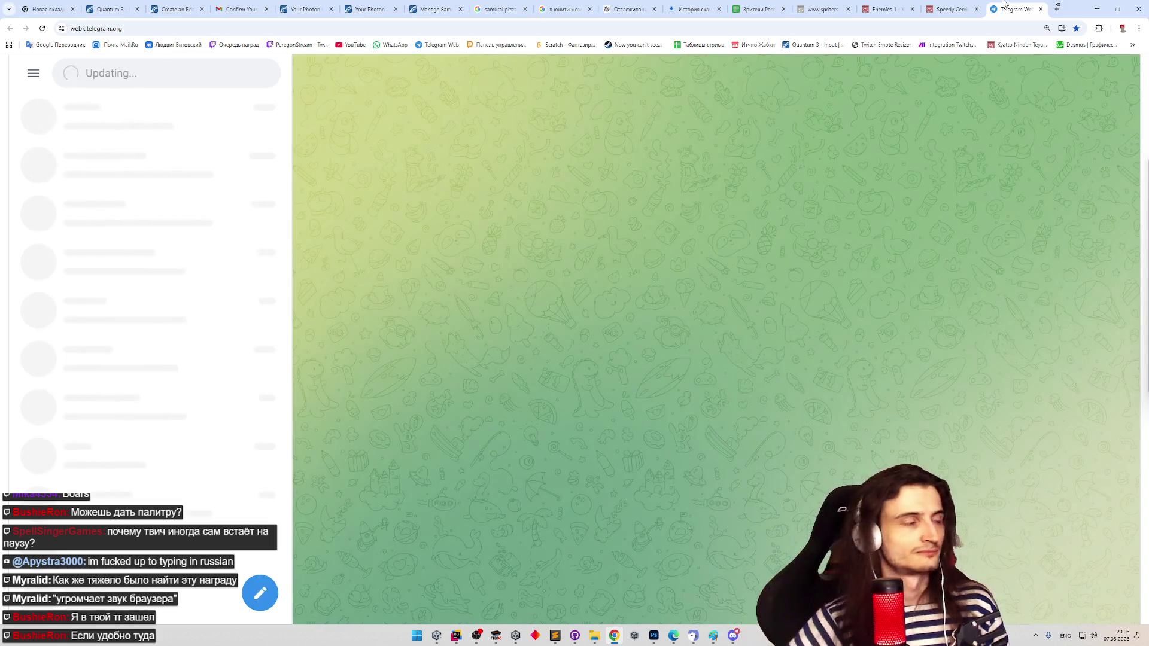
click(150, 165)
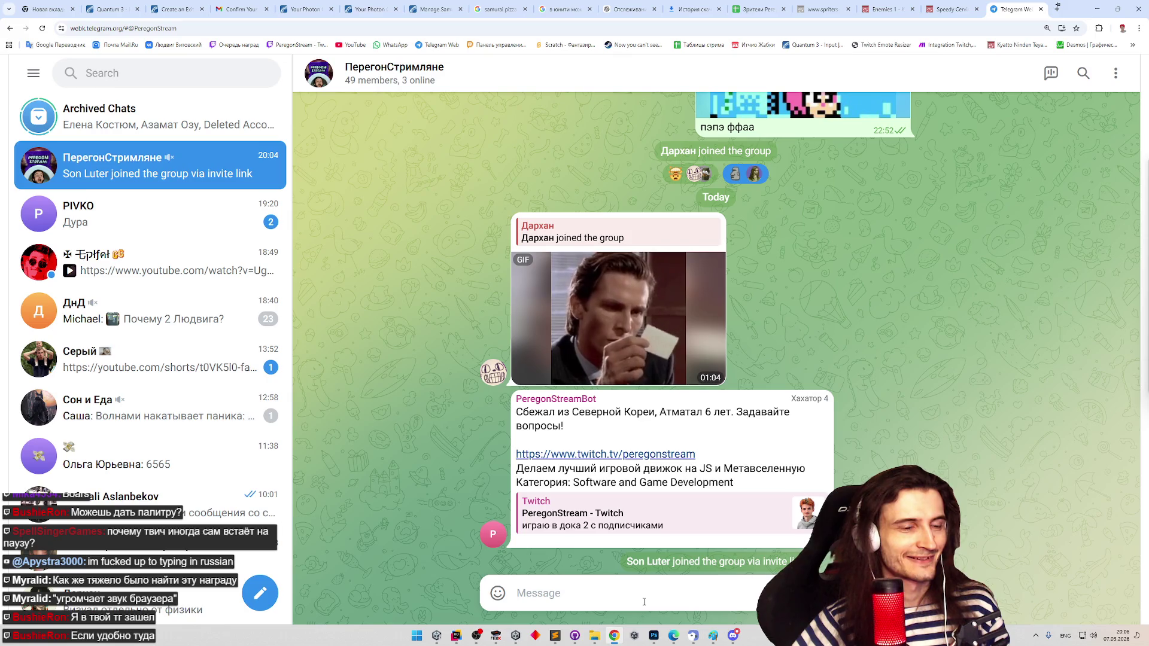
mouse_move(596, 634)
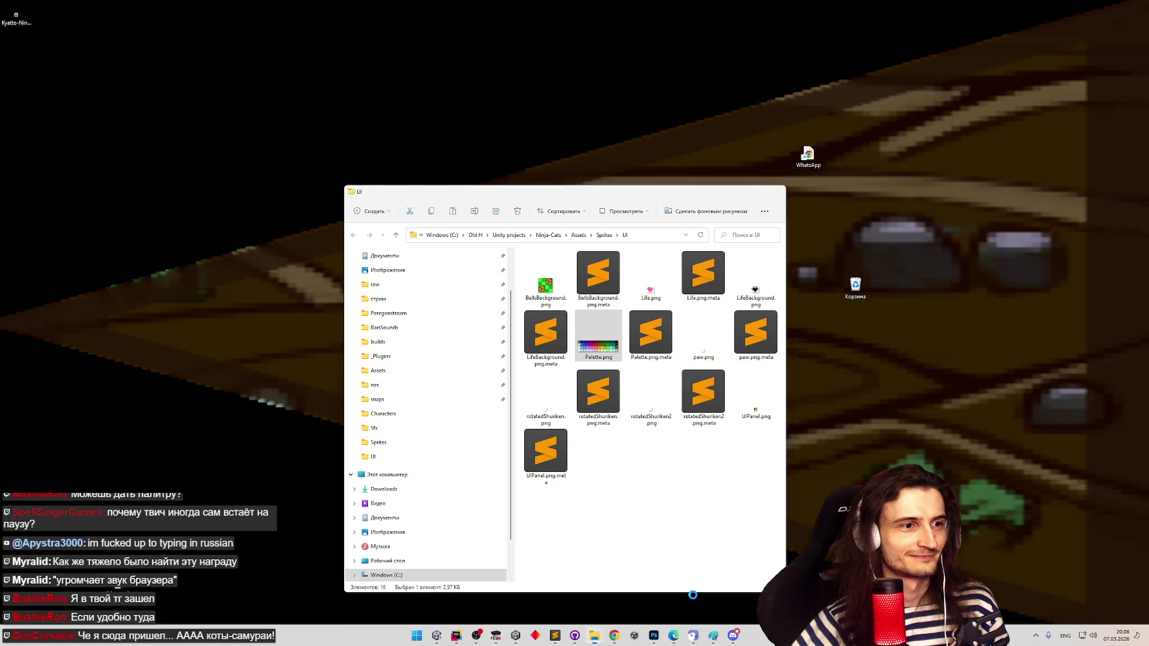
- Drag Palette.png from the UI sprites folder into the Telegram group chat and send it
click(688, 590)
drag(587, 190, 284, 106)
drag(295, 251, 695, 306)
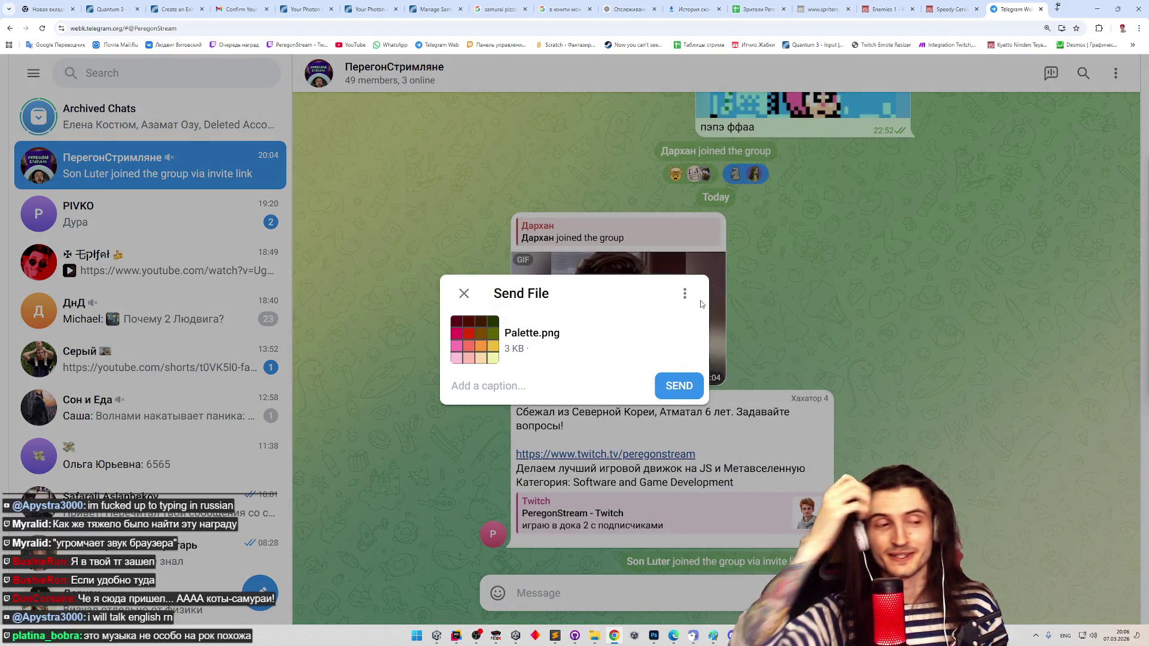
click(687, 386)
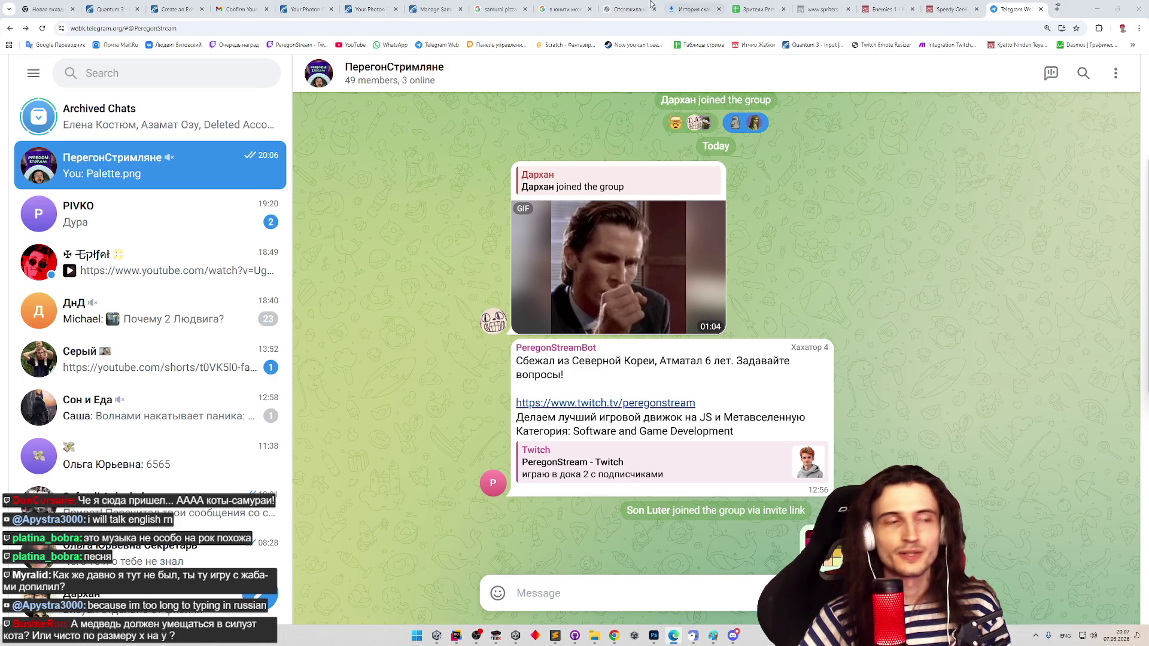
- Google 'wheatus little respect жанр' in a new tab, skim the results, then minimise Chrome
click(1058, 10)
text(whe)
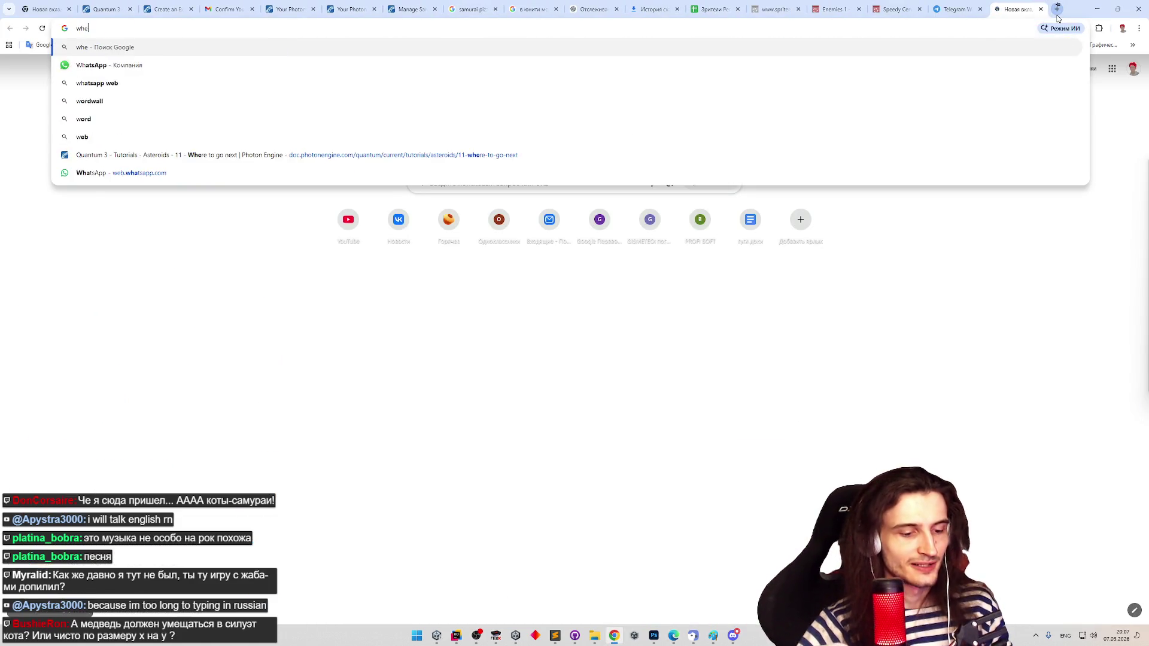
text(atus little )
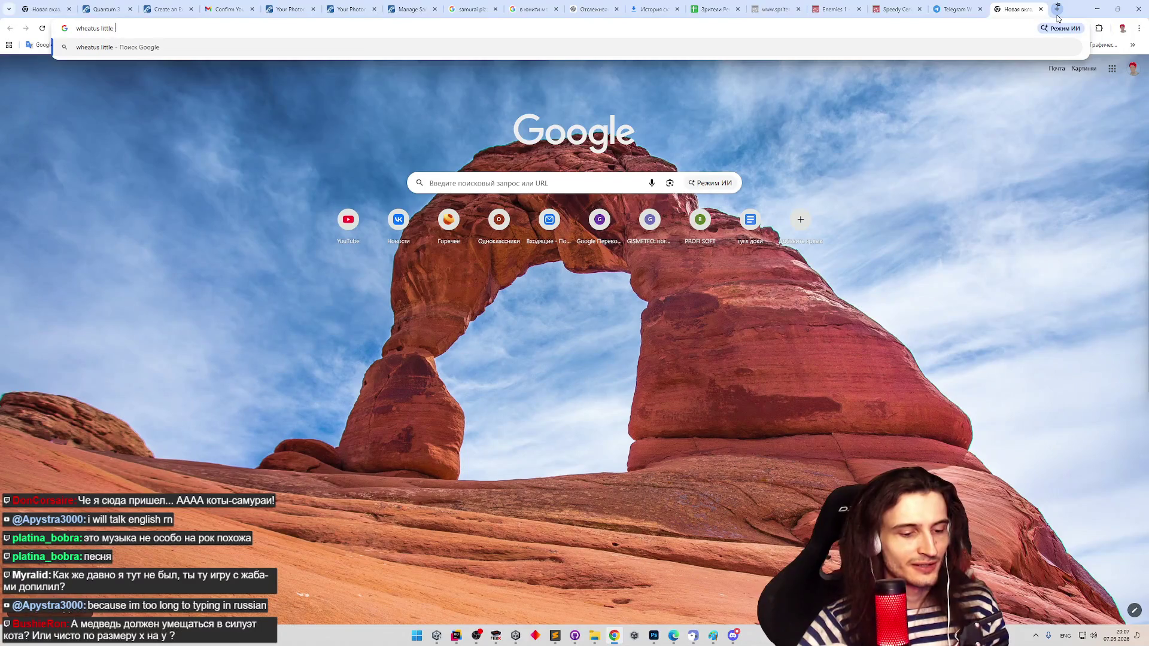
text(respect)
key(alt+shift)
text(жанр)
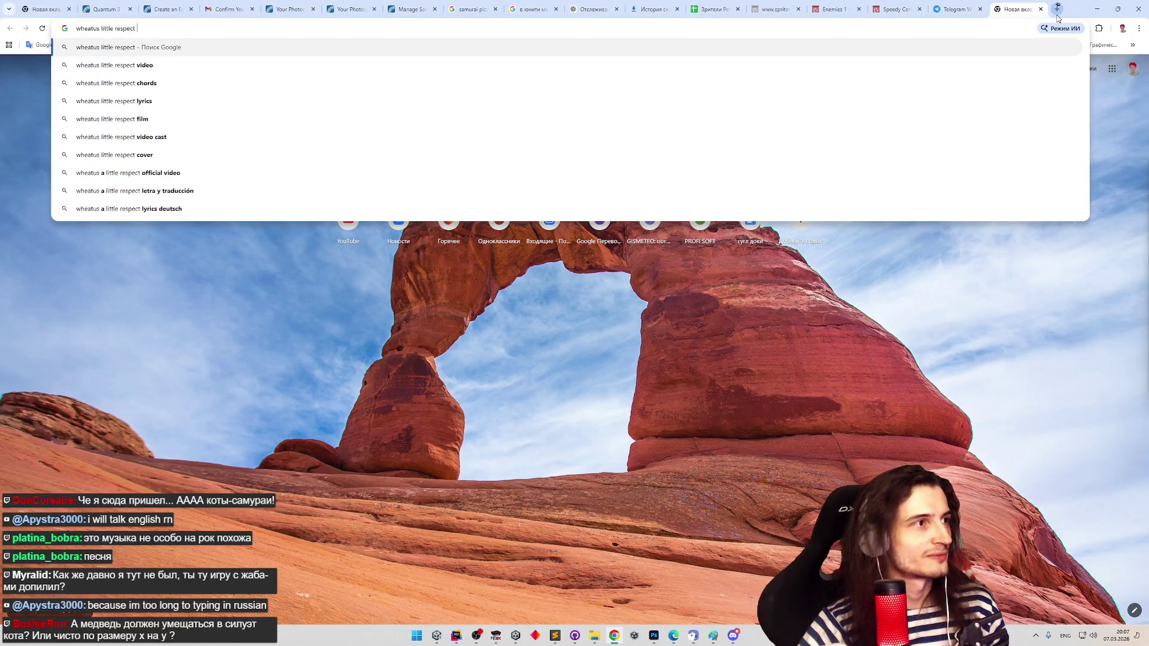
key(Return)
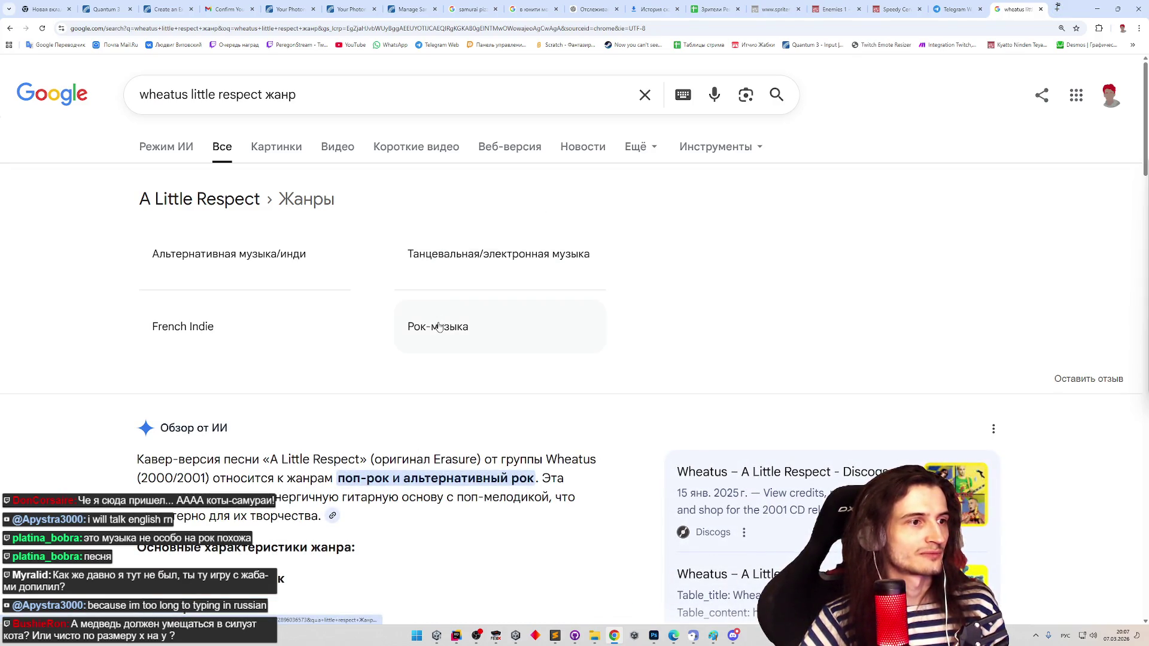
scroll(516, 316, down, 2)
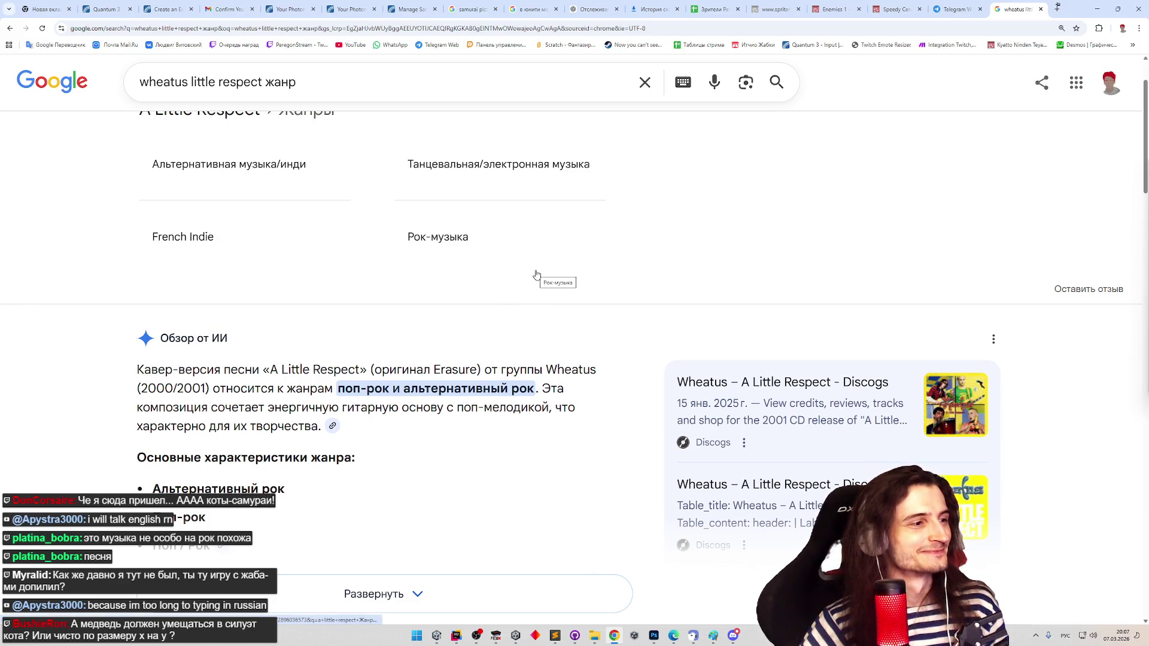
click(1097, 9)
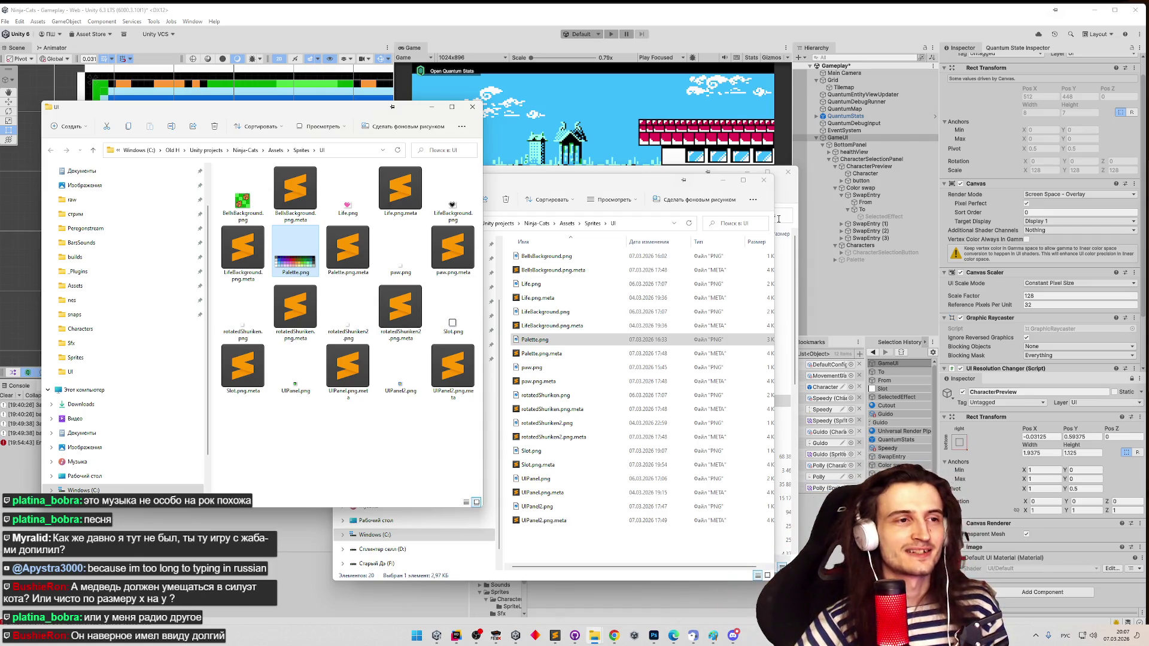
- Close the two UI folder windows and the Nestopia nes window, then save the Gameplay scene
click(763, 180)
click(788, 175)
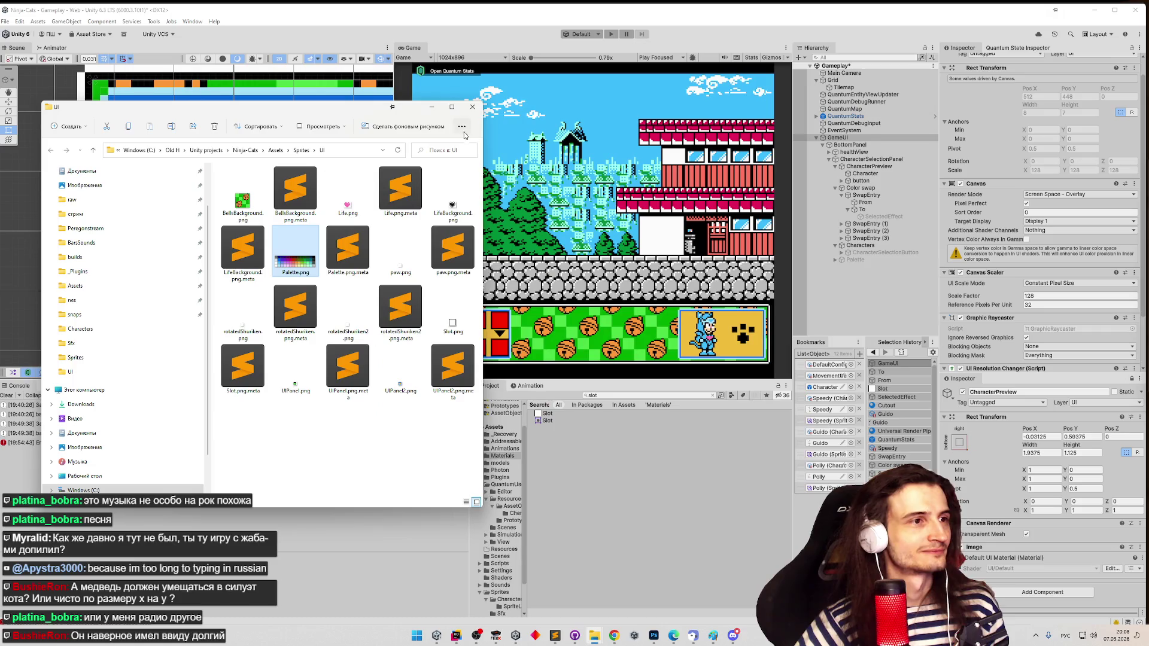
click(472, 106)
key(ctrl+s)
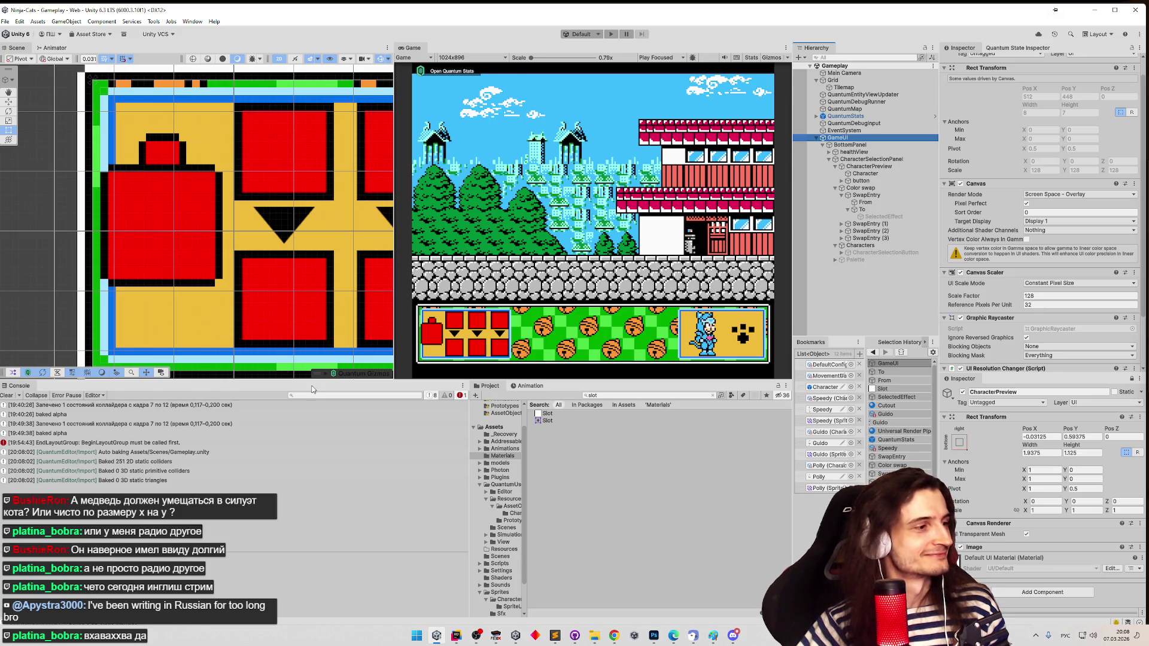
- Clear the Console and drag the first SwapEntry's To image right to X about 0.0356
click(7, 396)
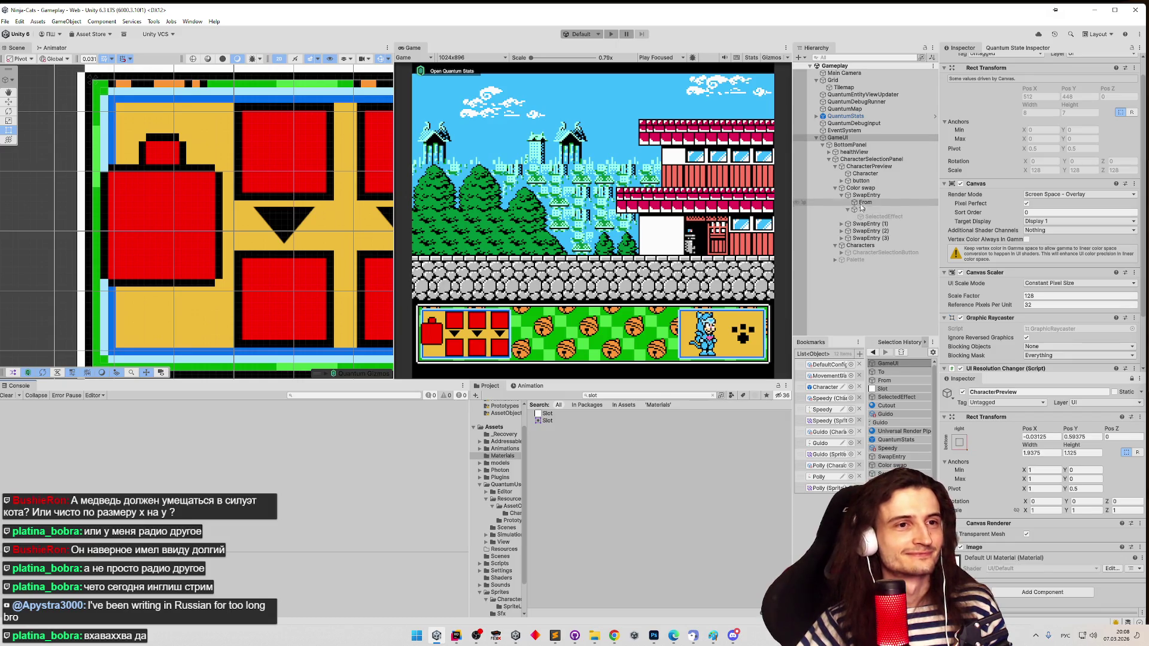
click(862, 210)
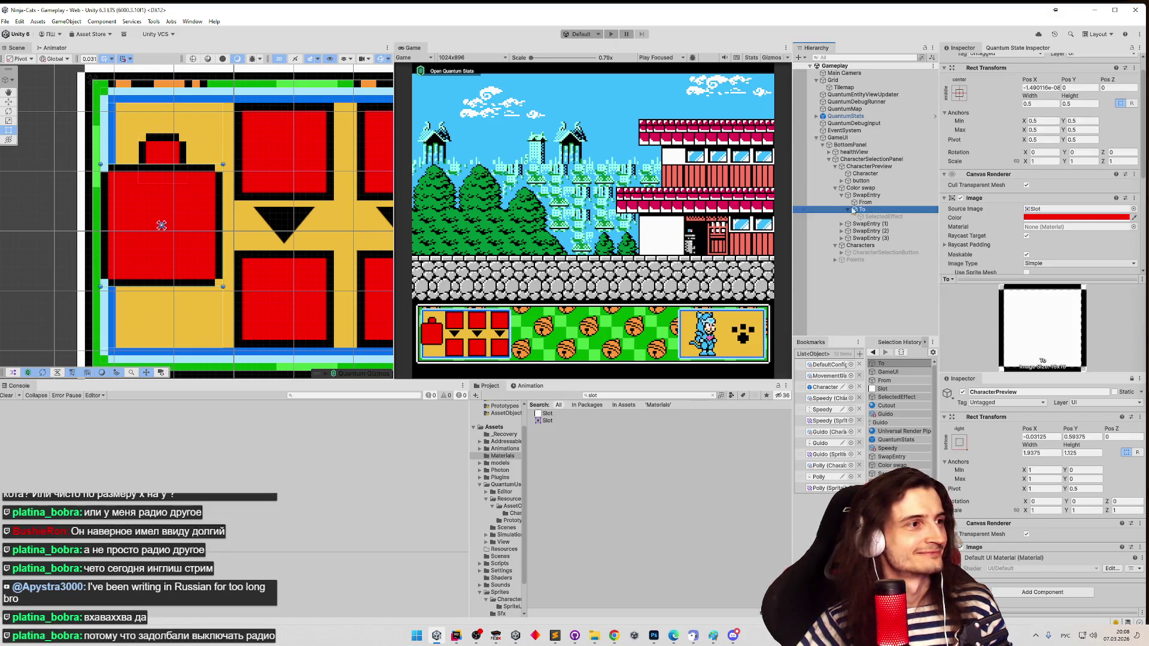
mouse_move(213, 226)
mouse_down()
mouse_move(253, 228)
mouse_move(222, 227)
mouse_up()
- Anchor the first SwapEntry's To image middle-left, recentring it at 0, 0, then select From
click(960, 93)
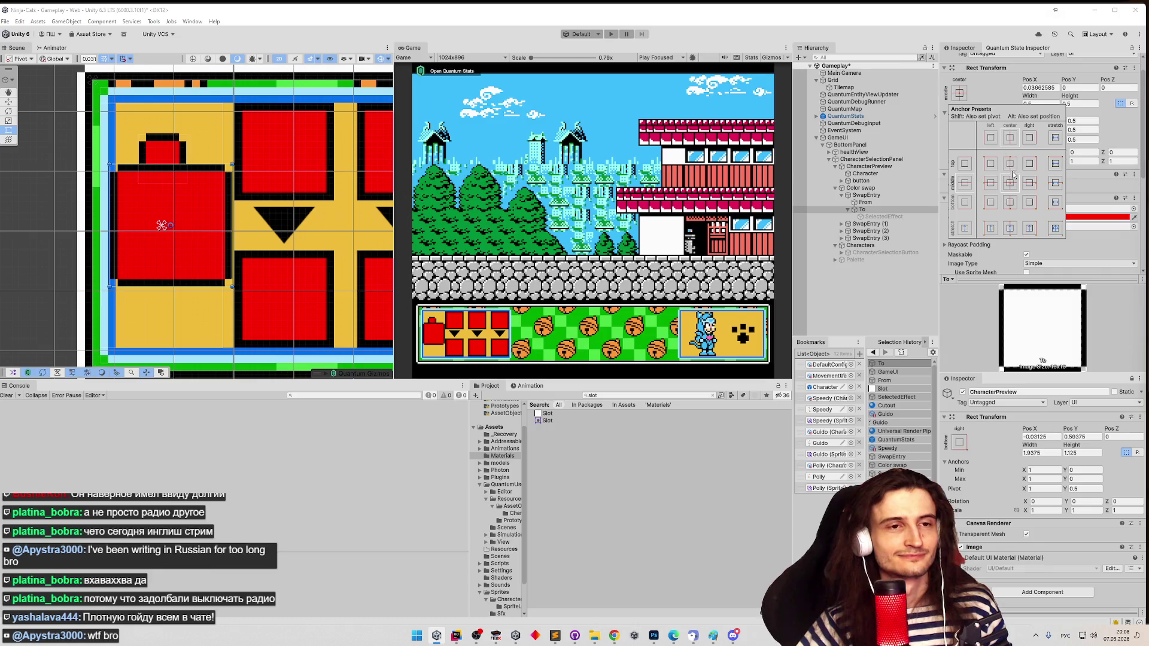
alt+shift+click(990, 182)
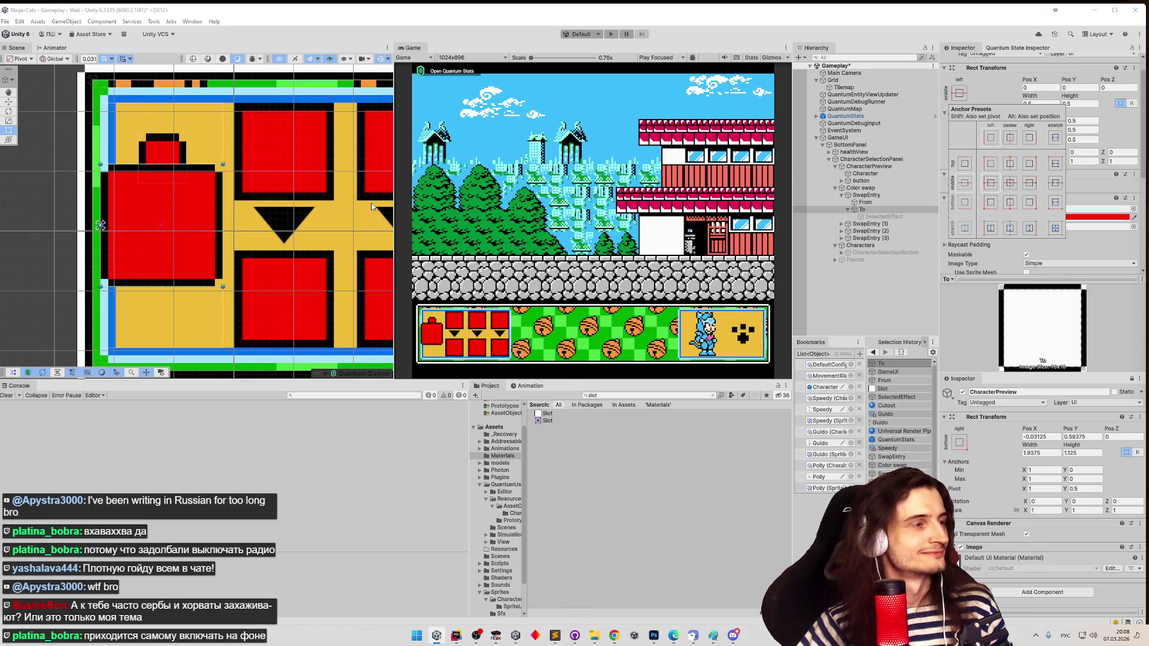
key(z)
key(z)
key(z)
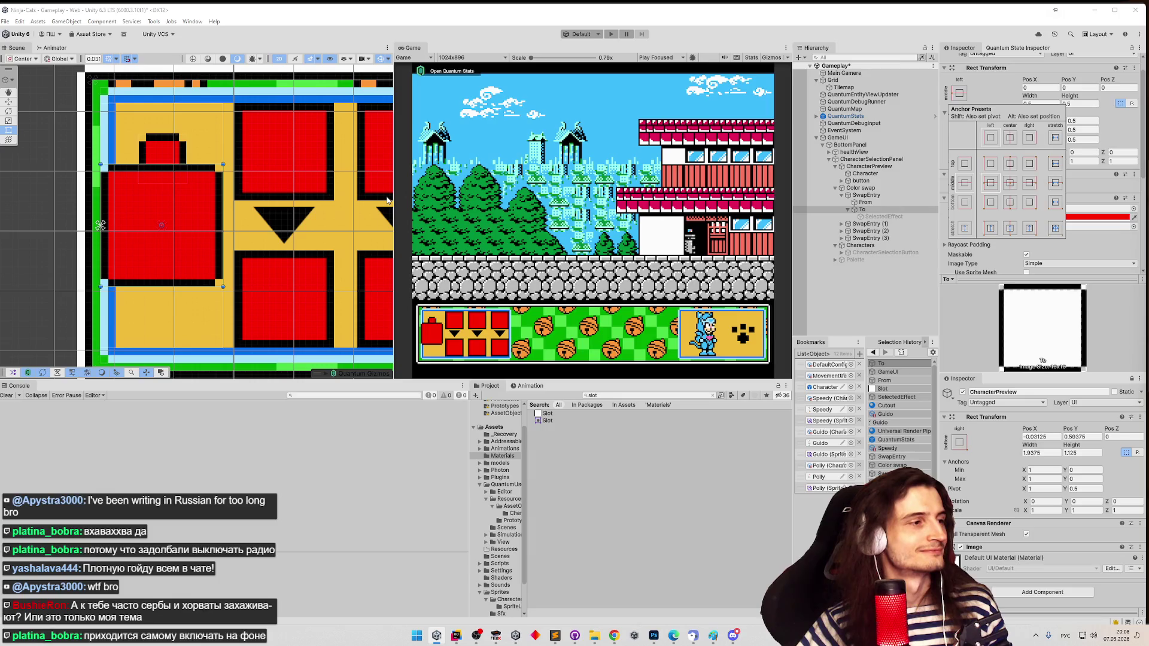
key(x)
key(x)
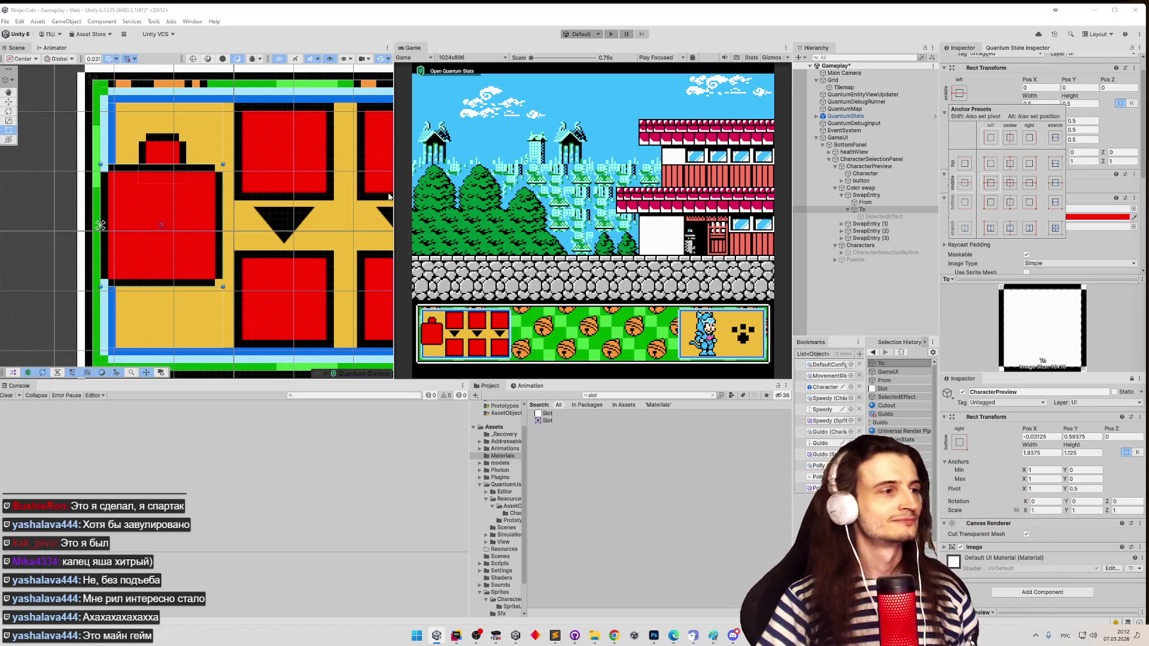
click(869, 207)
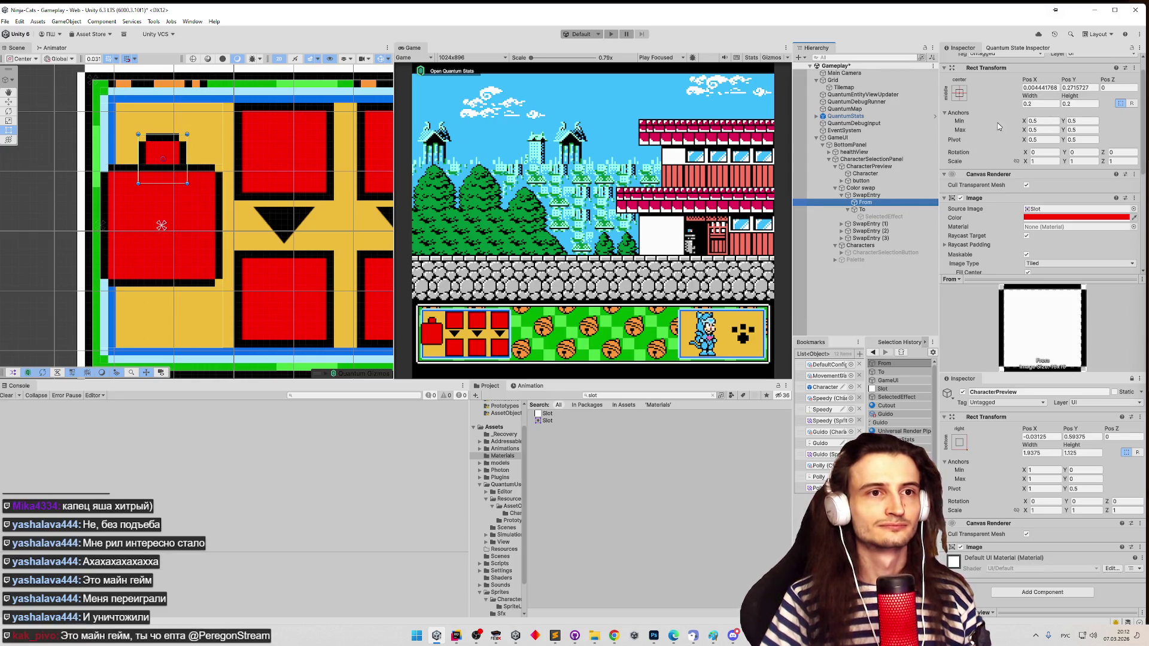
- Size the From image to 0.25 by 0.25 and raise it to Y 0.34 at the top edge
click(1040, 103)
text(0.25)
click(1083, 104)
text(5)
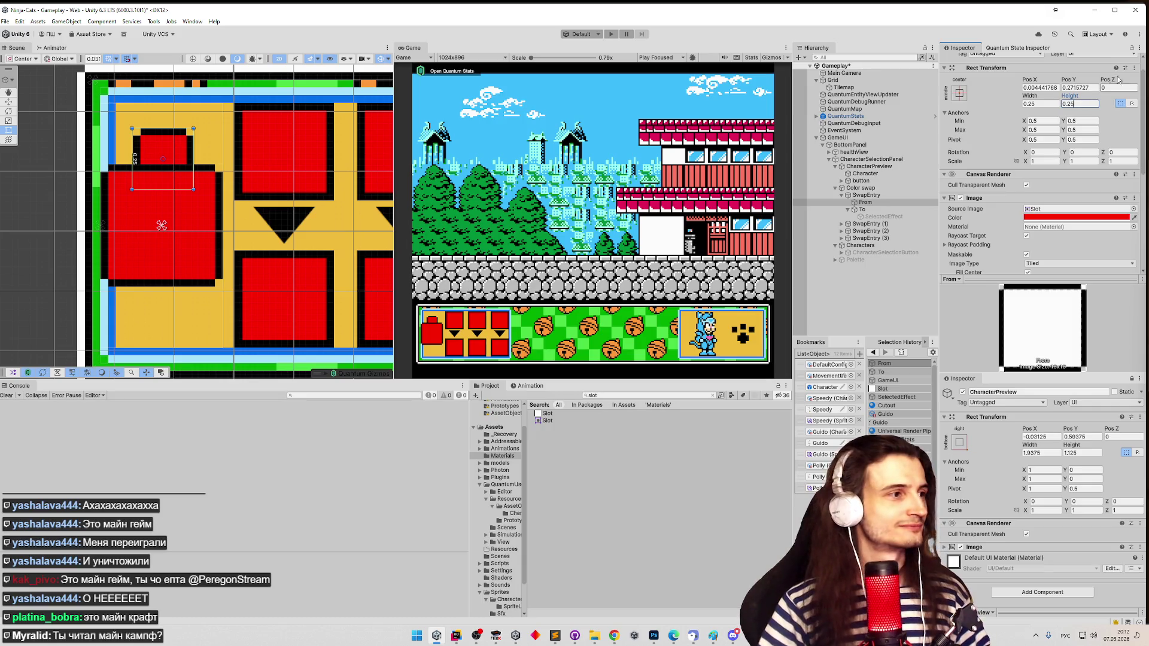
drag(172, 159, 175, 142)
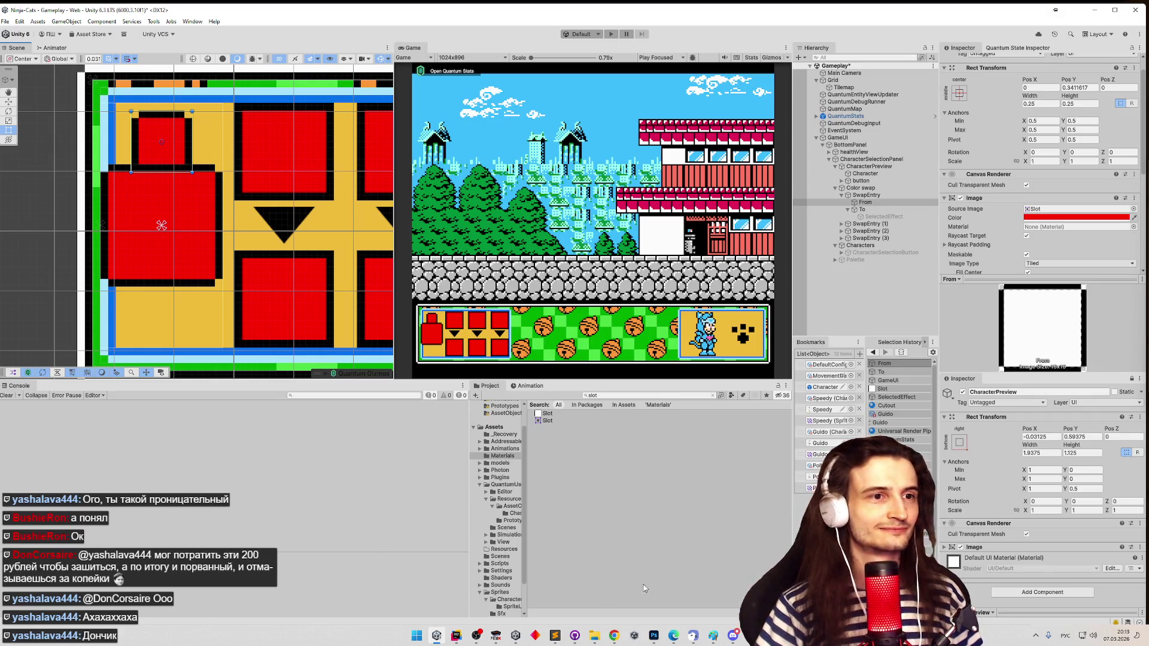
- Make the From object a child of To in the Hierarchy, placed after SelectedEffect
click(862, 210)
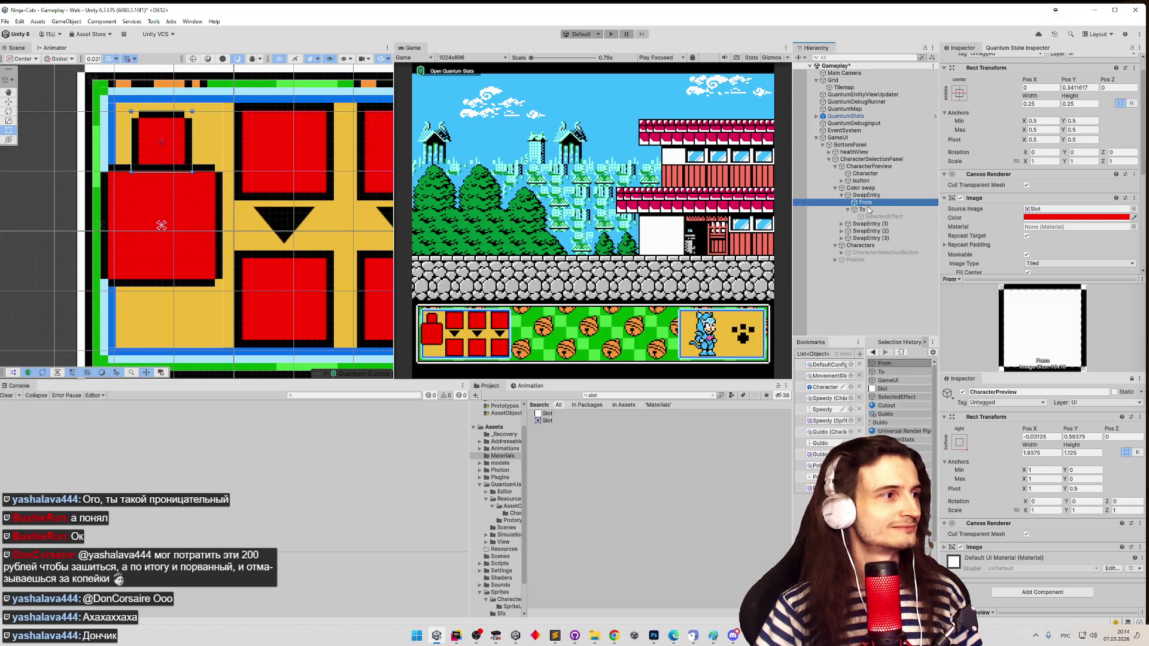
drag(866, 203, 869, 218)
click(869, 204)
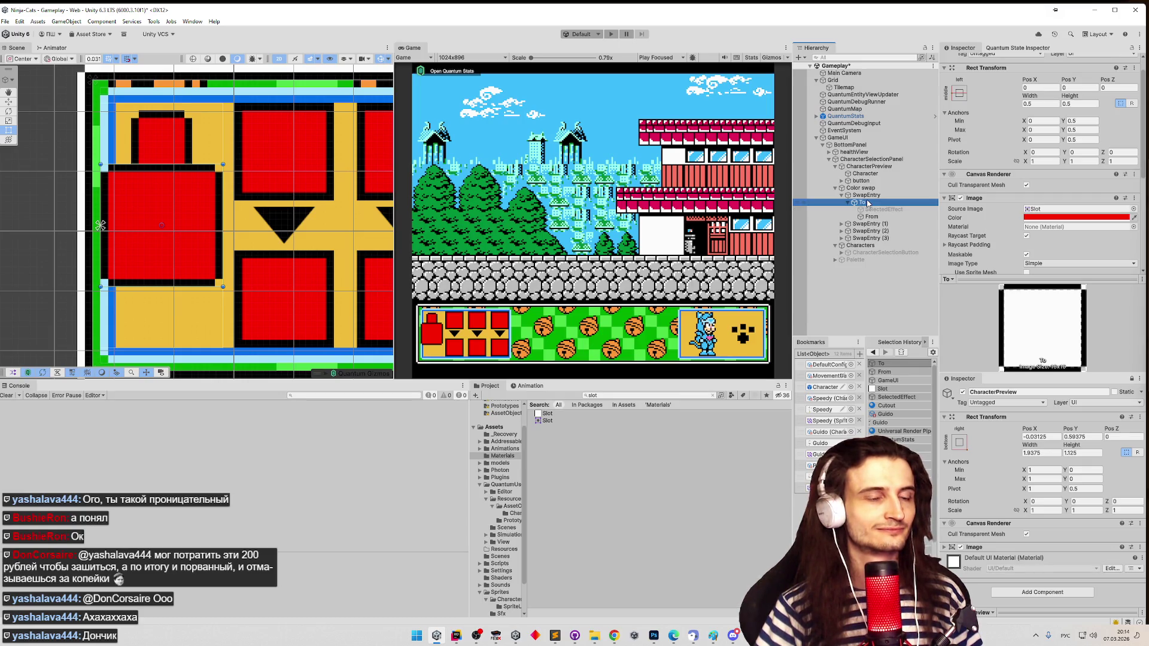
- Rename it 'Original', shift it right along To's top edge, and switch to Chrome
click(869, 217)
key(F2)
text(Ш)
key(BackSpace)
key(super+space)
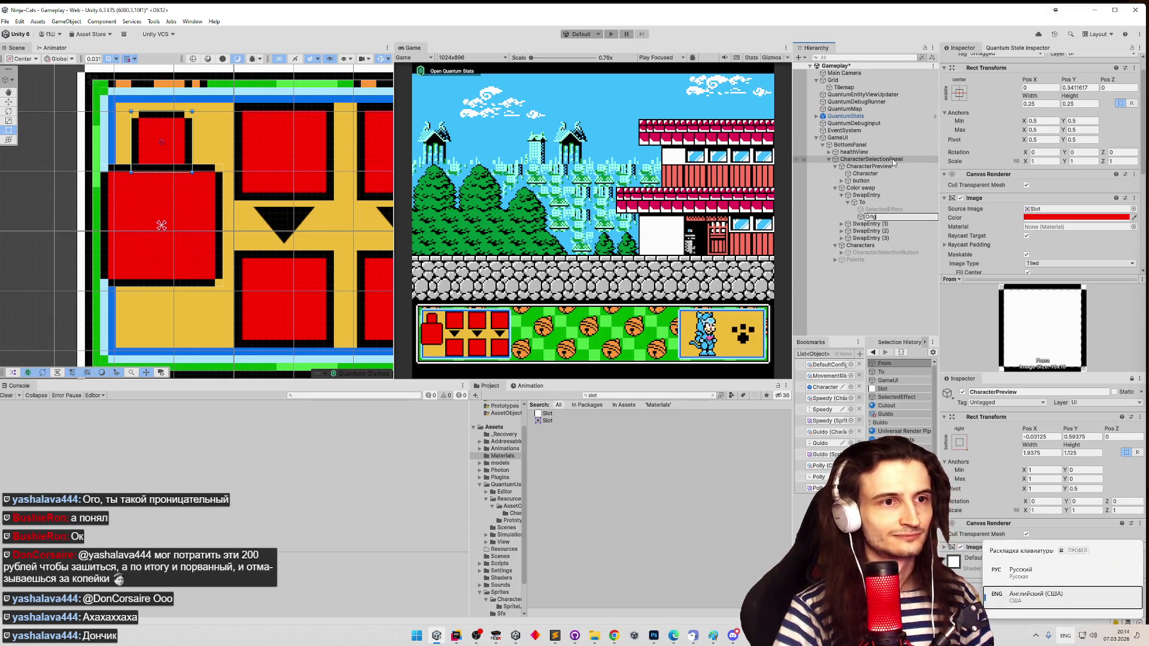
text(inal)
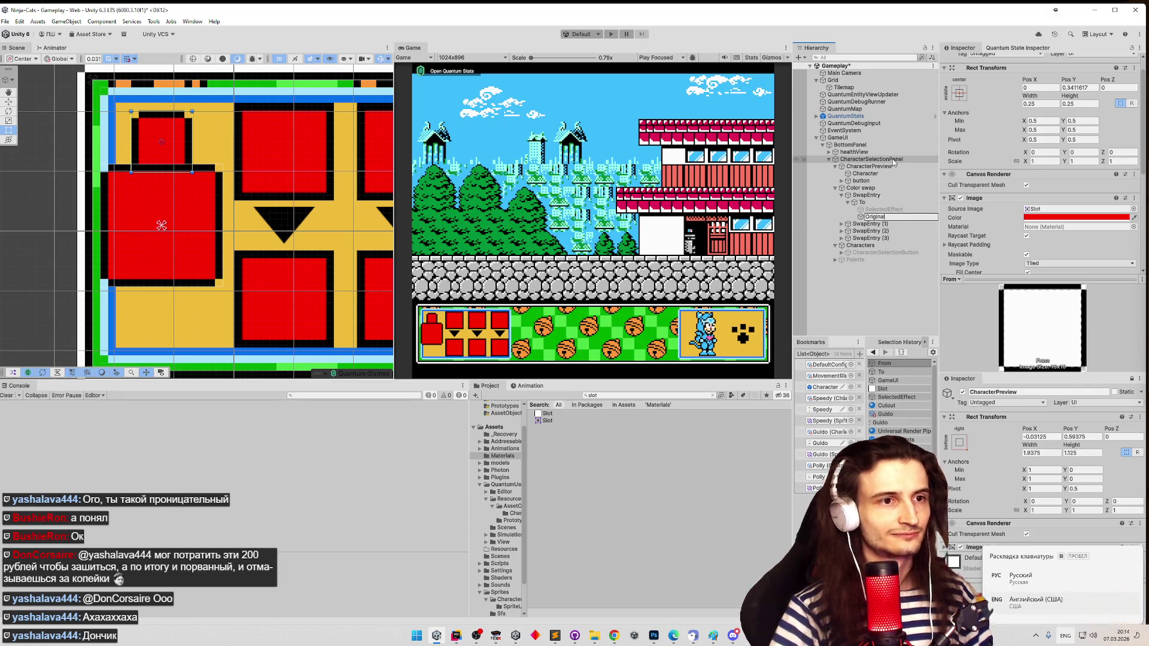
key(Return)
mouse_move(180, 149)
mouse_down()
mouse_move(206, 152)
mouse_move(205, 140)
mouse_up()
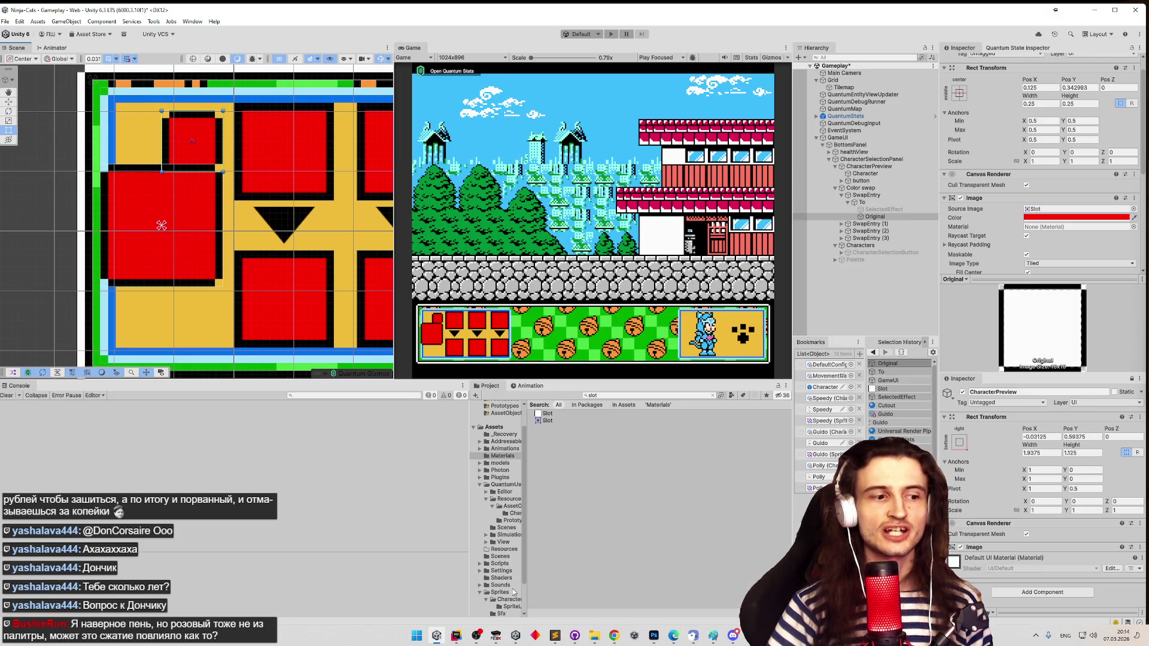
click(614, 635)
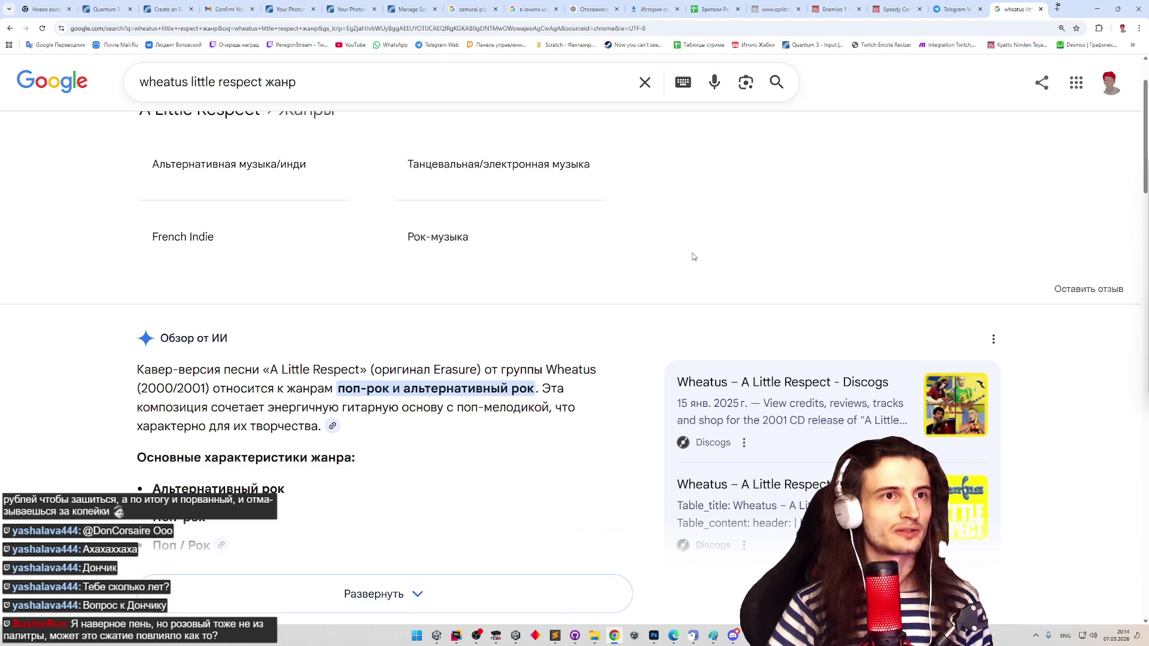
- Switch to the Speedy Cerviche sprite sheet tab and browse the pink cat's Samurai Pizza Cats frames
click(896, 9)
scroll(814, 233, down, 1)
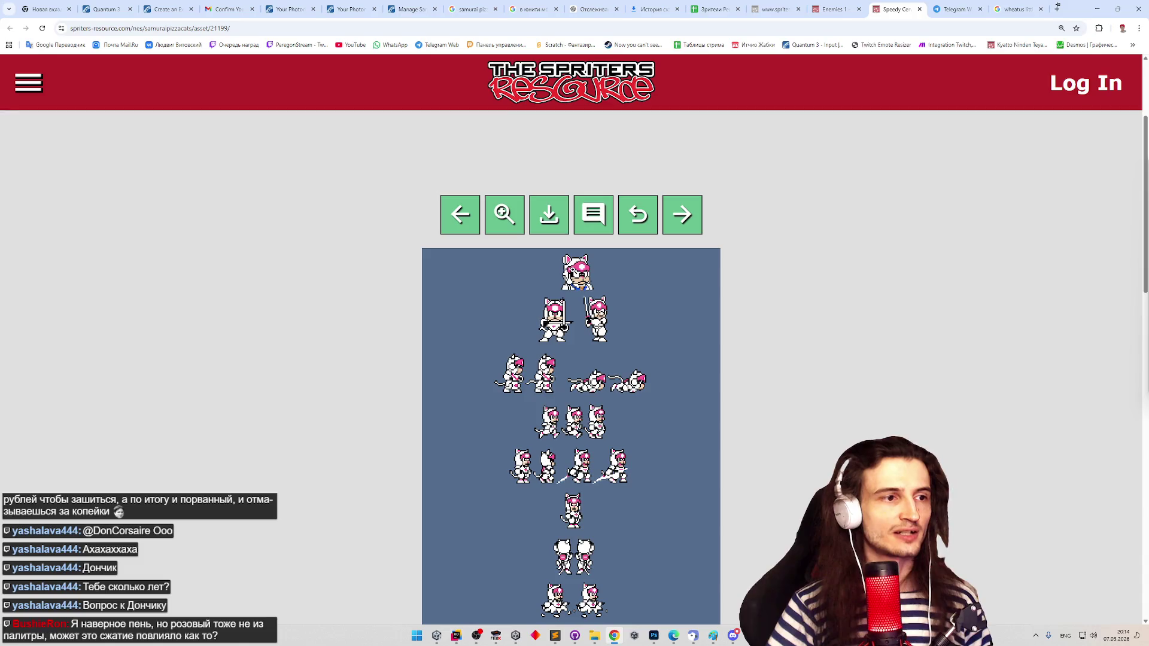
scroll(641, 292, up, 3)
scroll(605, 340, down, 4)
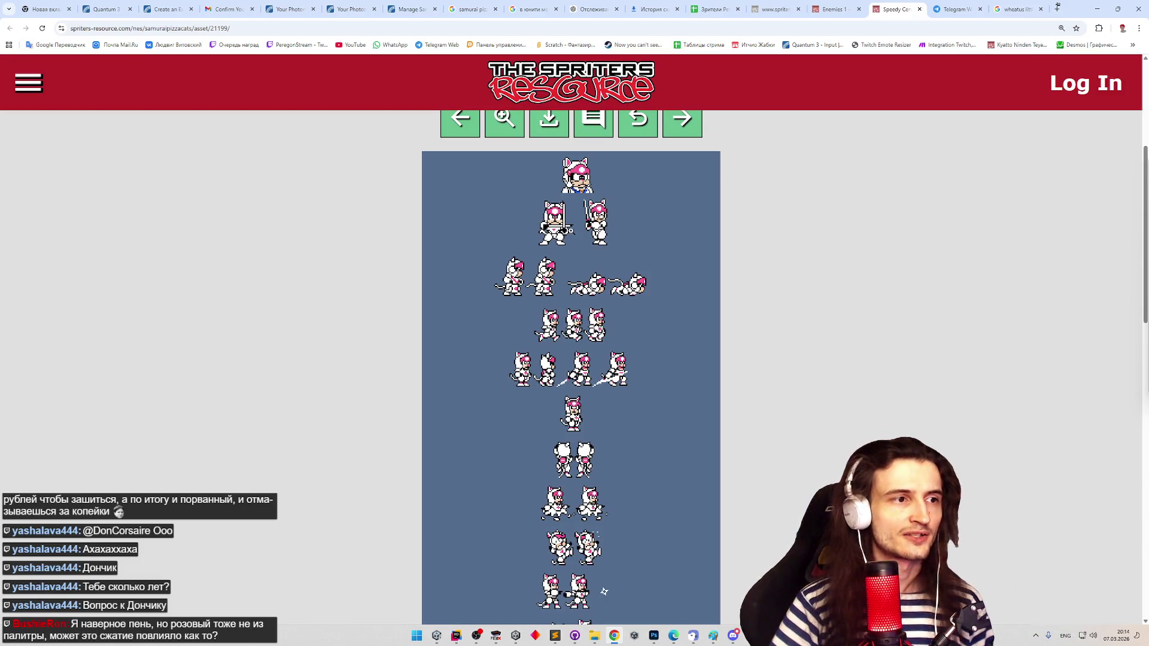
scroll(571, 368, down, 1)
scroll(571, 219, up, 1)
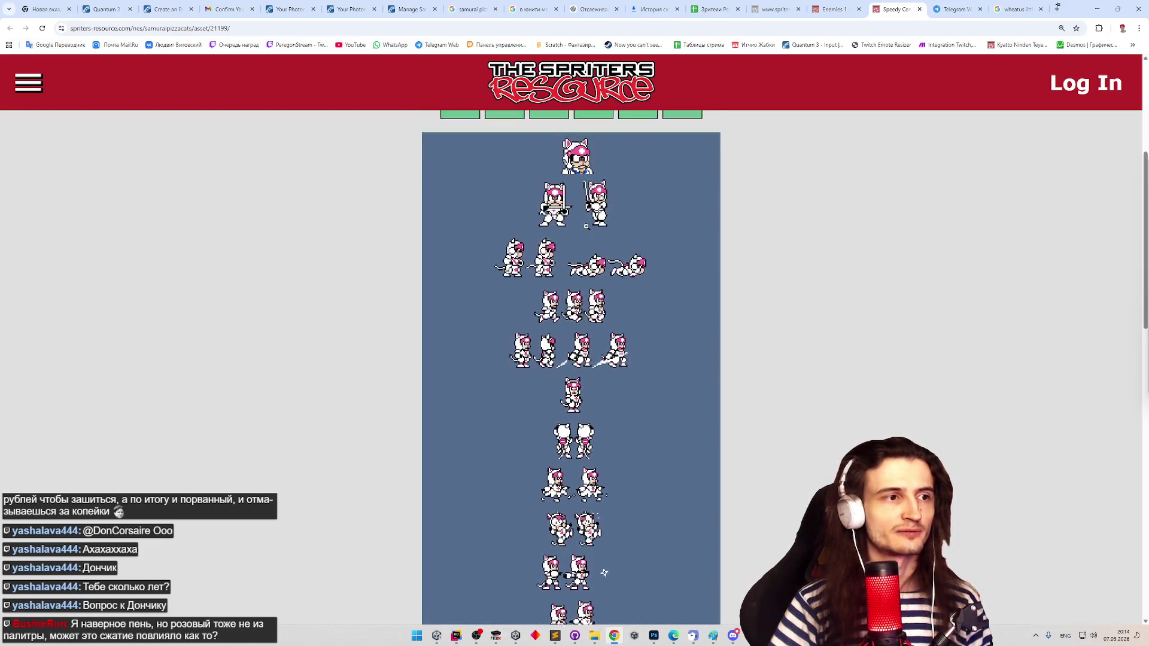
scroll(571, 219, down, 2)
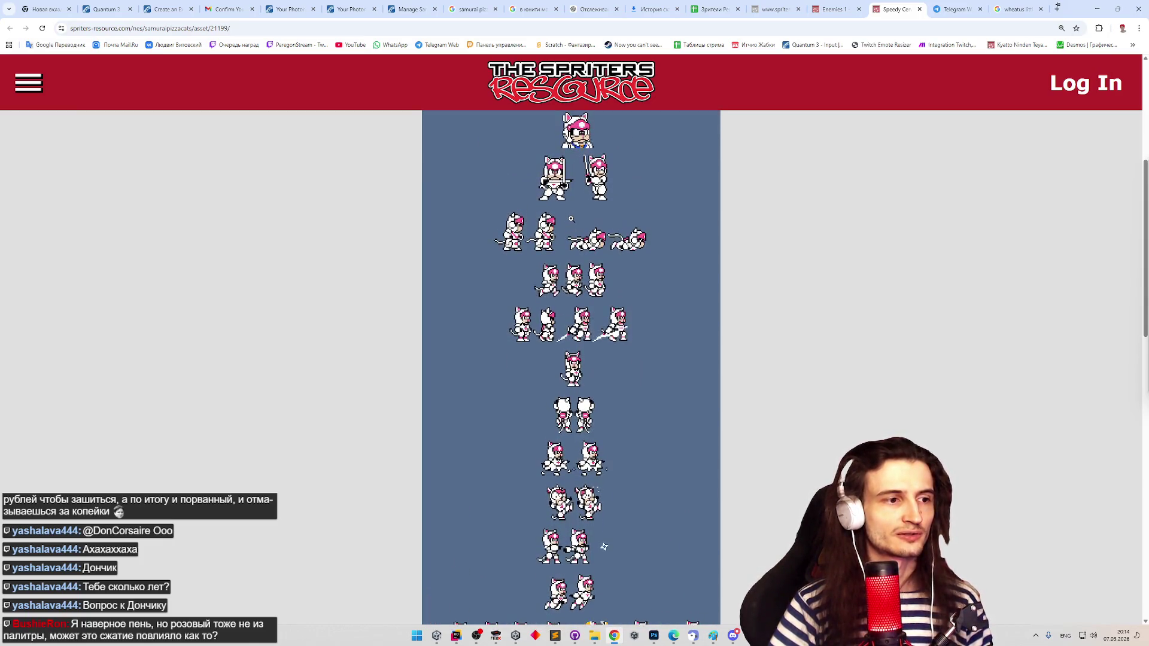
scroll(571, 219, up, 2)
scroll(571, 219, down, 1)
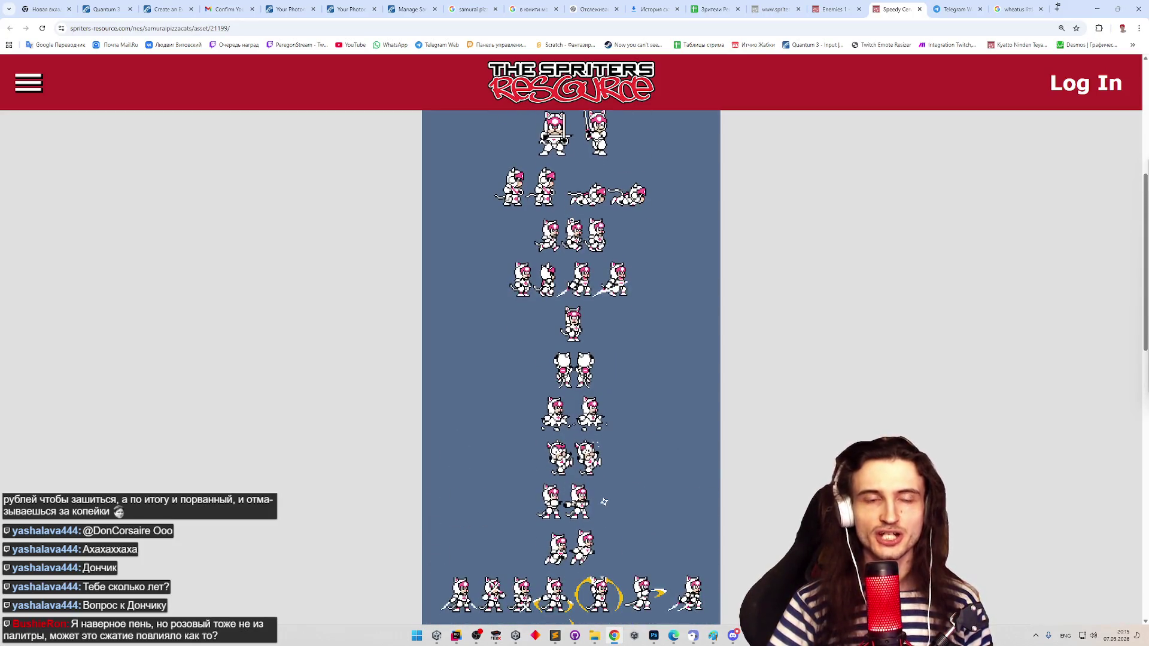
scroll(572, 220, up, 2)
scroll(571, 220, down, 1)
scroll(572, 220, down, 2)
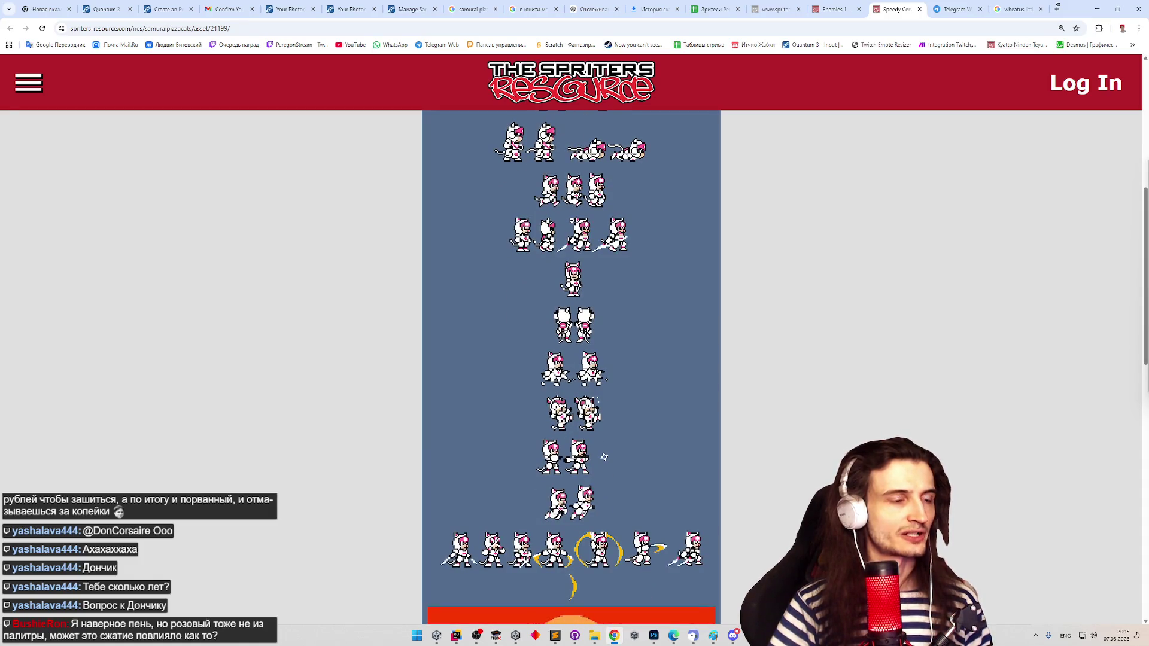
scroll(571, 366, up, 1)
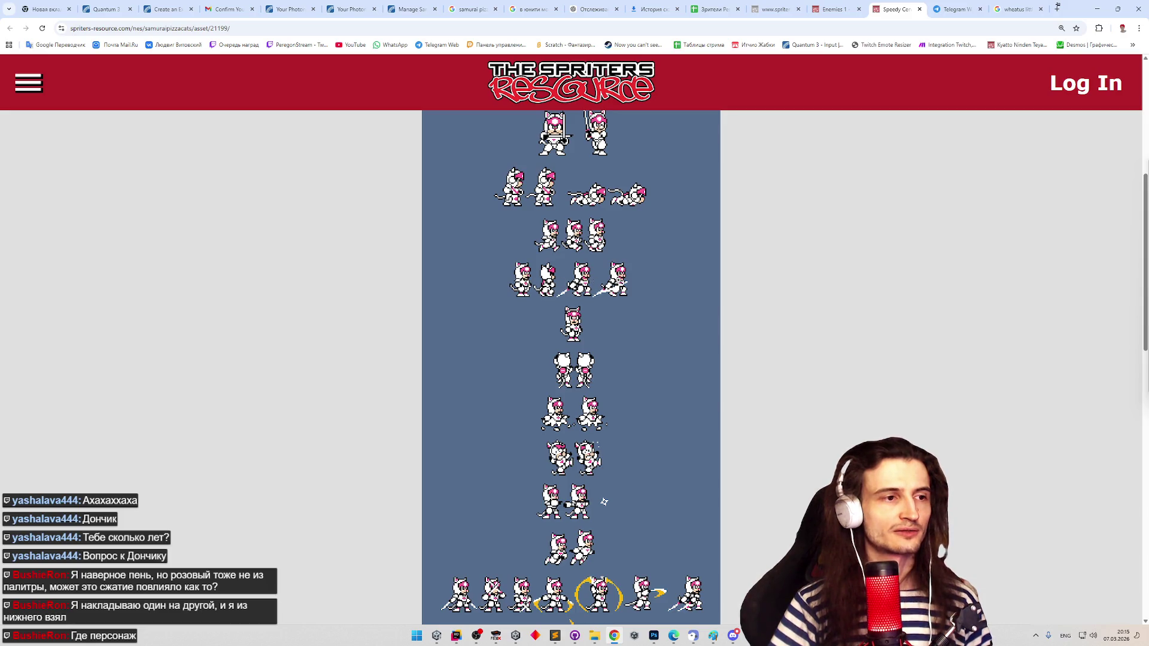
scroll(571, 365, down, 1)
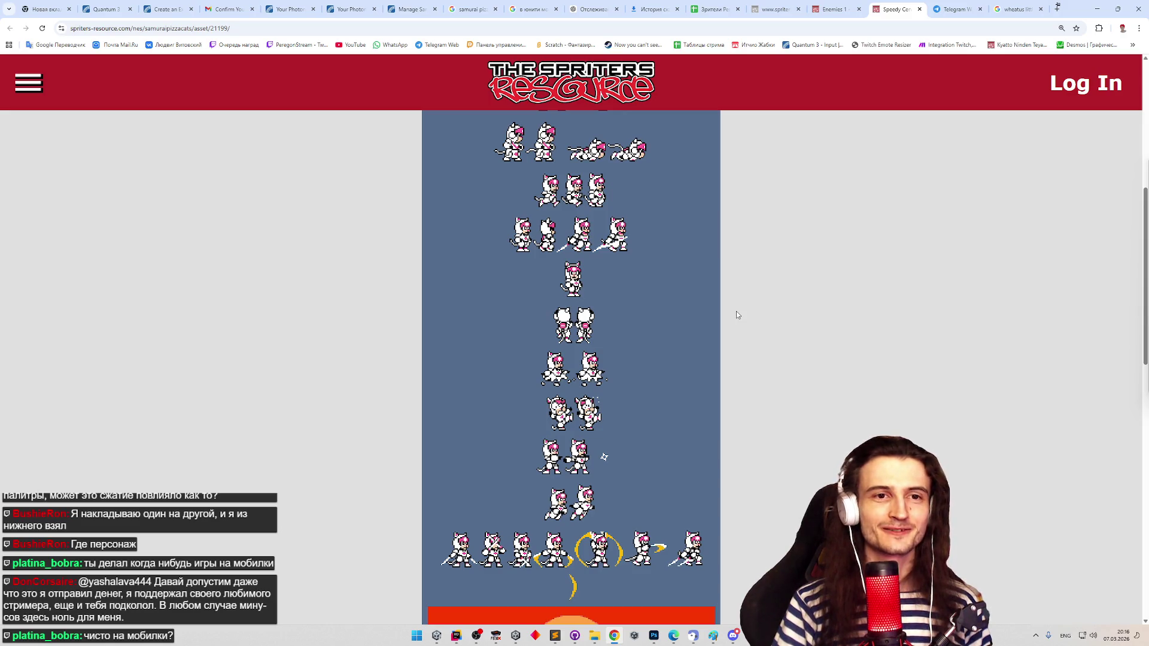
scroll(737, 311, down, 2)
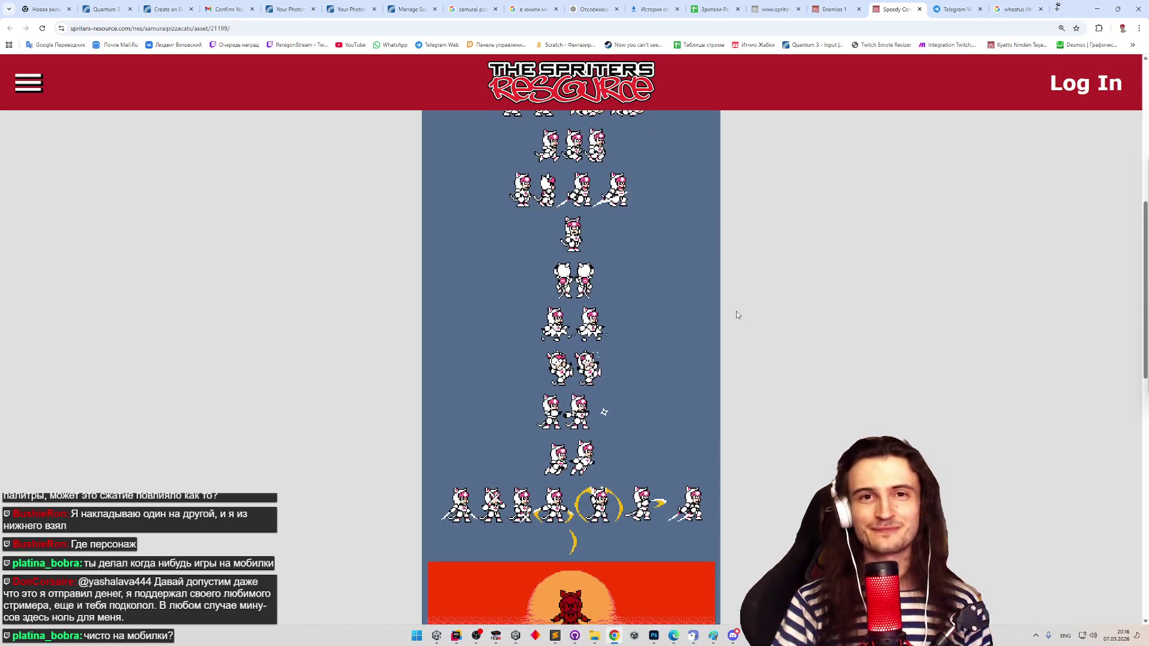
scroll(737, 315, up, 1)
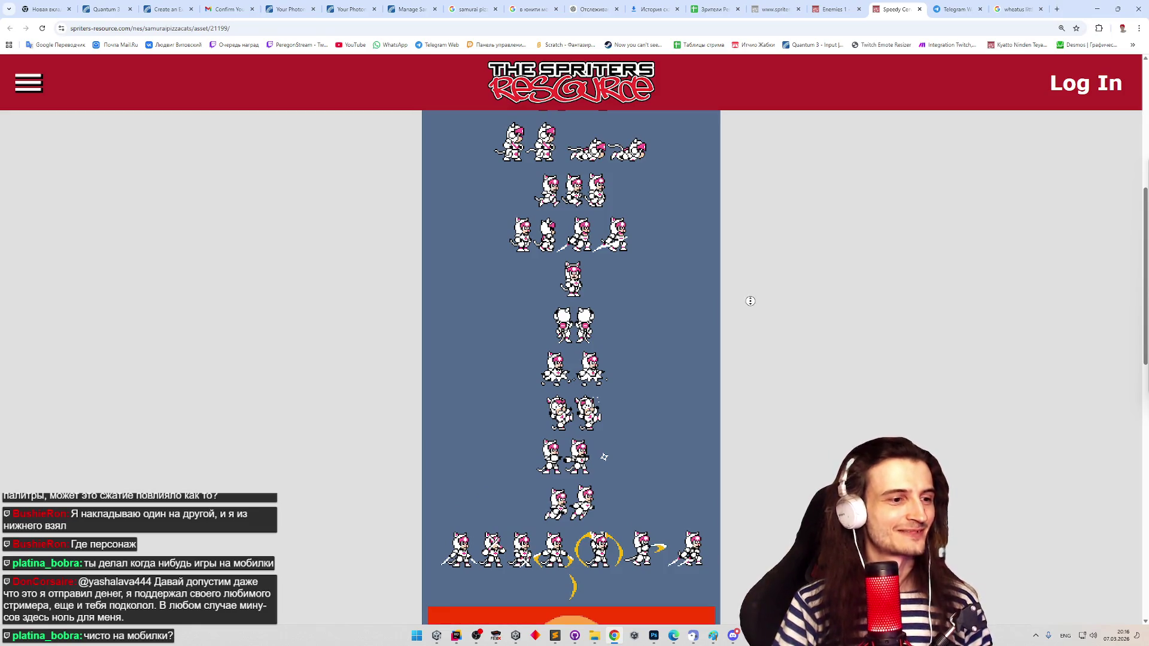
middle_click(757, 285)
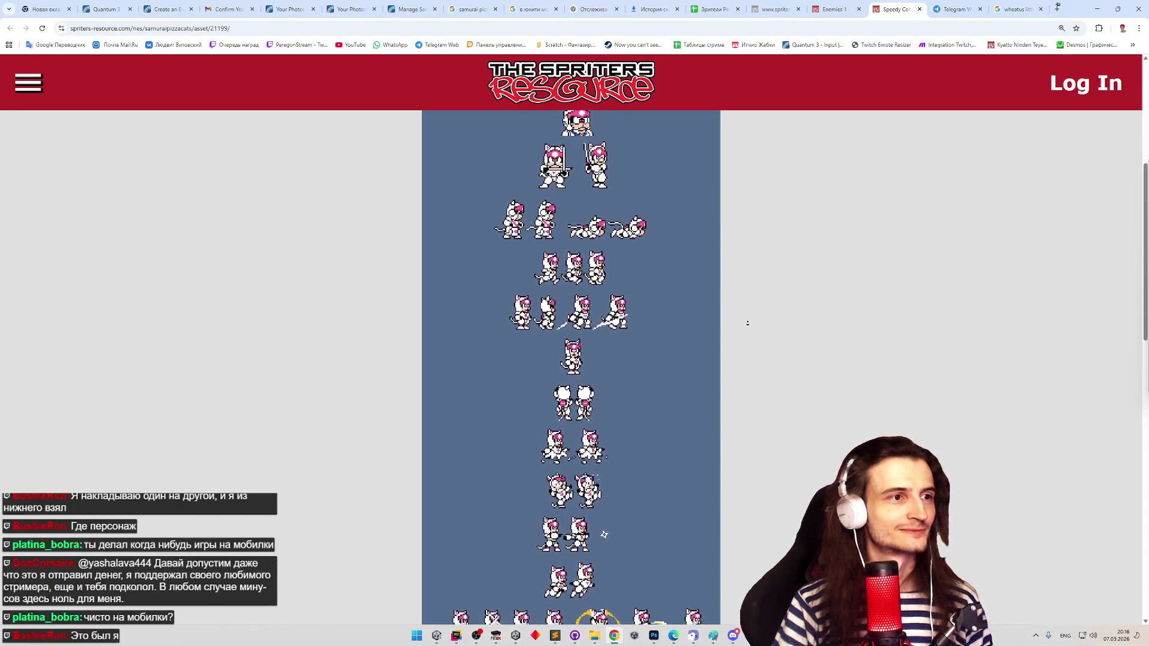
middle_click(748, 324)
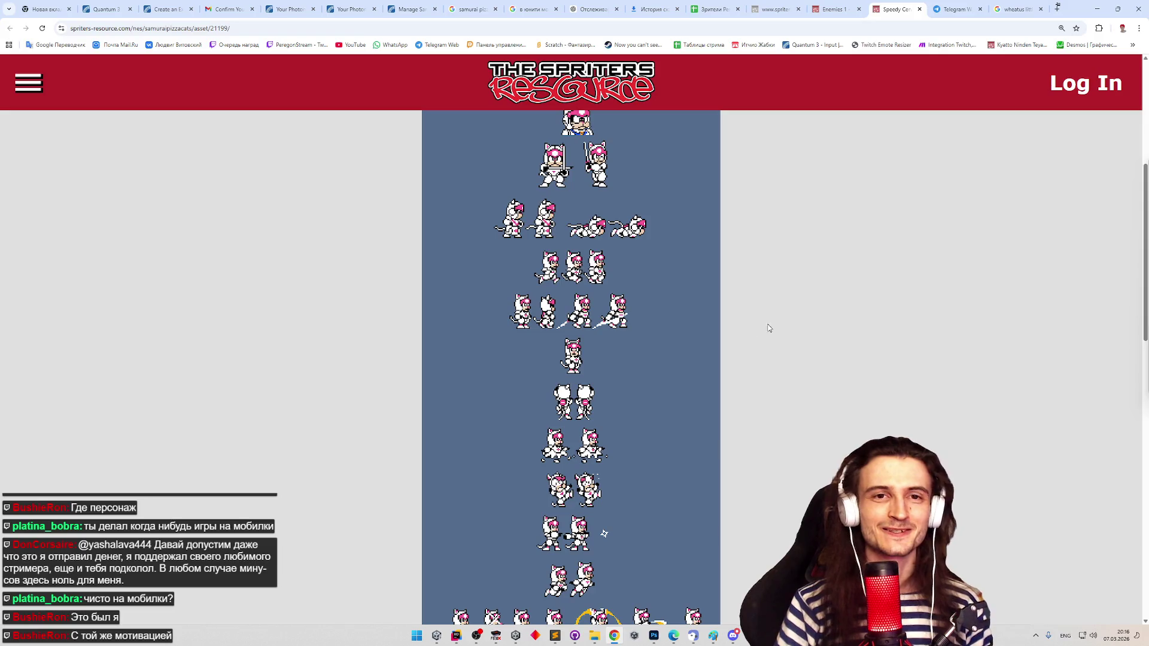
middle_click(826, 302)
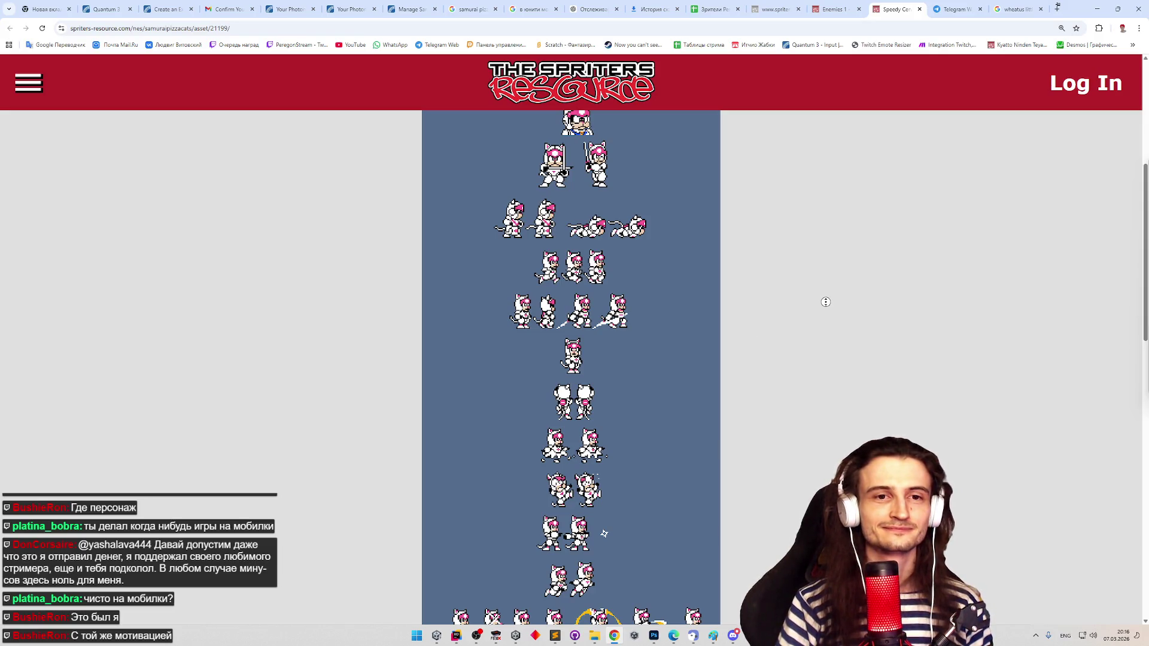
click(758, 308)
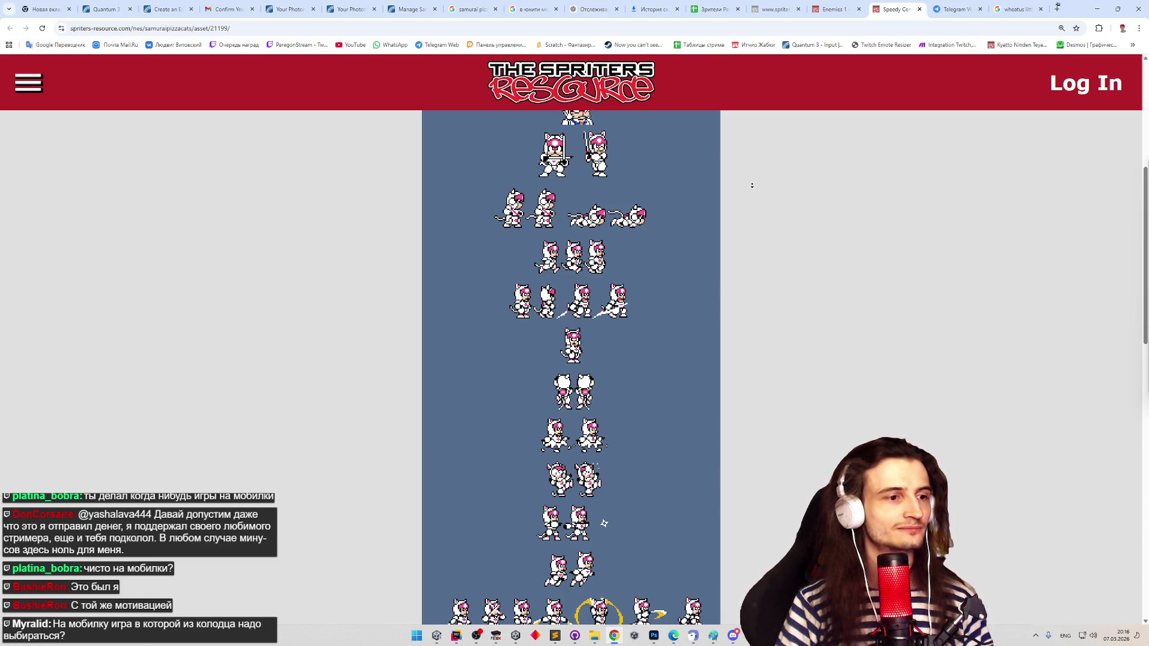
scroll(758, 173, down, 1)
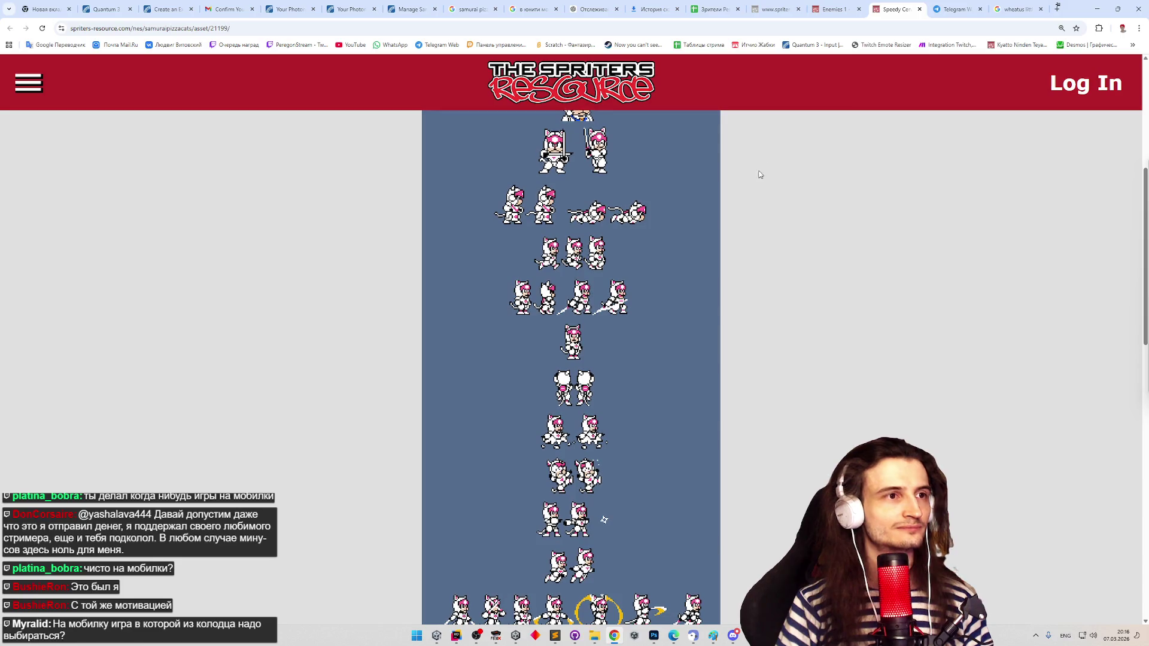
click(1090, 5)
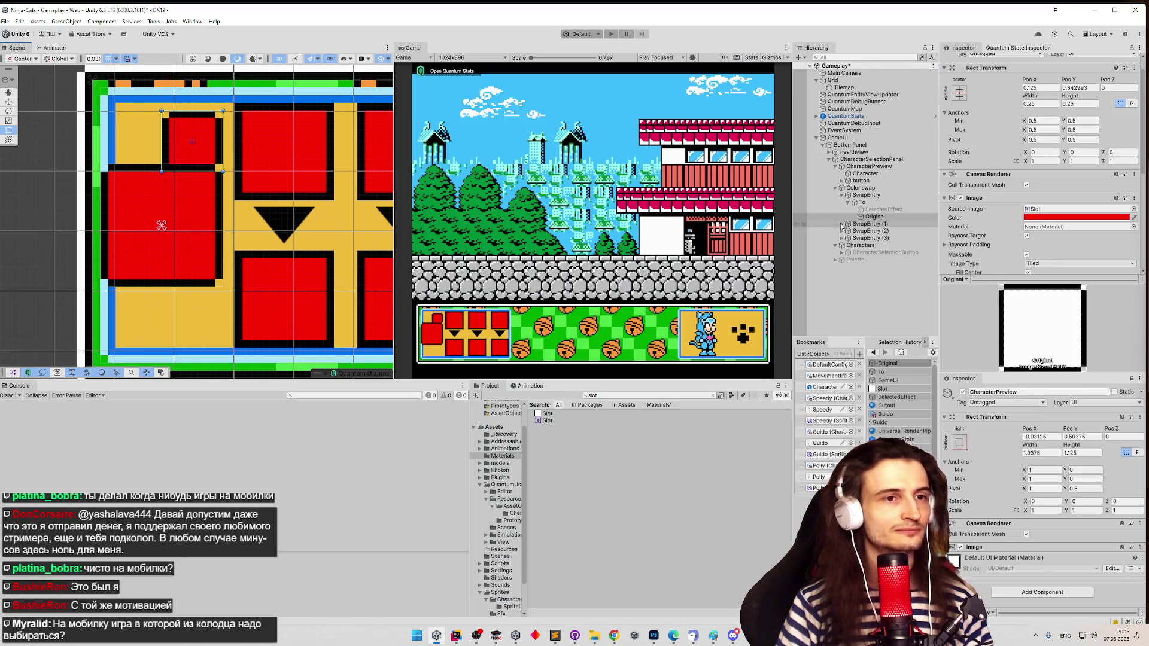
double_click(860, 217)
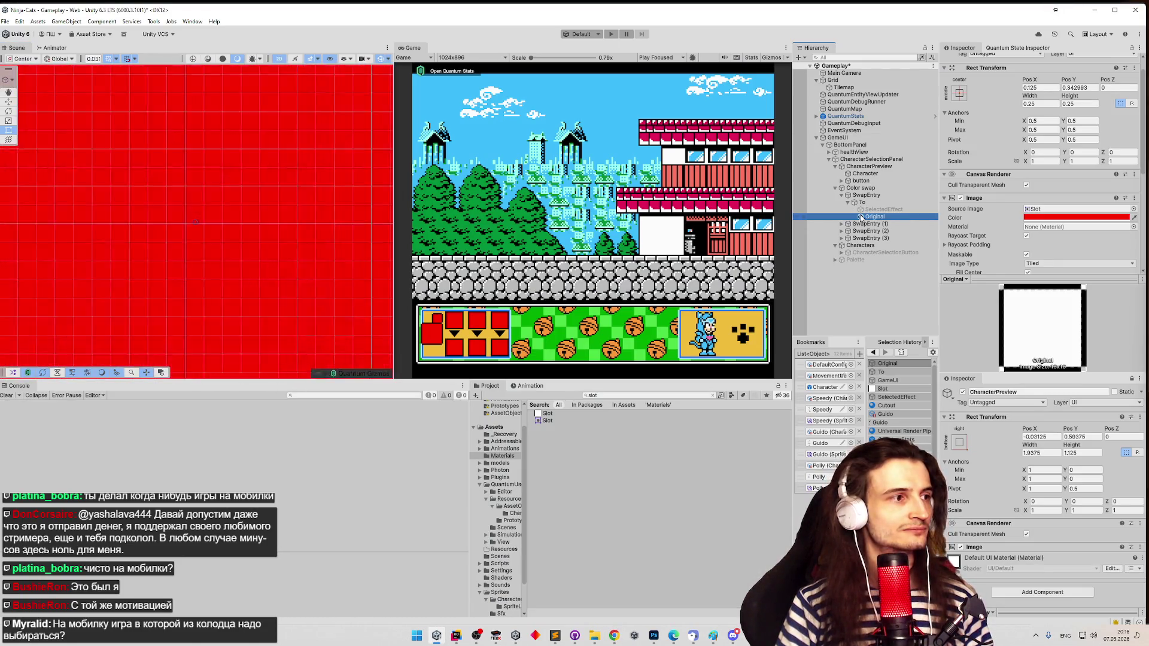
scroll(89, 228, down, 3)
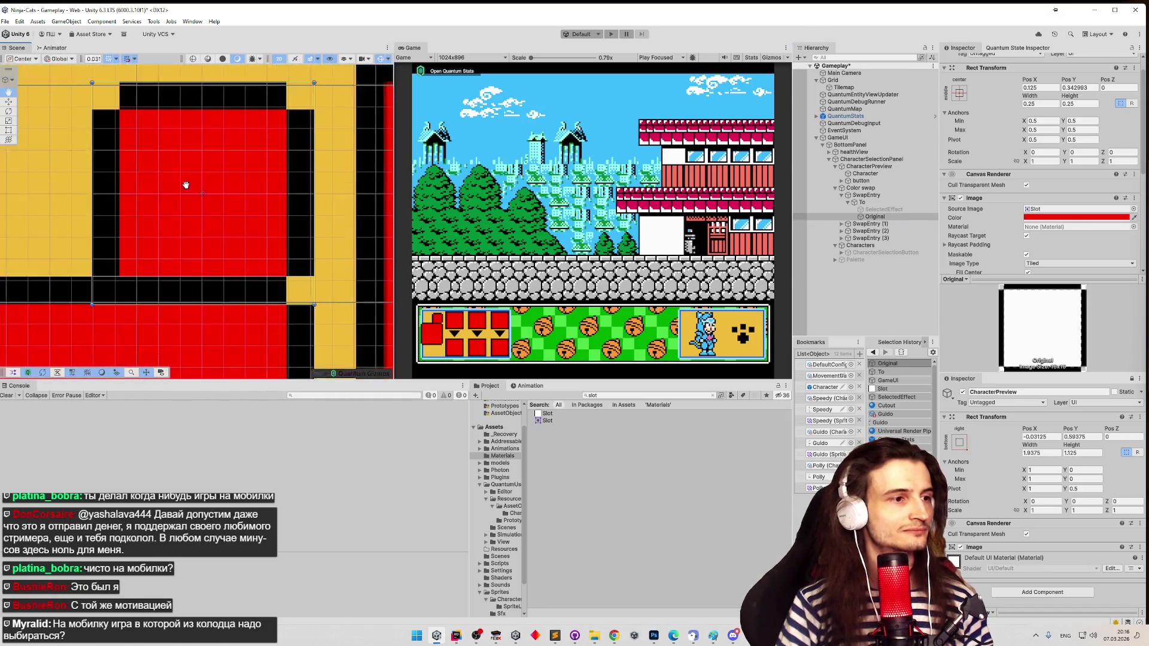
scroll(45, 226, down, 5)
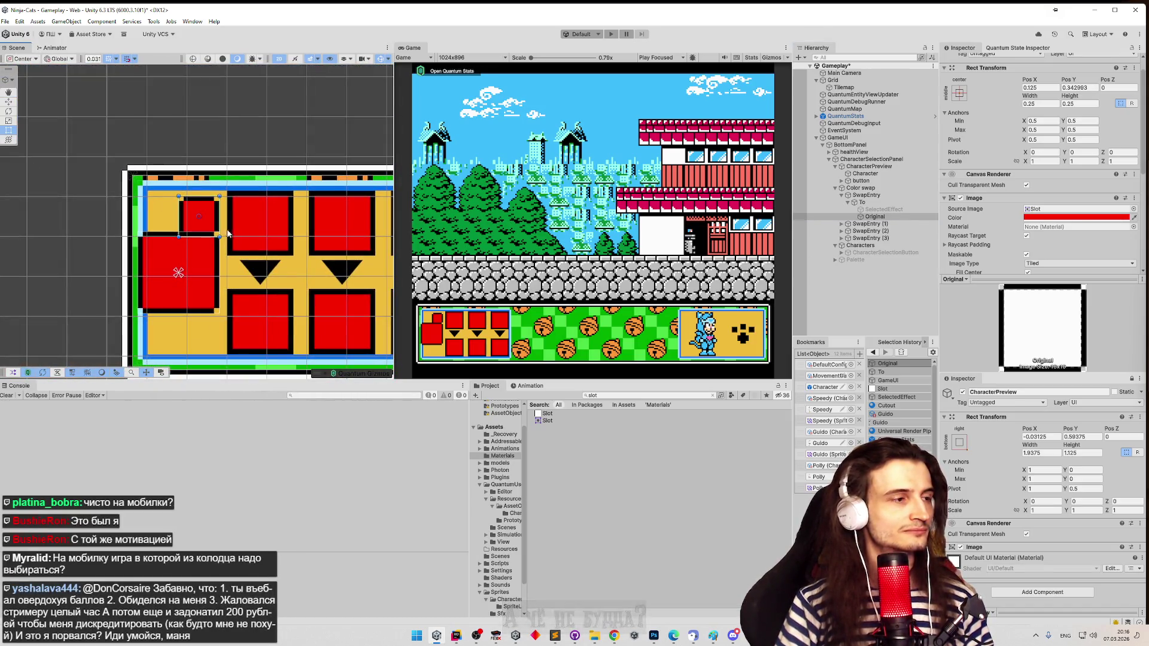
drag(197, 222, 197, 213)
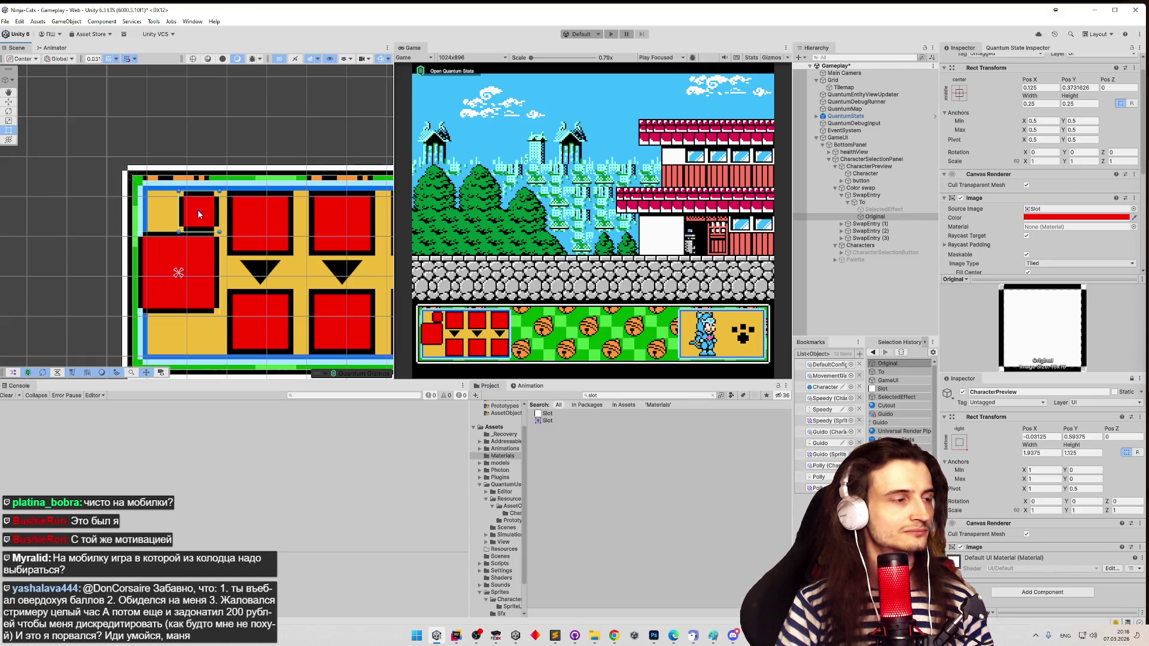
mouse_move(198, 214)
mouse_down()
mouse_move(289, 176)
mouse_move(346, 183)
mouse_move(351, 201)
mouse_up()
key(z)
scroll(205, 212, up, 6)
key(t)
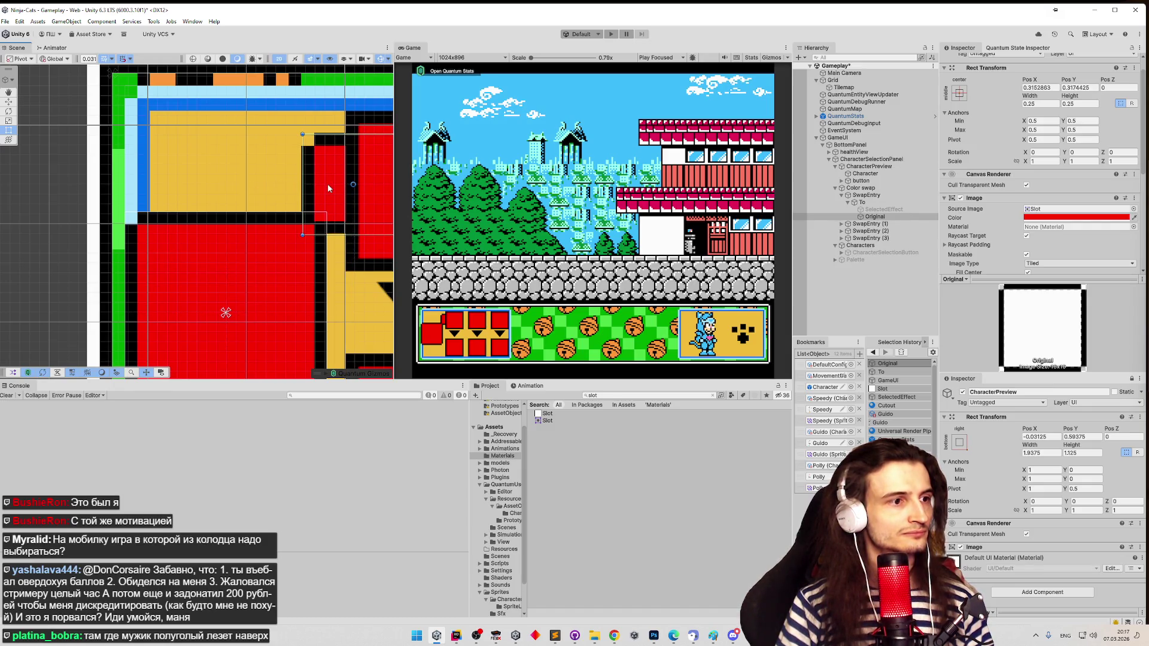
drag(328, 187, 187, 172)
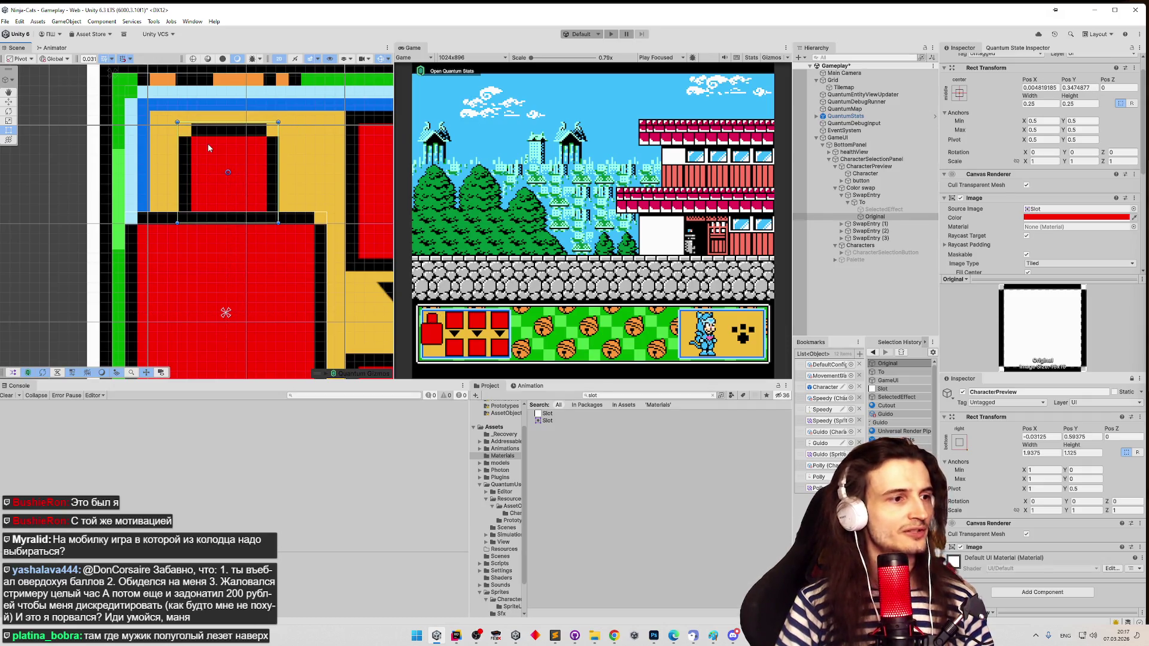
click(1034, 87)
text(0)
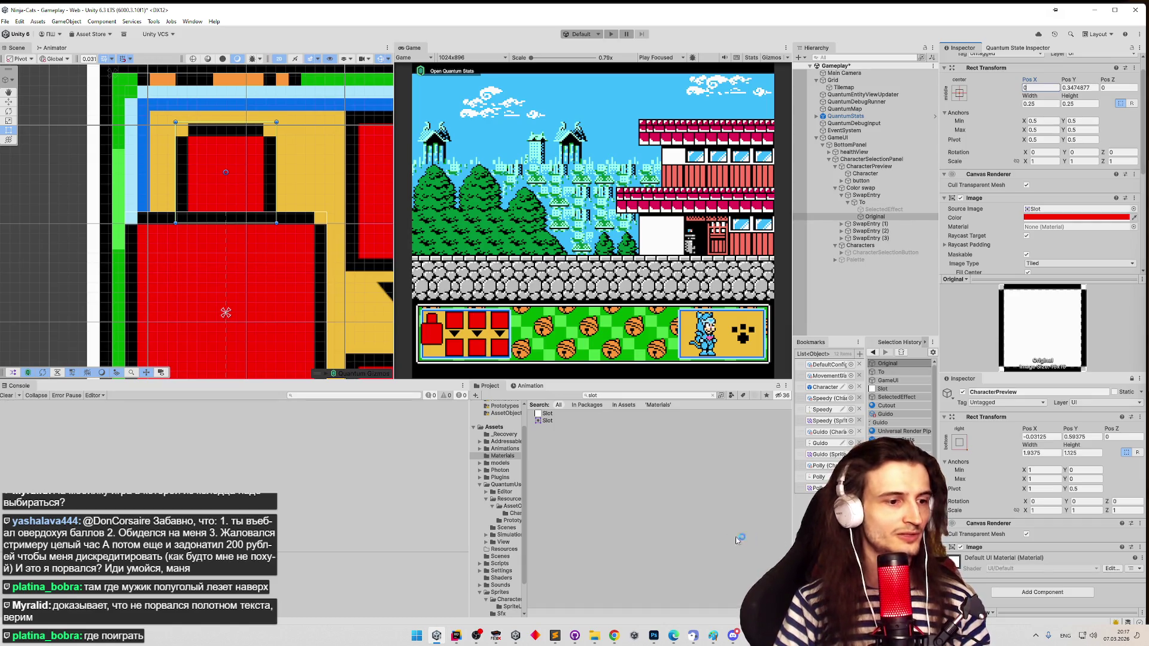
click(614, 636)
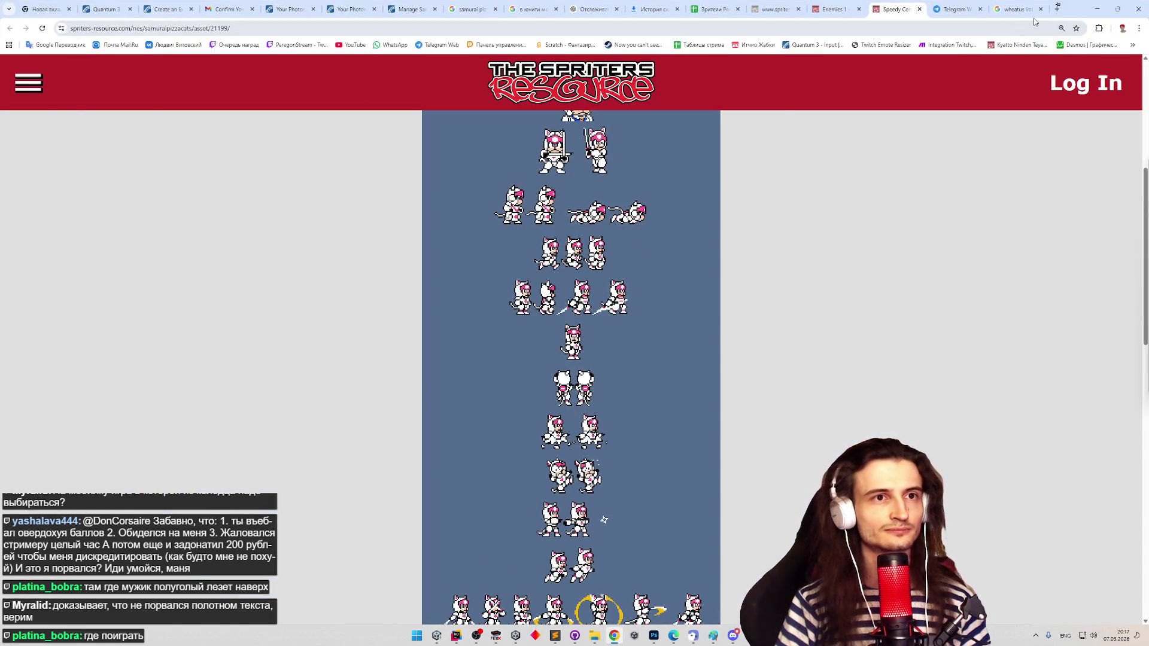
- Replace the Google query with 'deep well 3d play market' and run the search
key(ctrl+9)
drag(478, 74, 104, 70)
key(alt+shift)
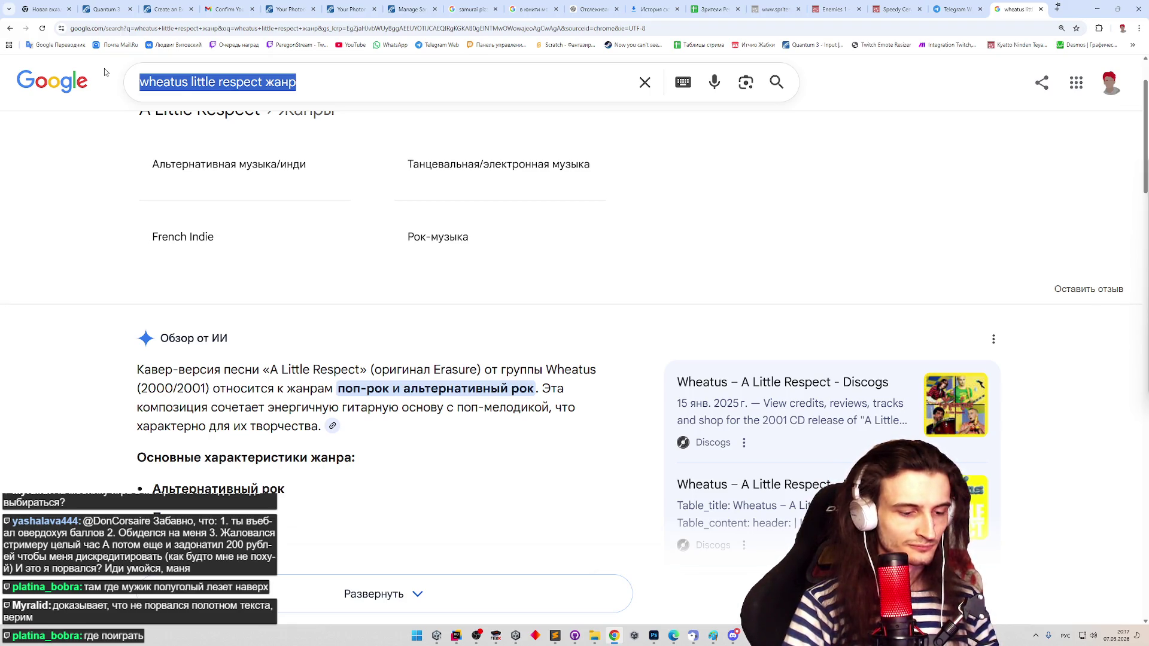
text(вууз.цудд 3в здфн )
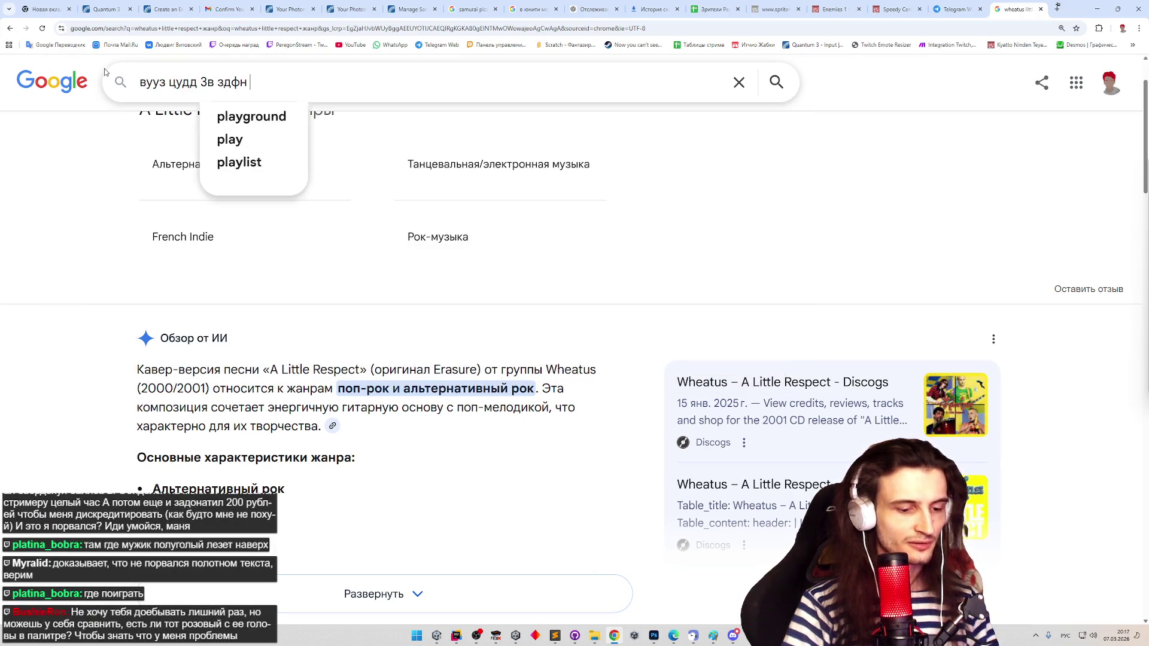
text(ьфклуе)
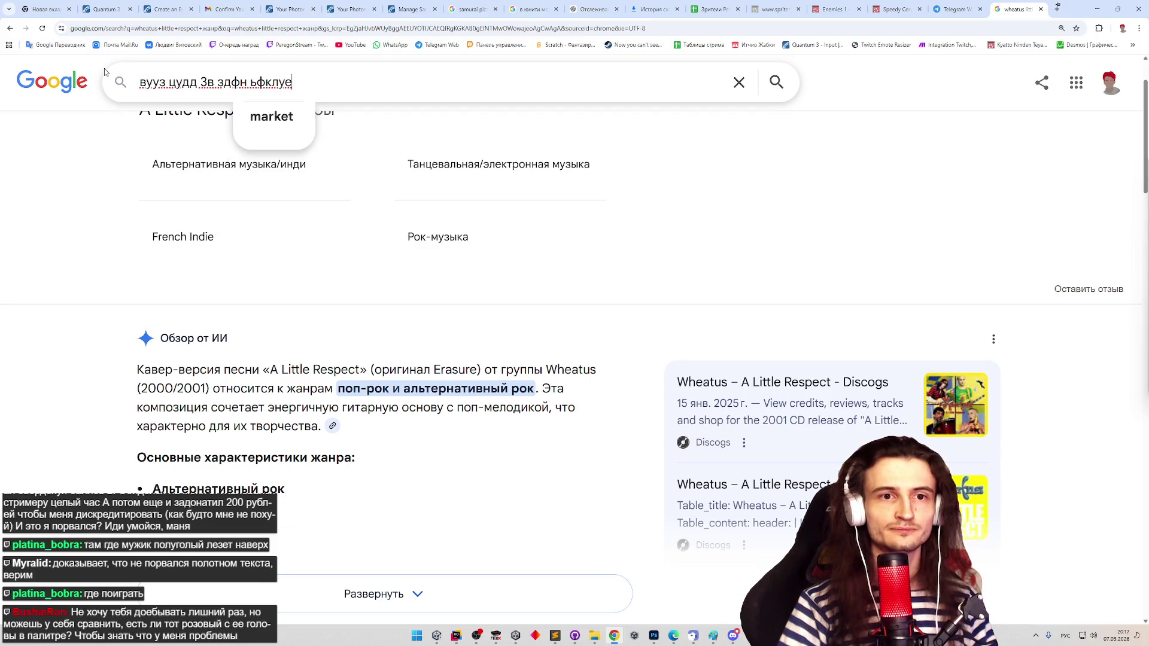
key(Return)
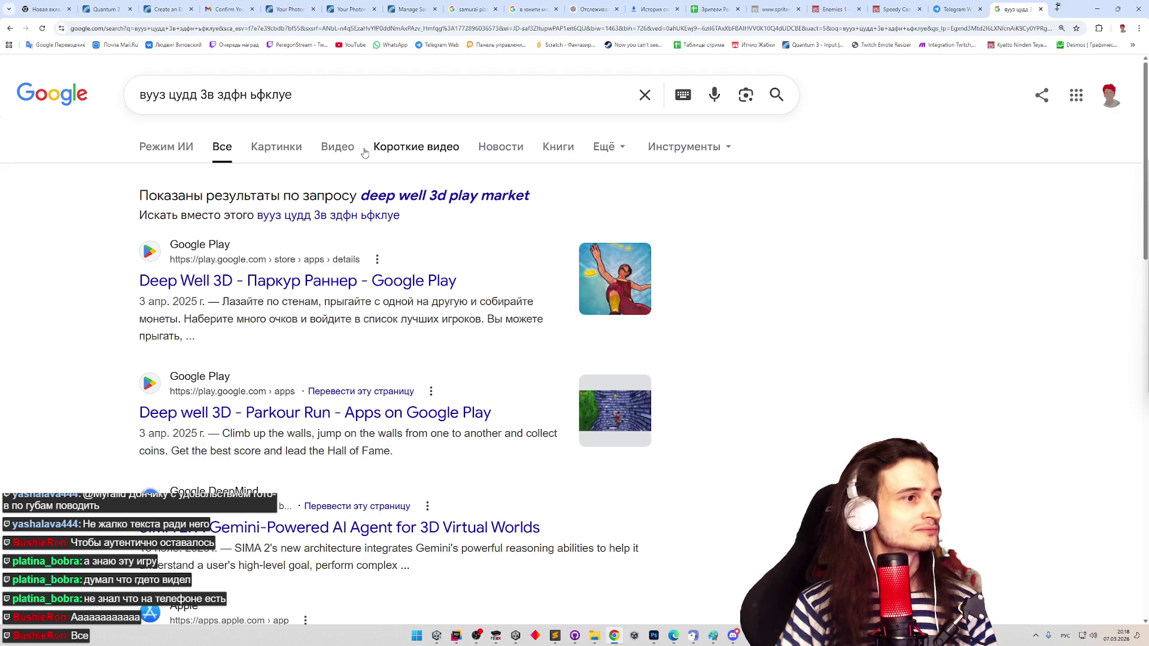
- Open the Deep Well 3D Google Play listing, look it over, then close it
click(423, 291)
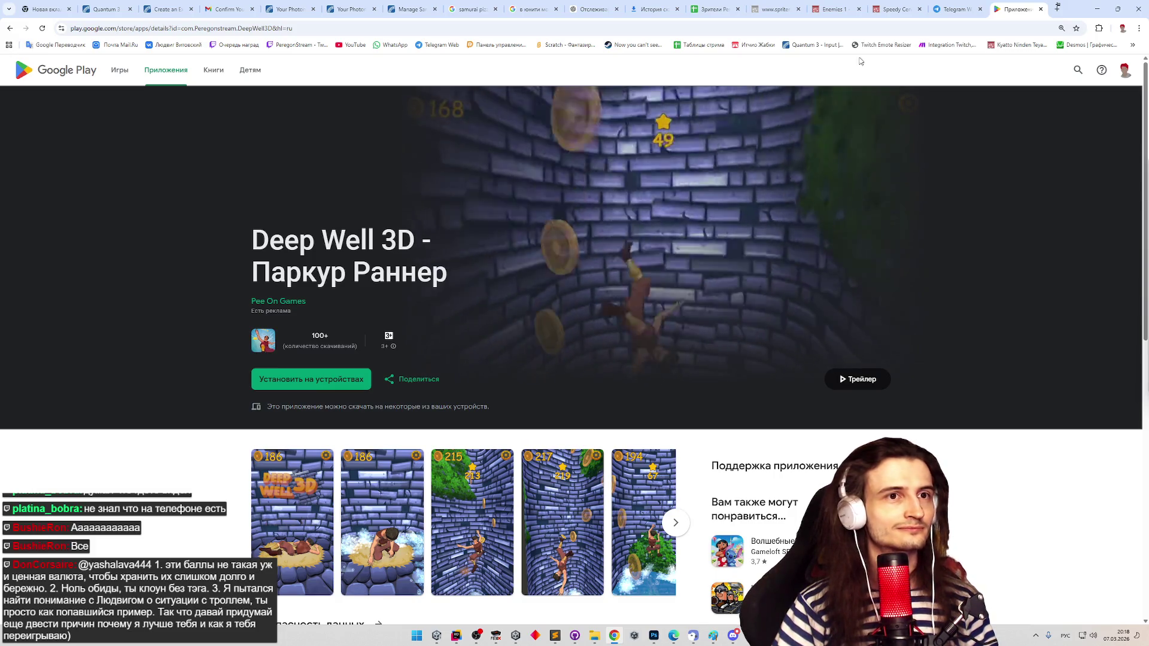
click(1041, 9)
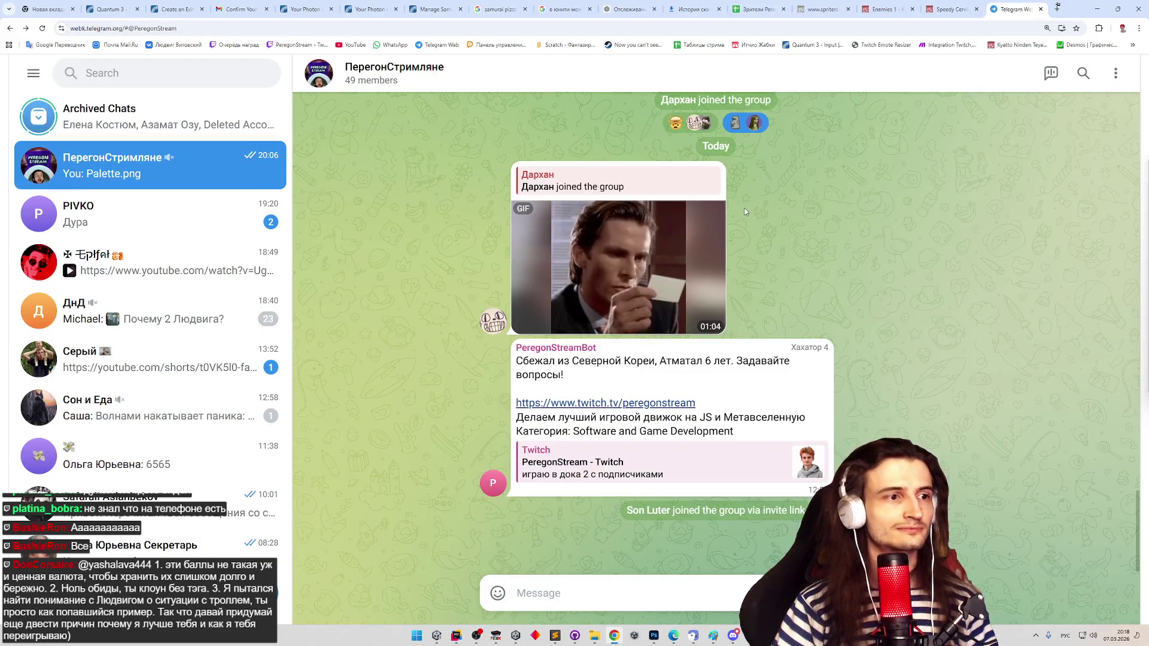
- Minimize Chrome so the Ninja-Cats Gameplay scene in Unity is in front
click(1096, 10)
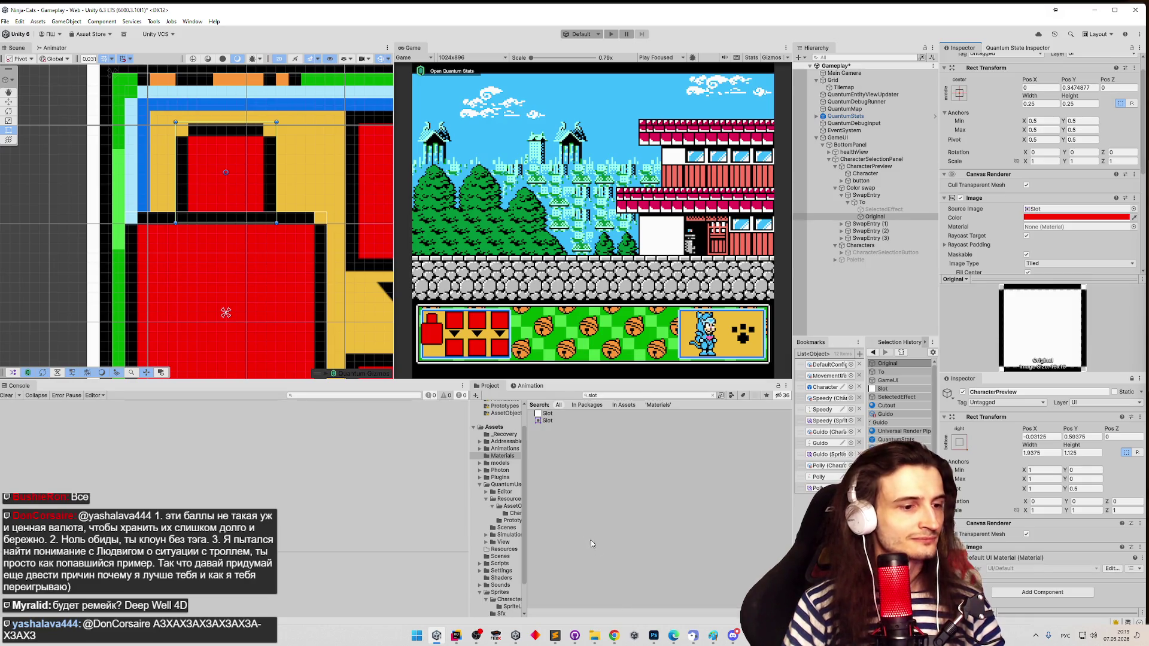
- Briefly bring up the Telegram chat and hide the browser again, several times
click(615, 637)
click(616, 638)
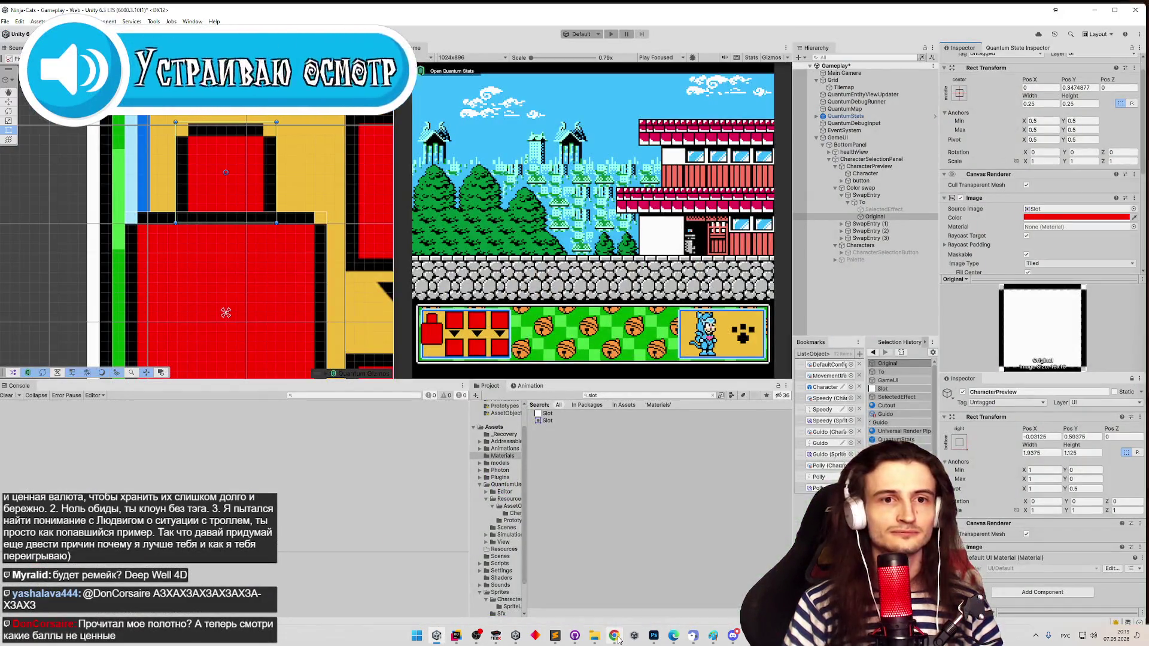
click(617, 638)
click(617, 638)
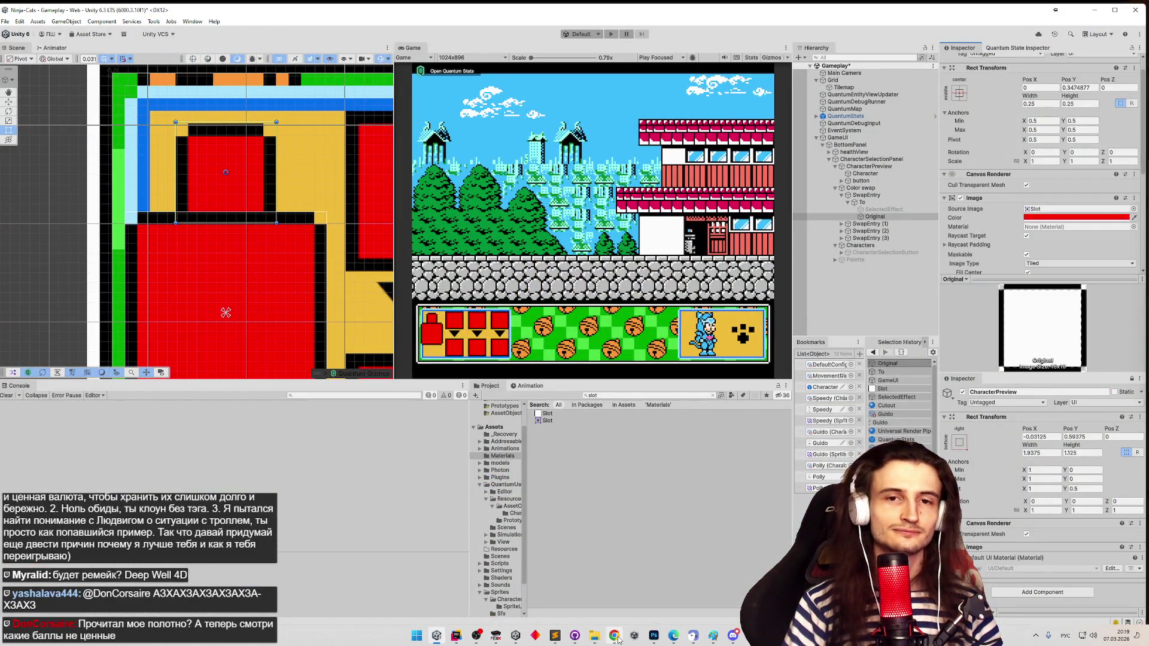
click(617, 638)
click(617, 638)
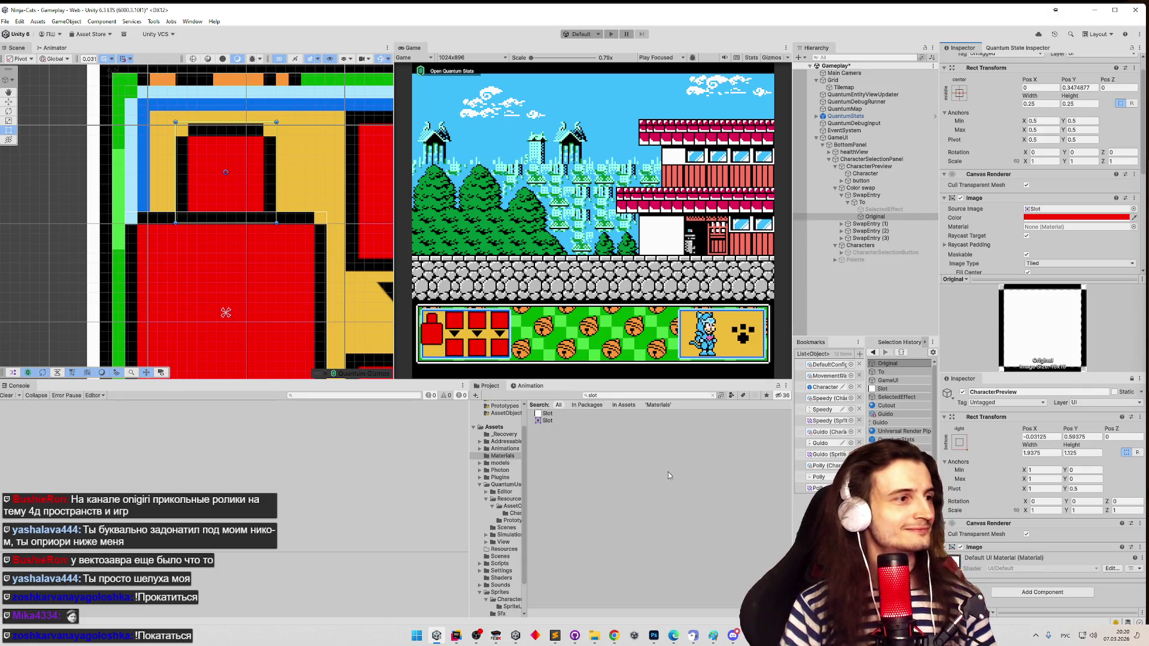
- Set the transform handle position to Center
key(z)
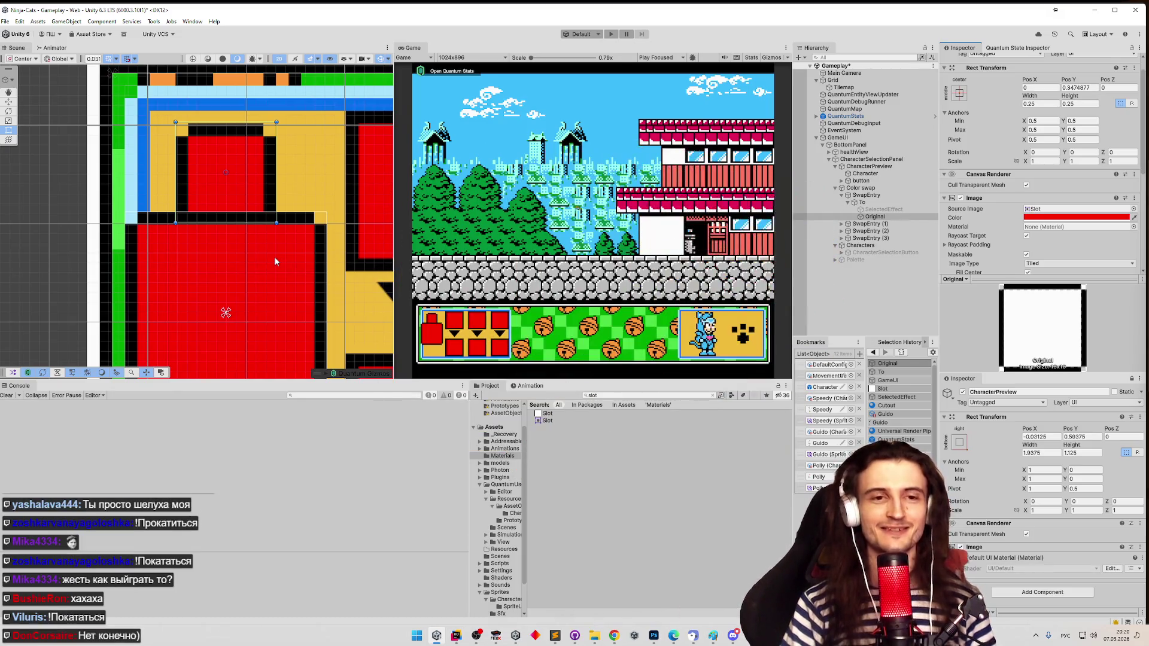
scroll(195, 221, down, 3)
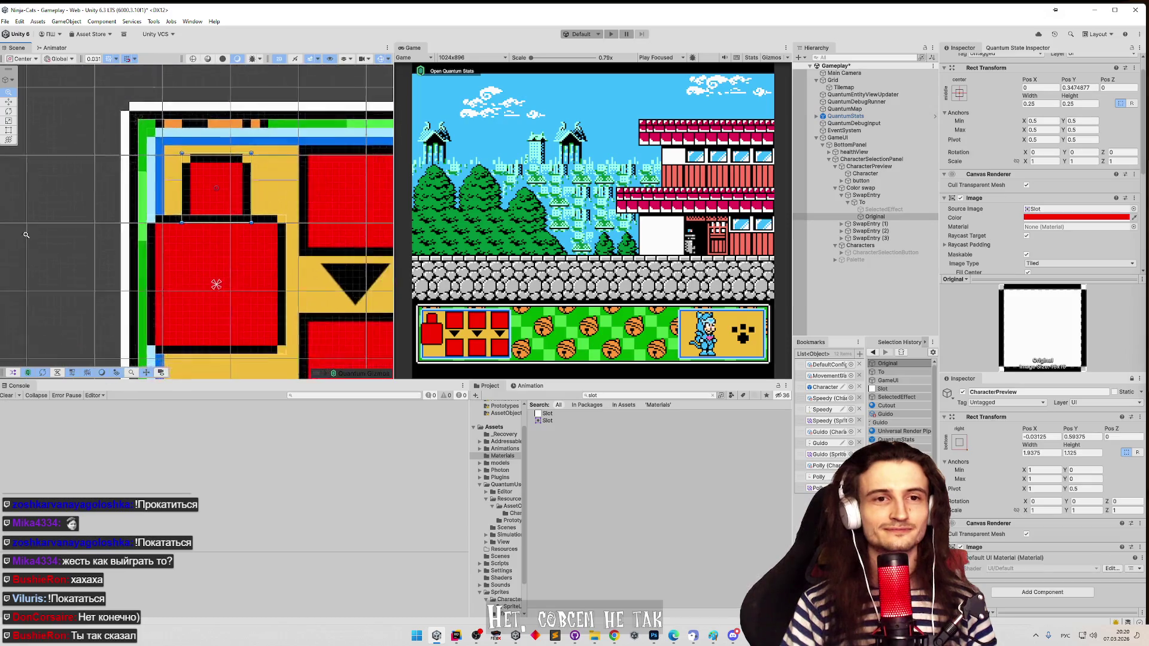
scroll(178, 256, down, 3)
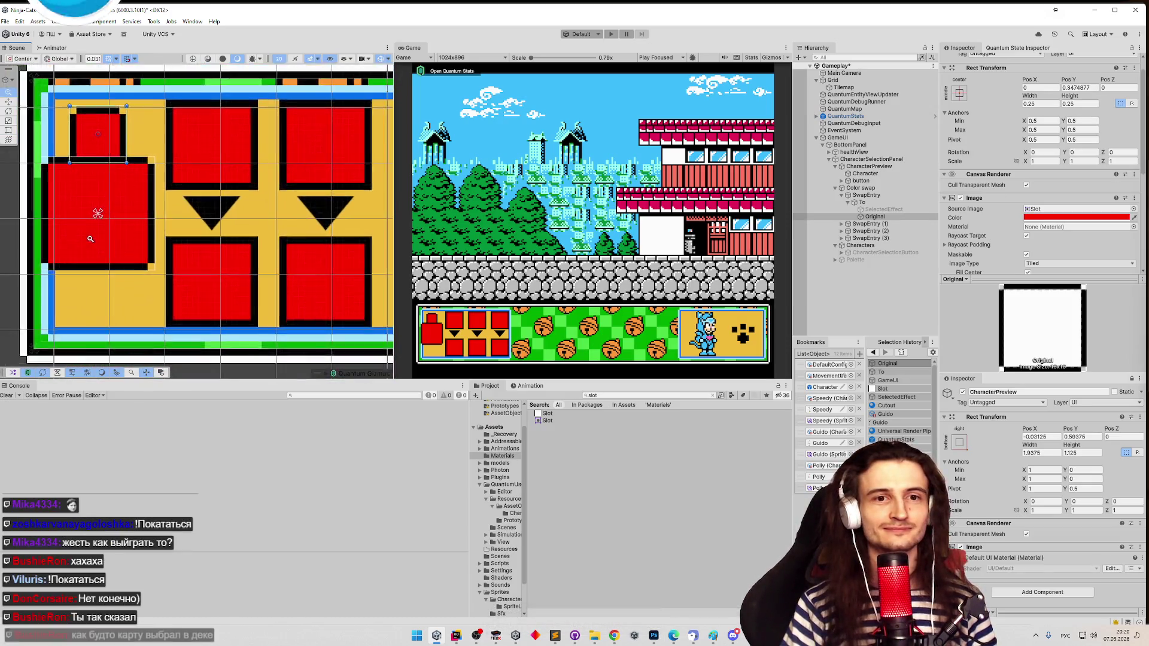
scroll(173, 231, up, 2)
scroll(173, 232, up, 1)
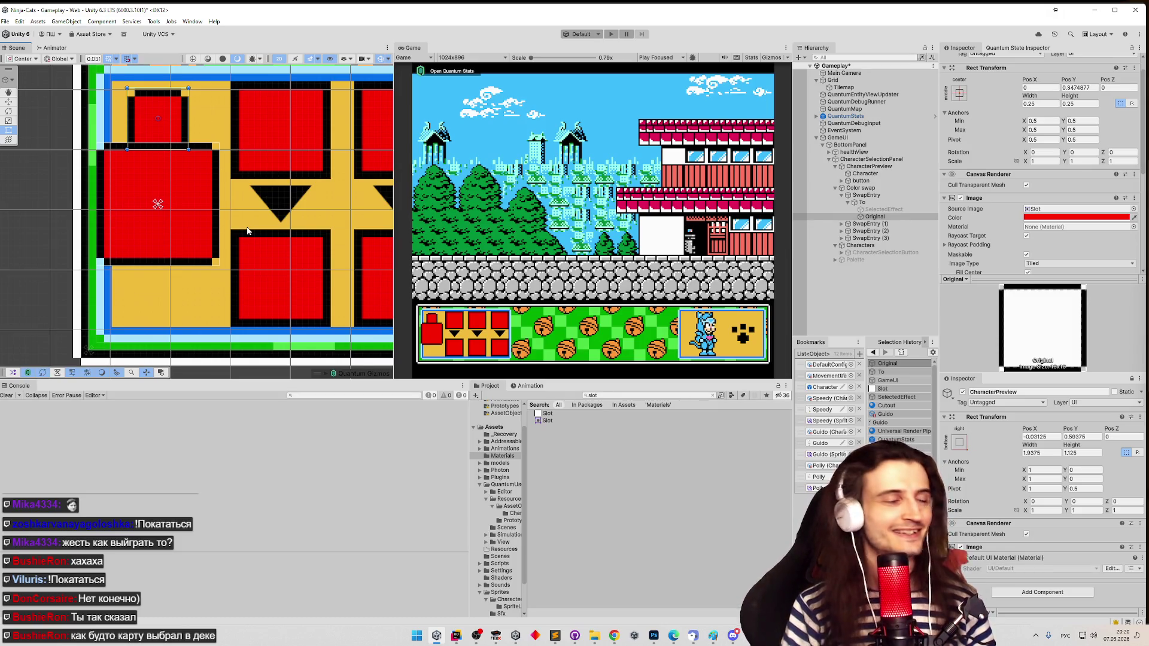
- Compare the first SwapEntry with its To image, recentre the scene, then bring up FCEUX
click(878, 203)
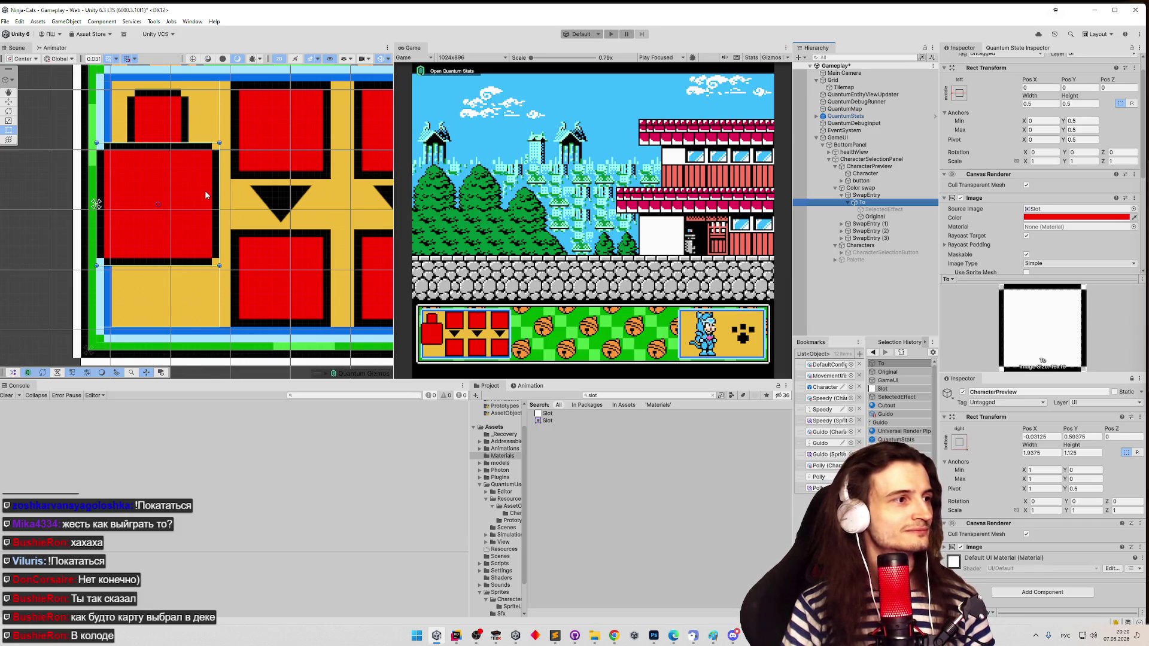
click(870, 196)
drag(162, 147, 173, 168)
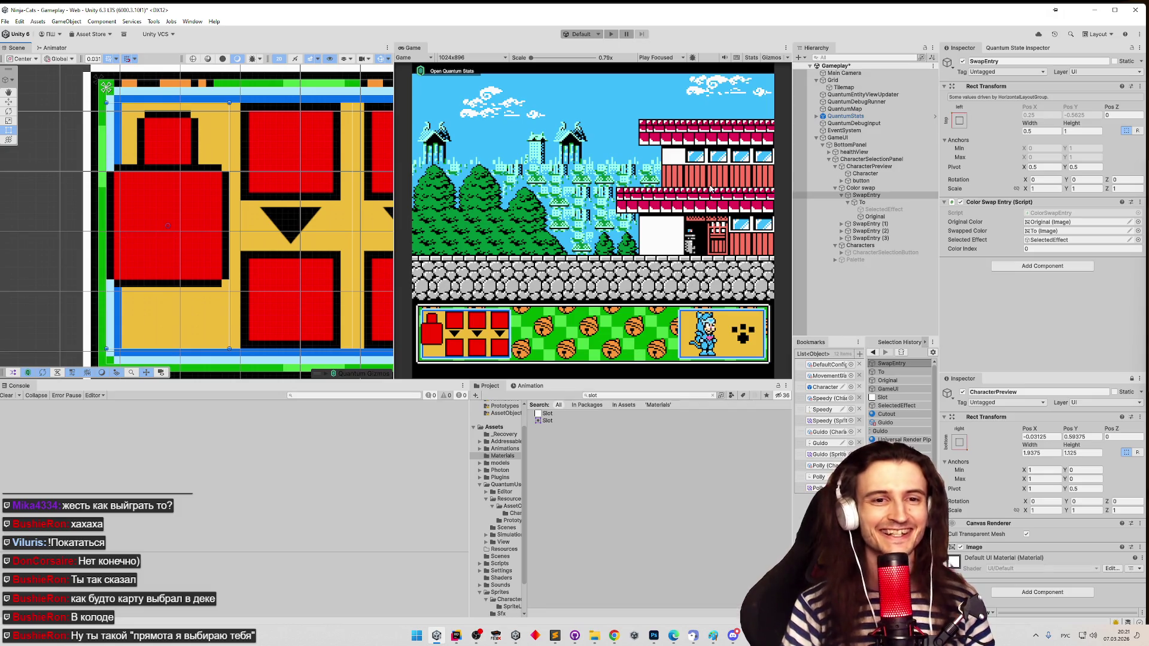
click(862, 203)
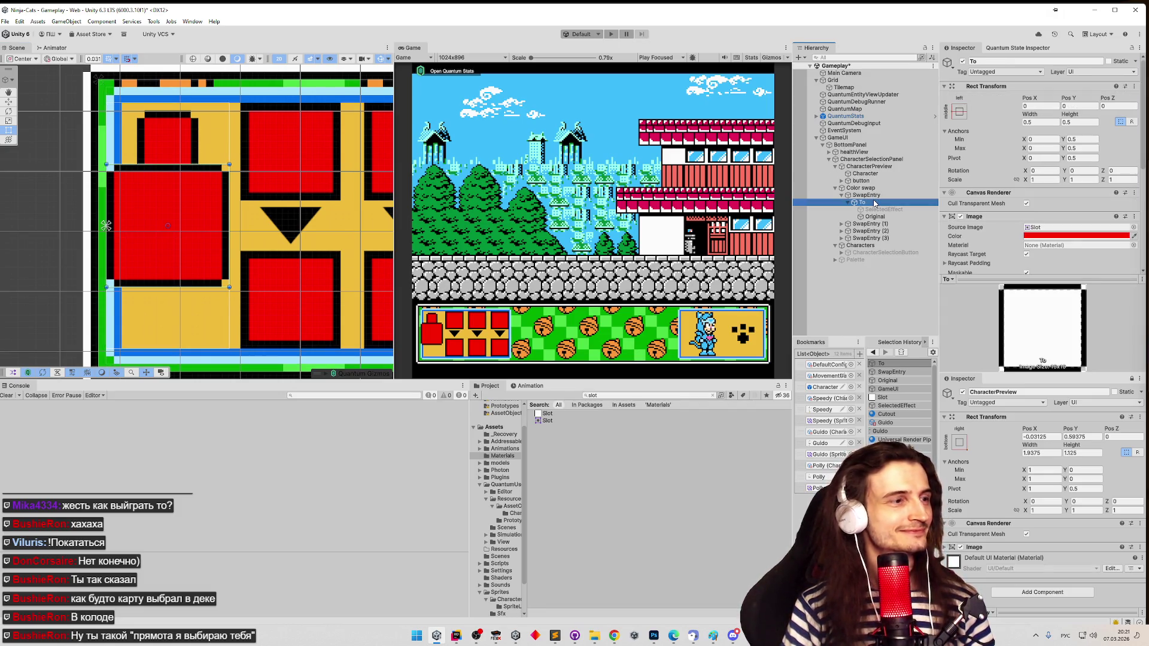
click(874, 196)
click(871, 203)
click(874, 196)
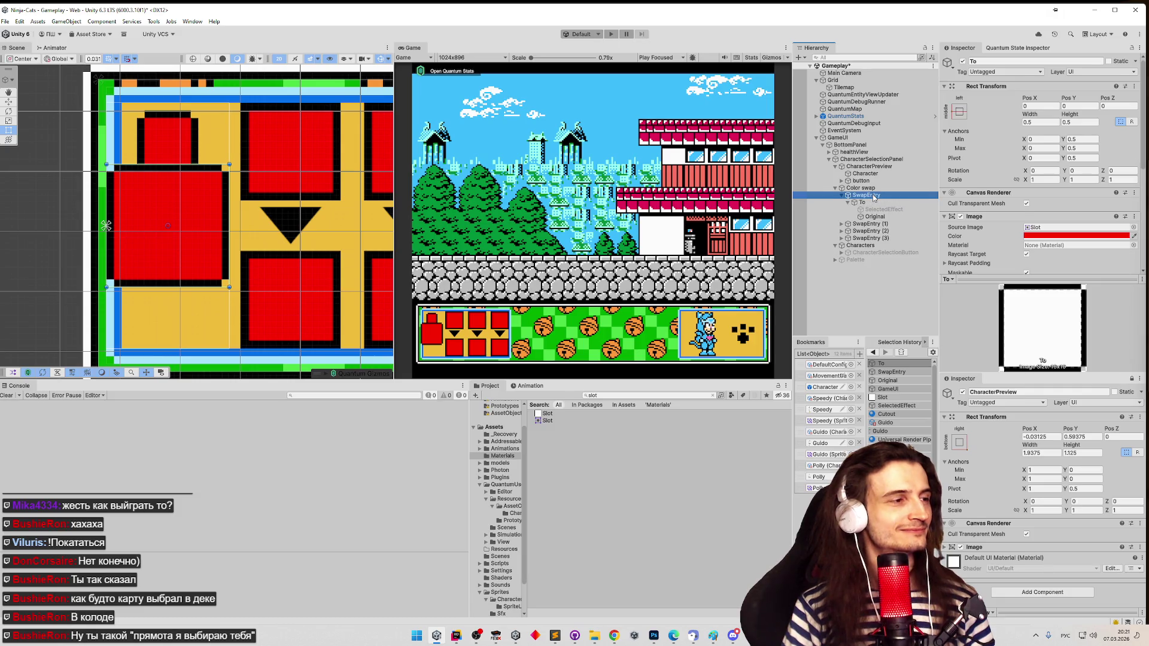
click(871, 203)
click(873, 197)
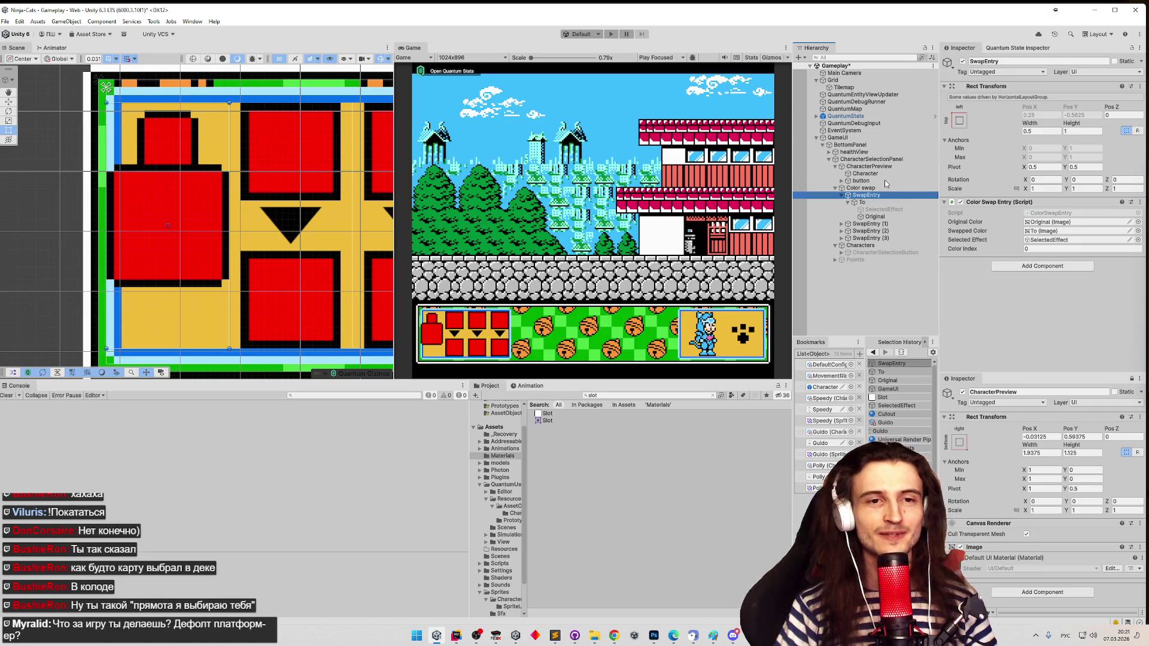
click(738, 117)
click(496, 636)
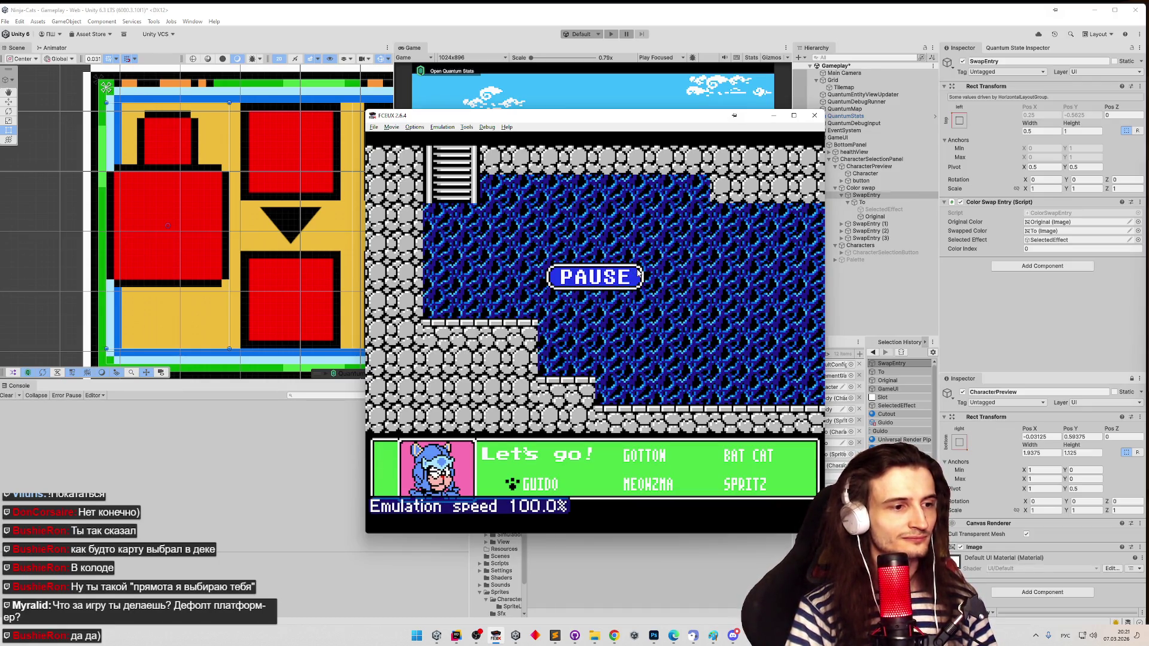
- Resume Samurai Pizza Cats and fight rightward through the level, defeating enemies
key(Return)
key(alt+shift)
key(f)
key(Right)
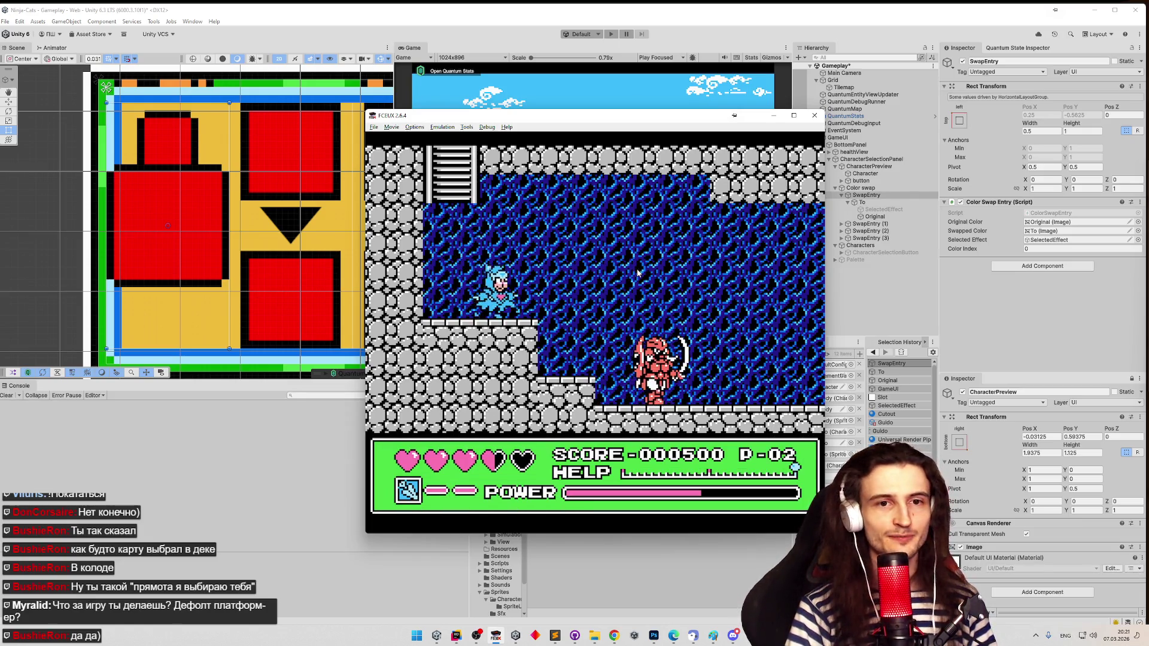
key(d)
key(Right)
key(Right)
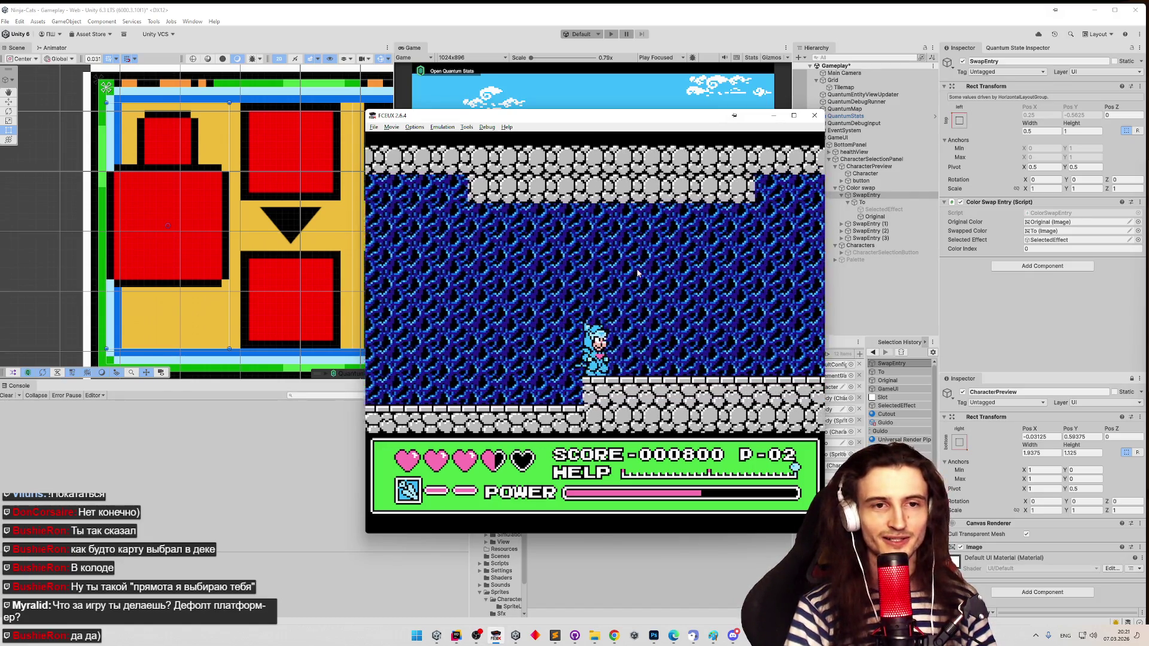
key(d)
- Switch to a different cat from the pause screen, then minimize FCEUX
key(Right)
key(f)
key(Return)
key(Return)
key(Right)
key(f)
key(Right)
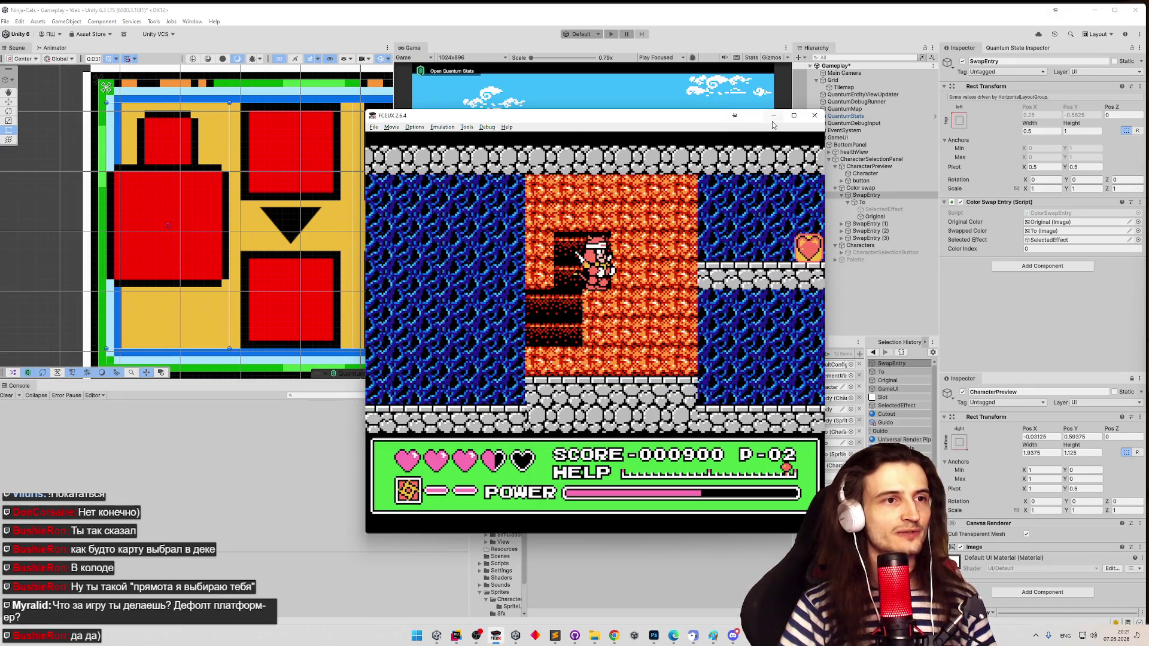
click(773, 116)
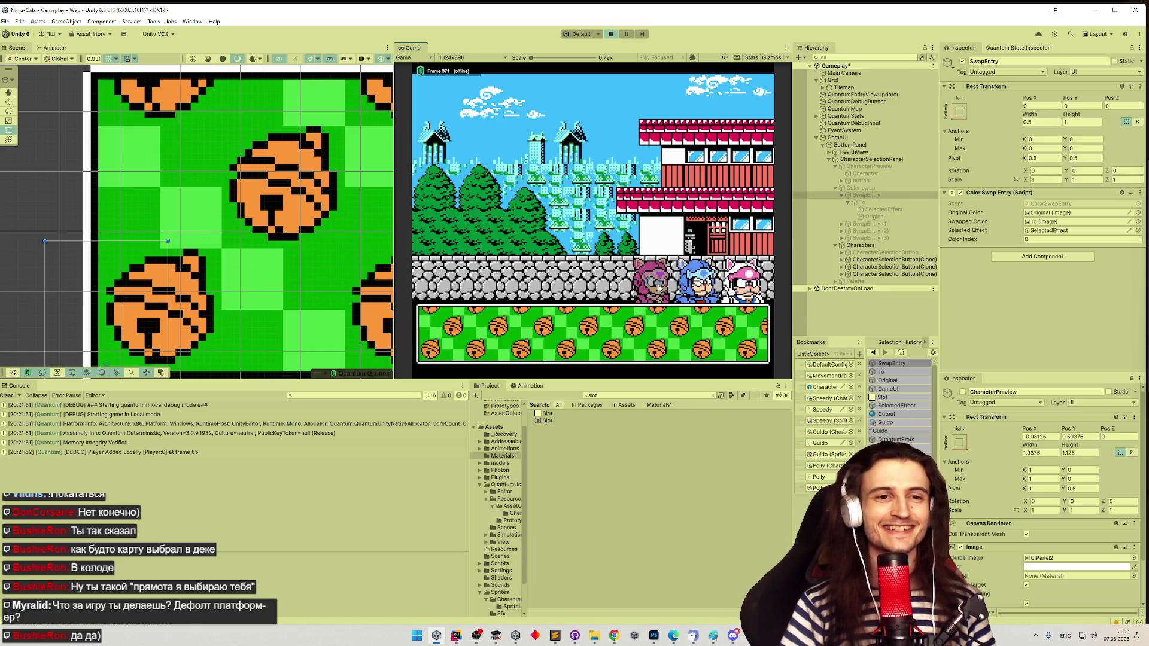
- Recolour the light-pink swap slot to mint green and spawn the character
click(663, 288)
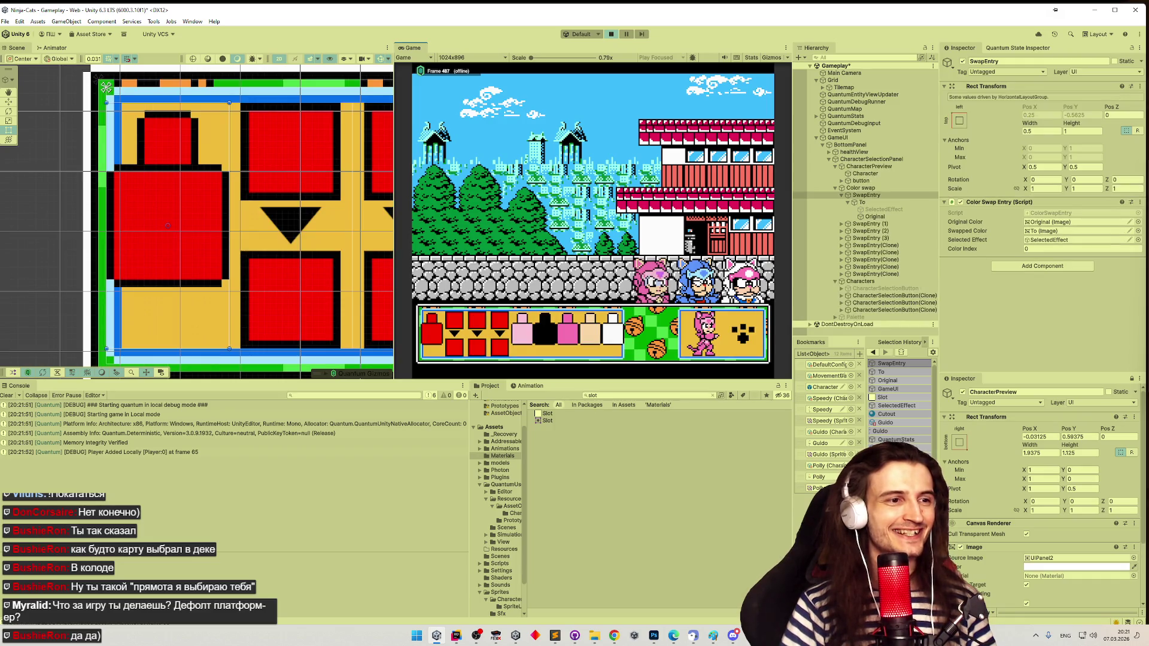
click(528, 334)
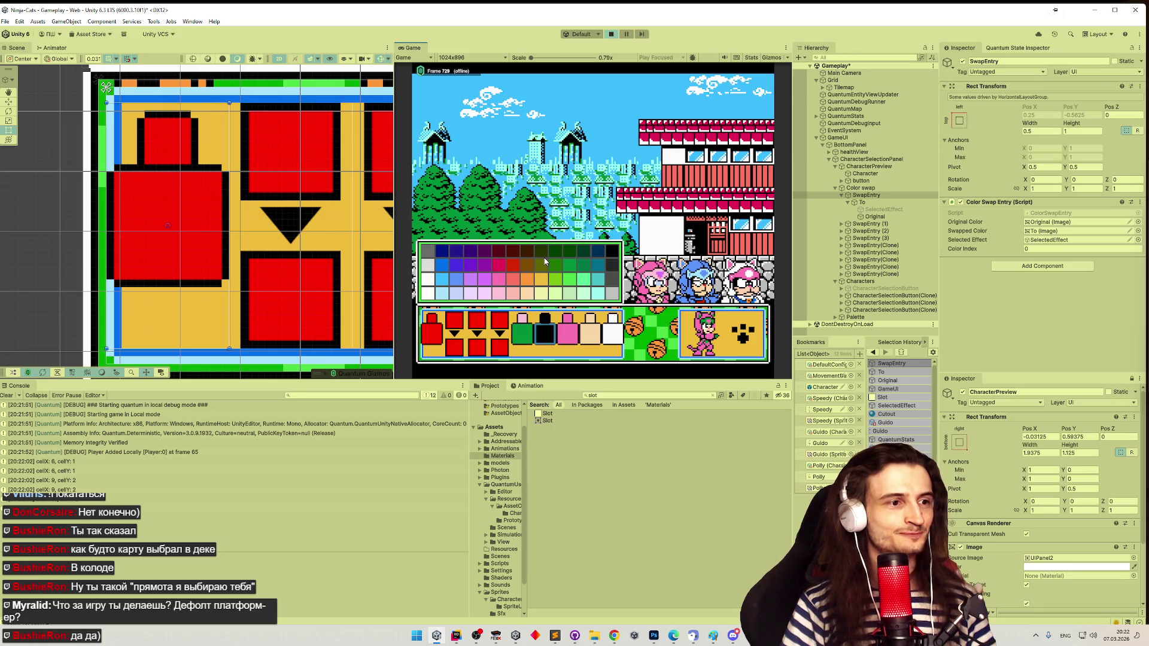
click(582, 282)
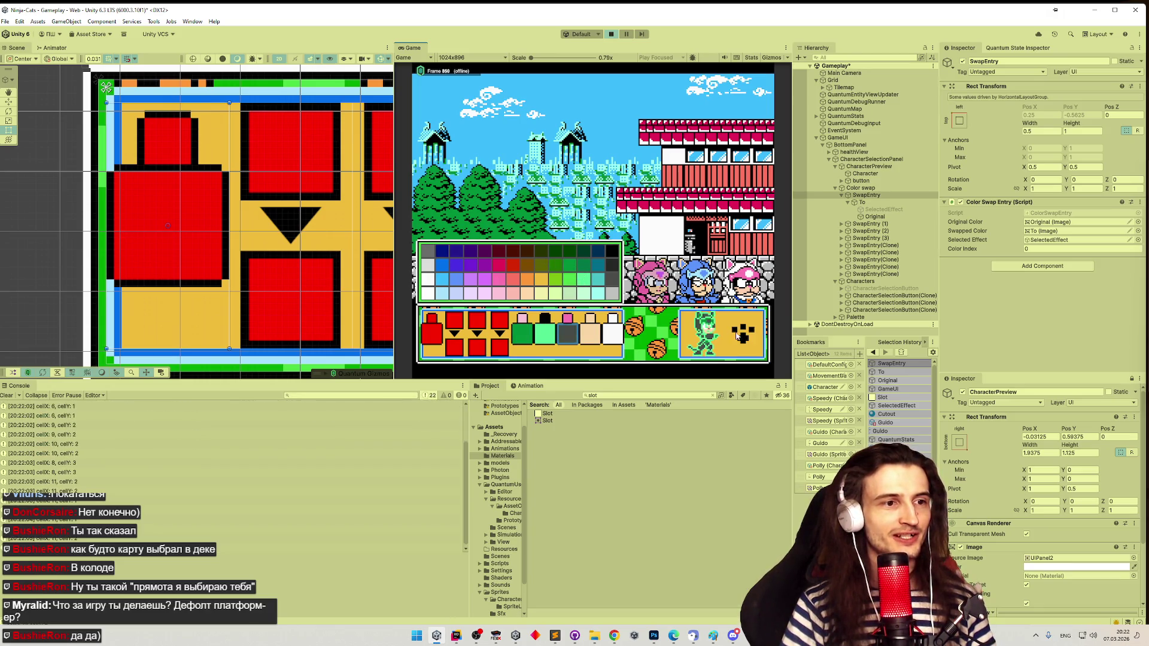
click(742, 334)
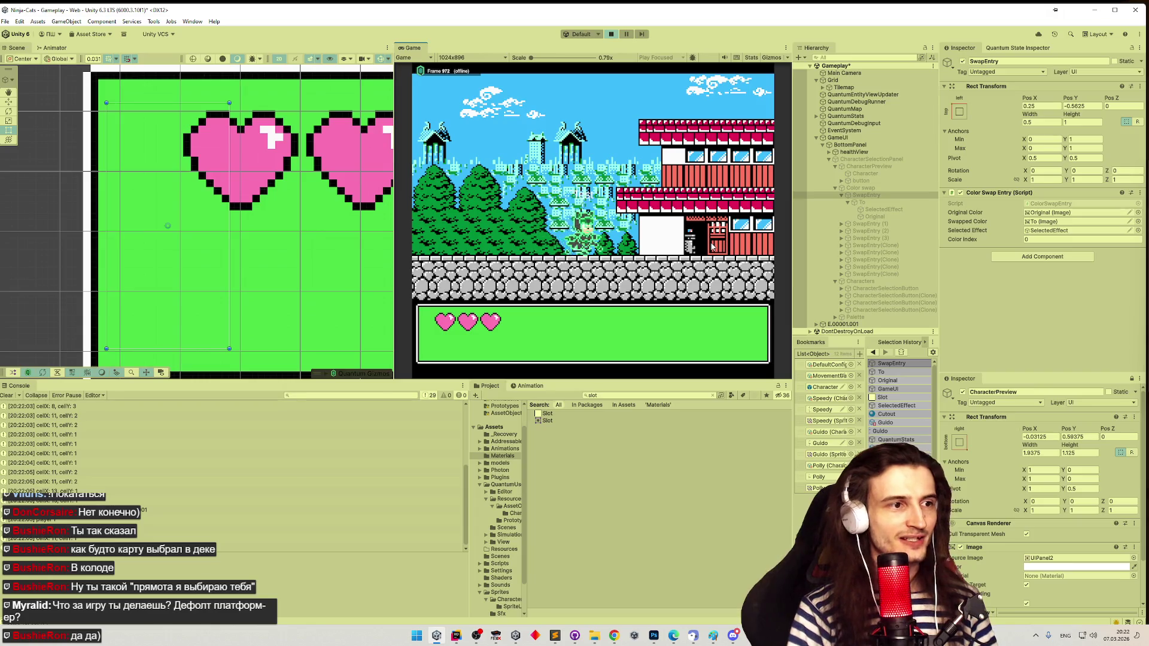
- Play-test in a maximized Game view, then exit play mode with Ctrl+P
key(shift+space)
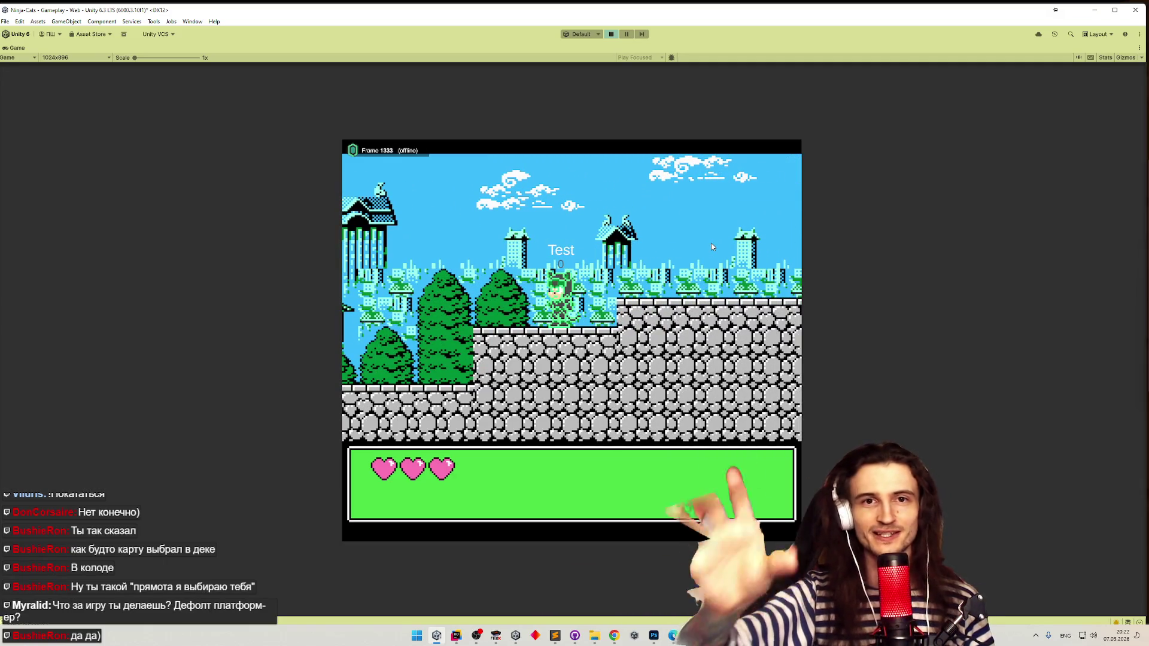
key(alt+shift)
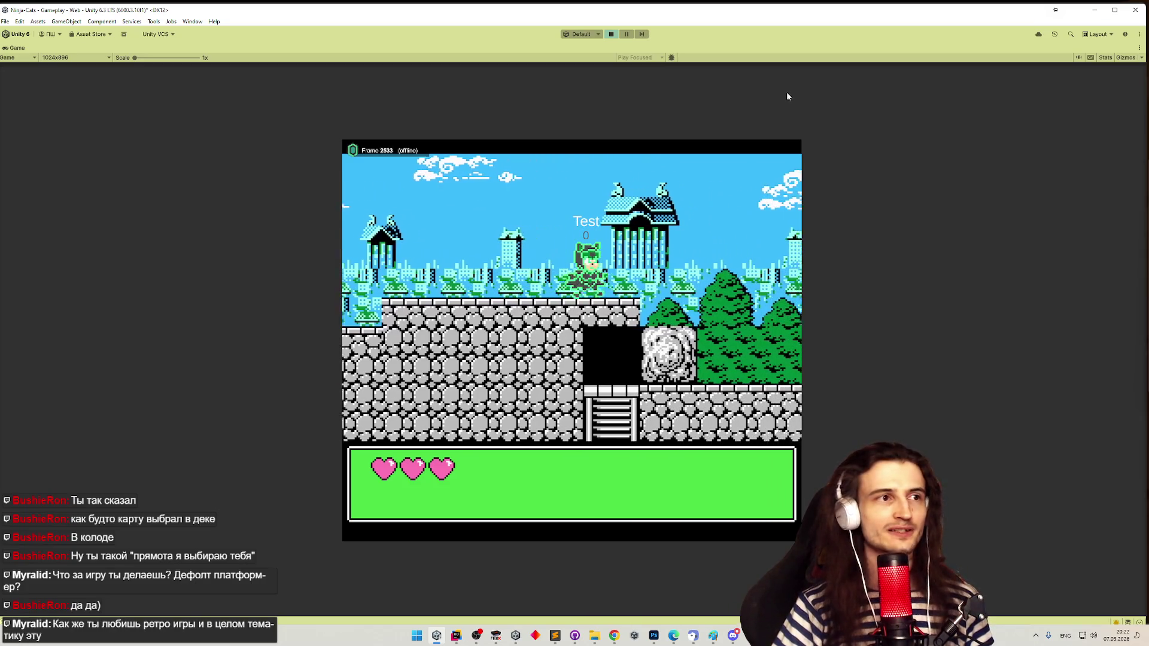
key(ctrl+p)
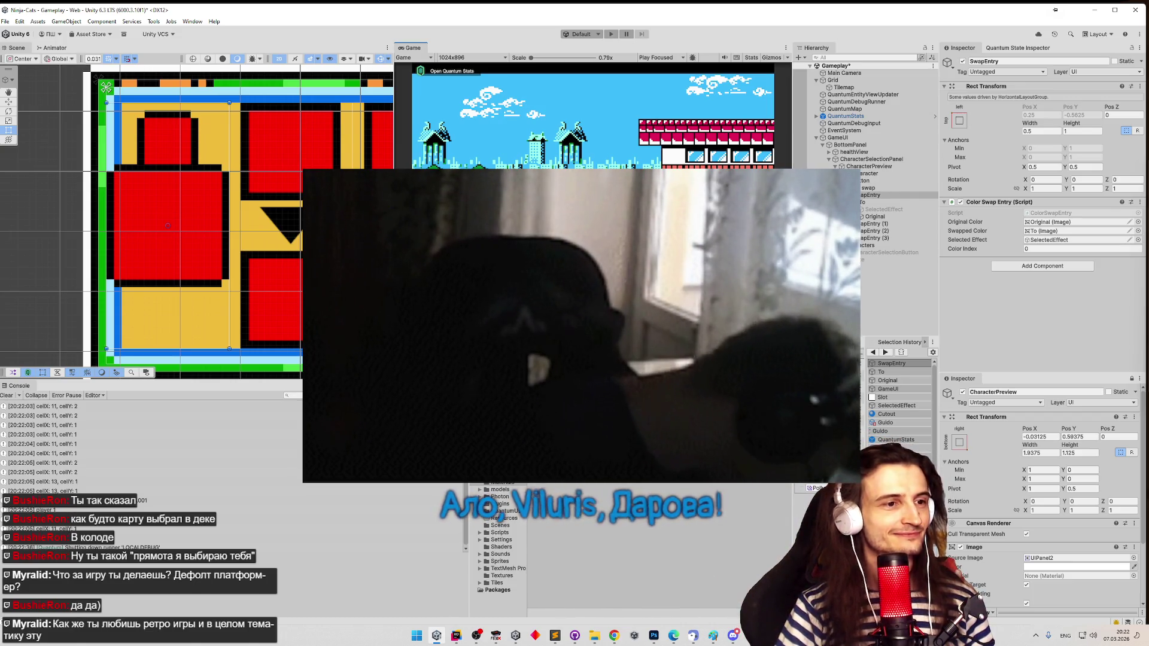
- Clear all messages from the Unity Console window
click(6, 395)
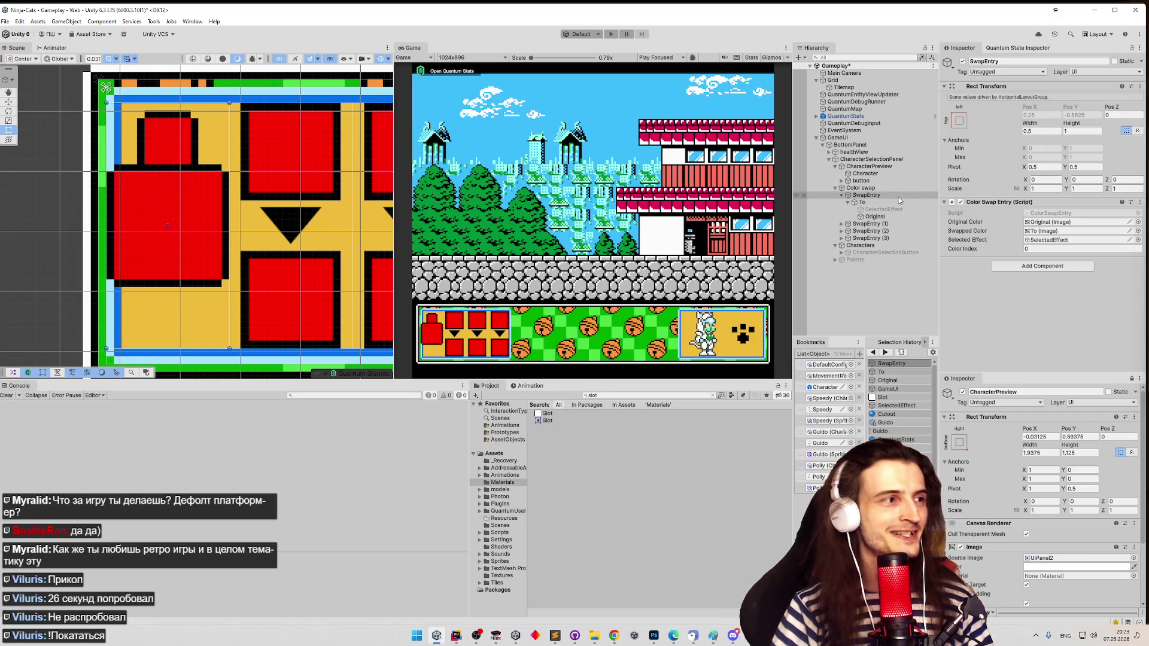
- Frame SwapEntry in the Scene view and compare it with its To child image
double_click(899, 197)
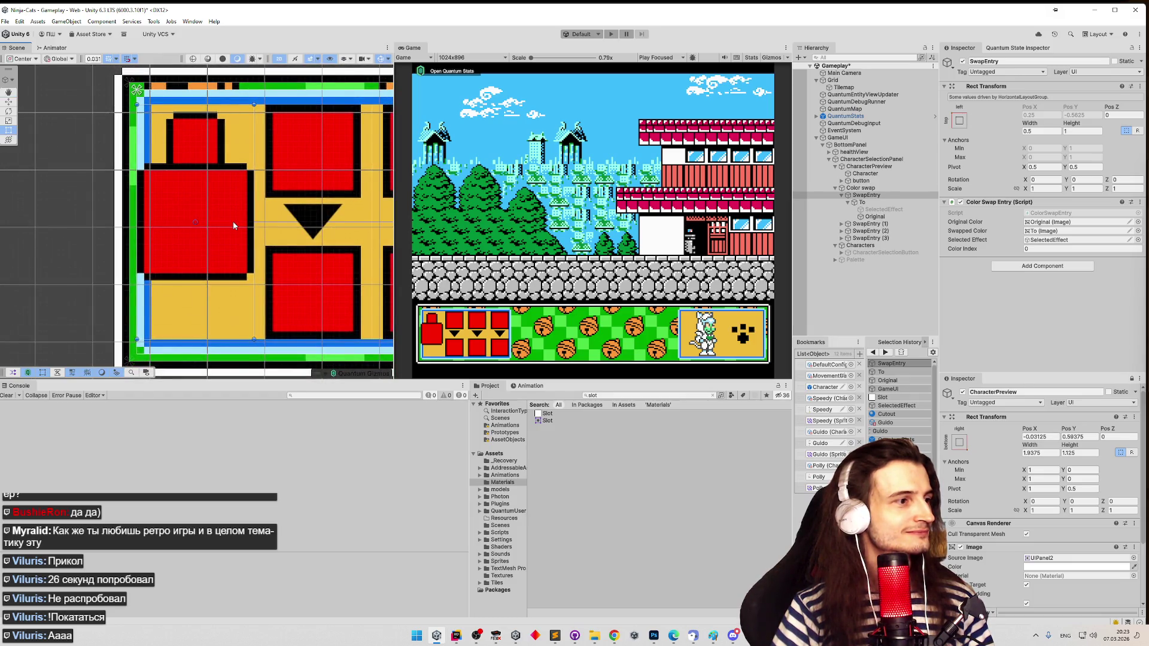
click(862, 203)
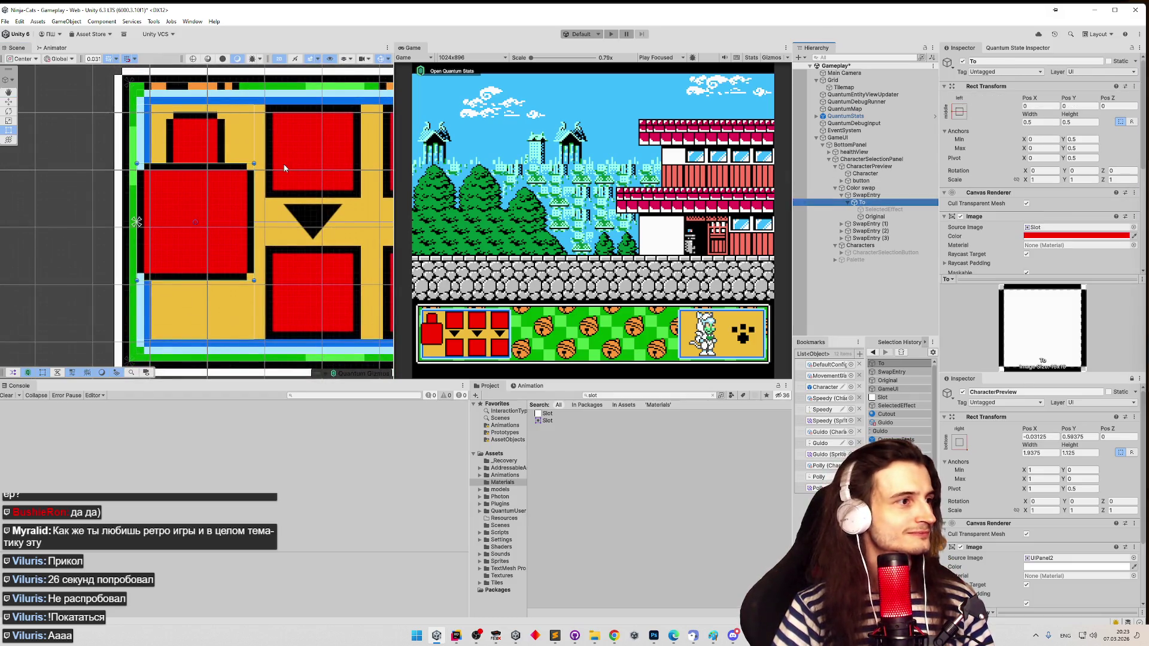
click(848, 204)
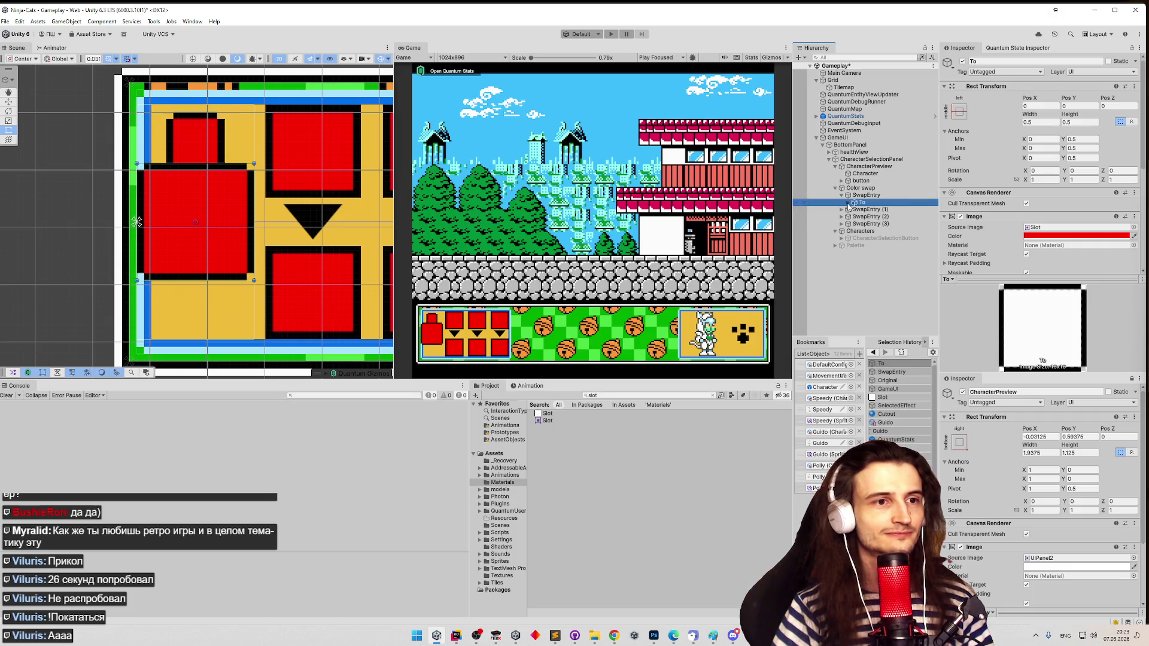
click(862, 196)
click(862, 203)
click(861, 197)
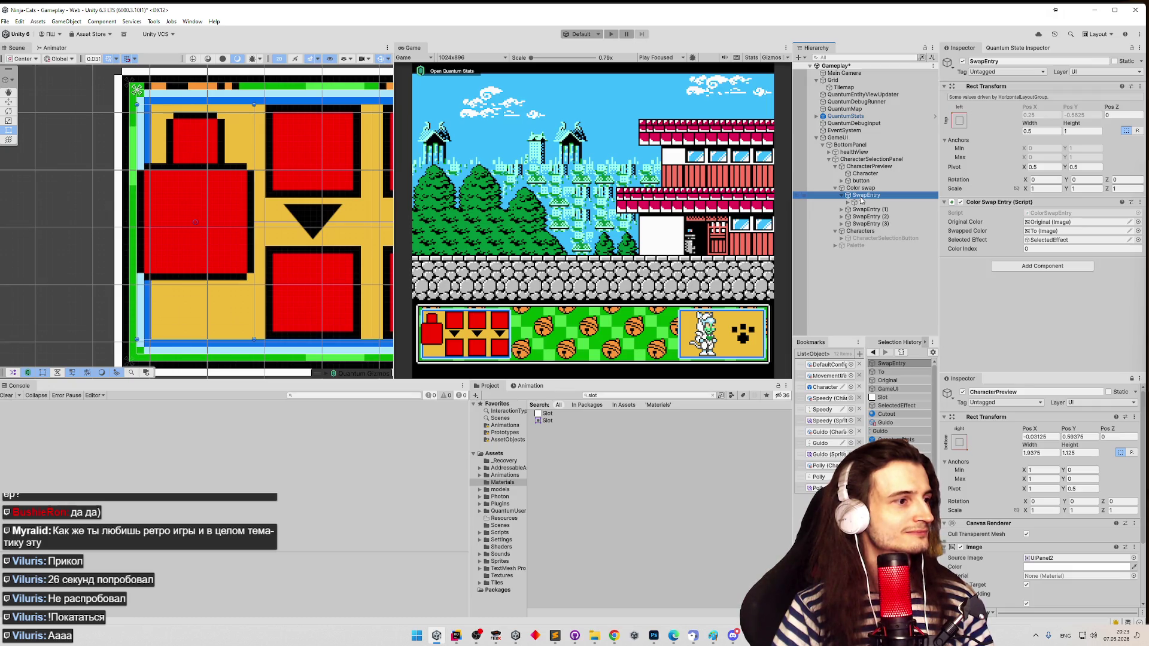
click(862, 203)
click(848, 203)
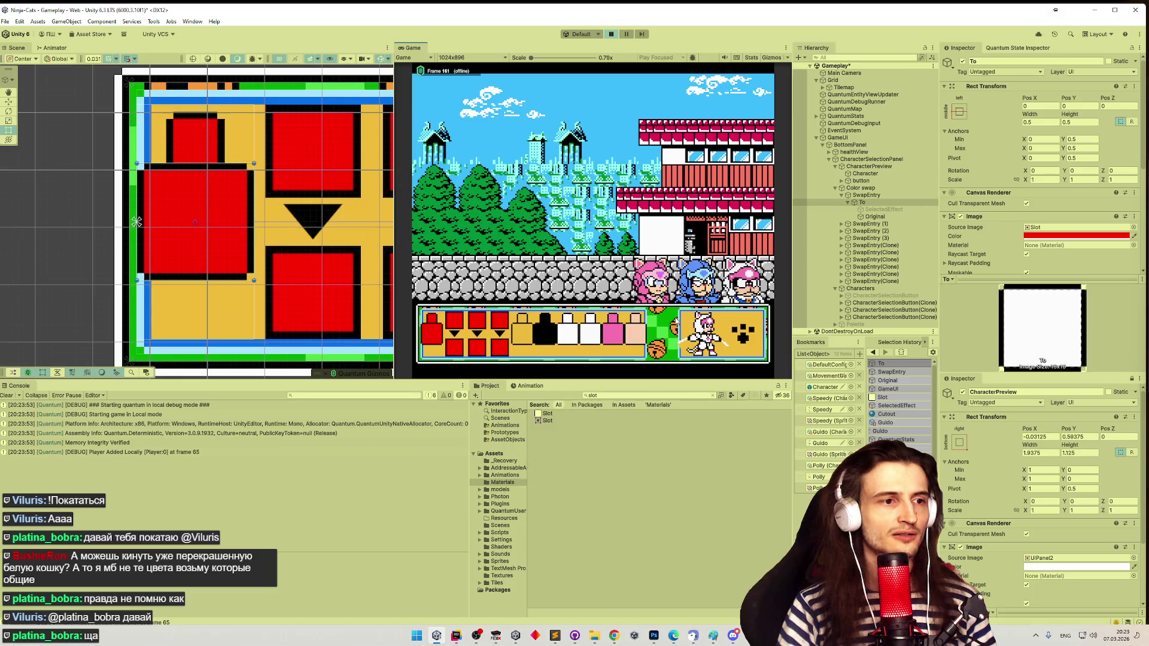
- Recolour swap slots to light grey and black, then start with the third character
click(514, 342)
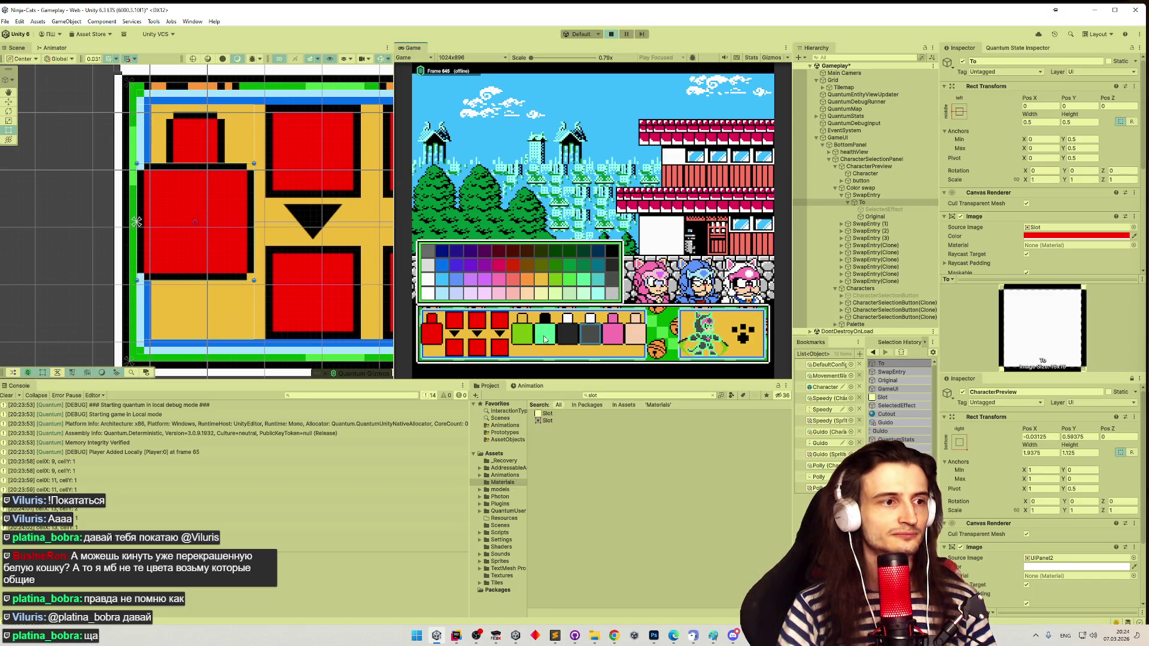
click(612, 331)
click(610, 294)
click(608, 256)
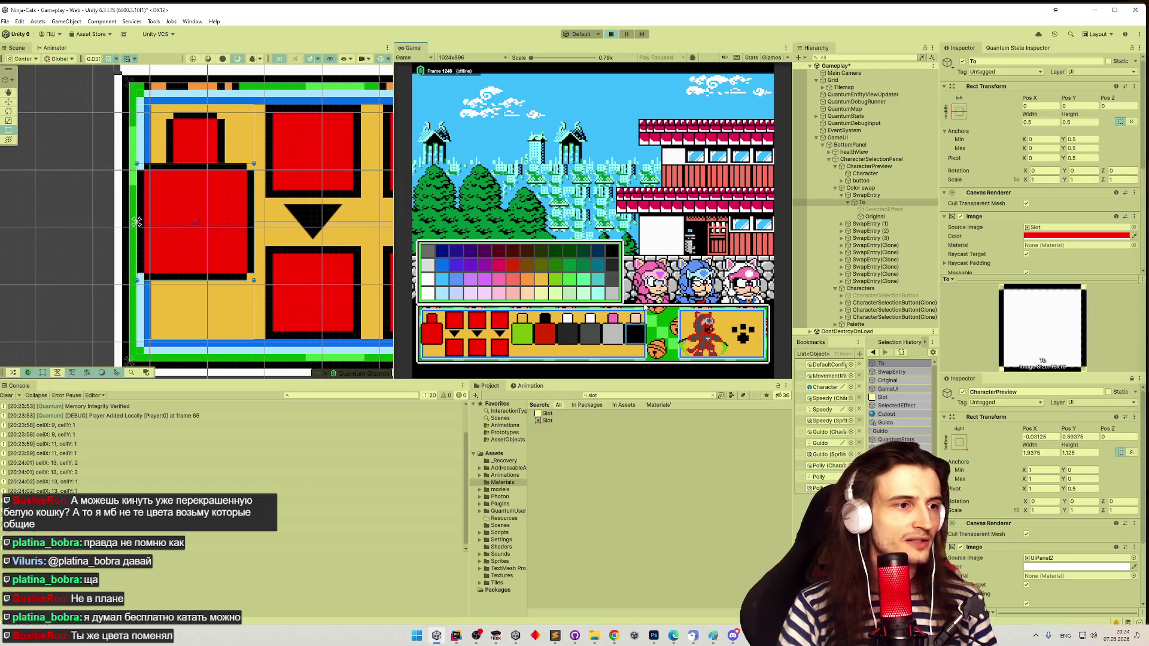
click(746, 282)
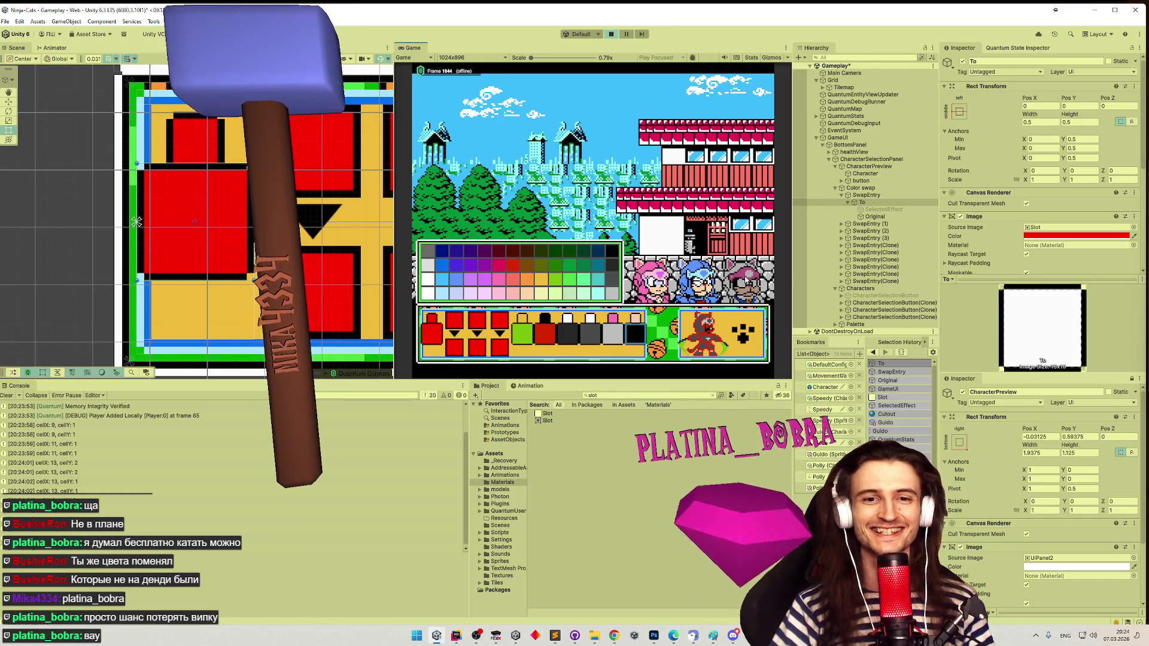
click(750, 281)
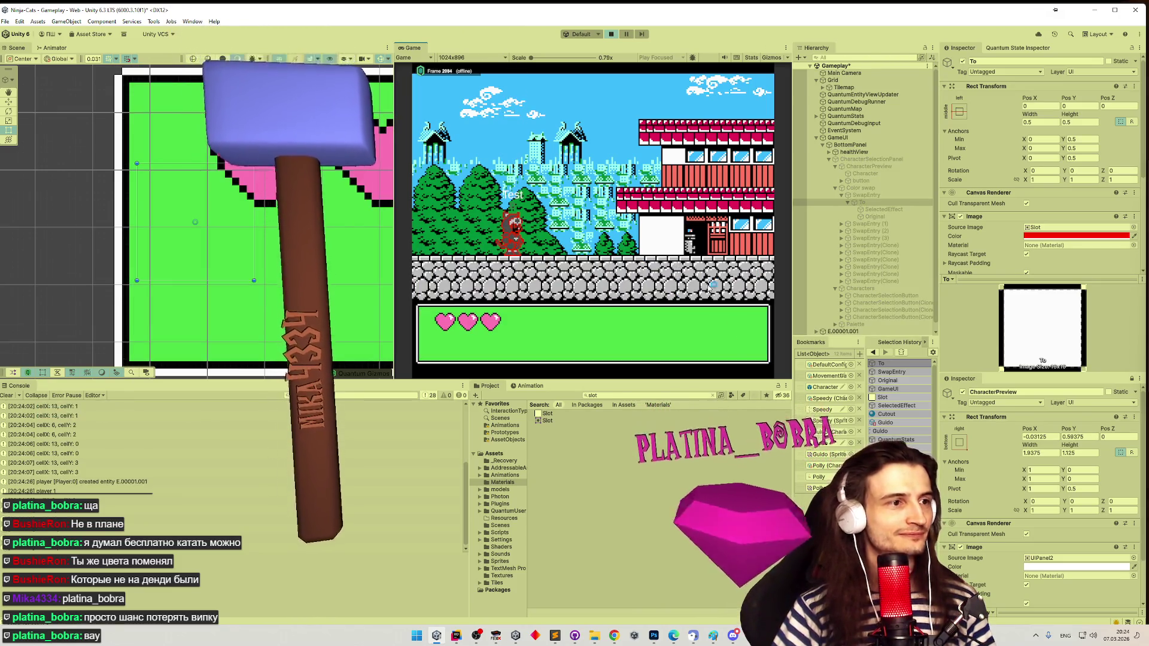
- Snip the red character on screen and bring up the Telegram group chat
key(super+shift+s)
drag(486, 210, 542, 263)
click(615, 636)
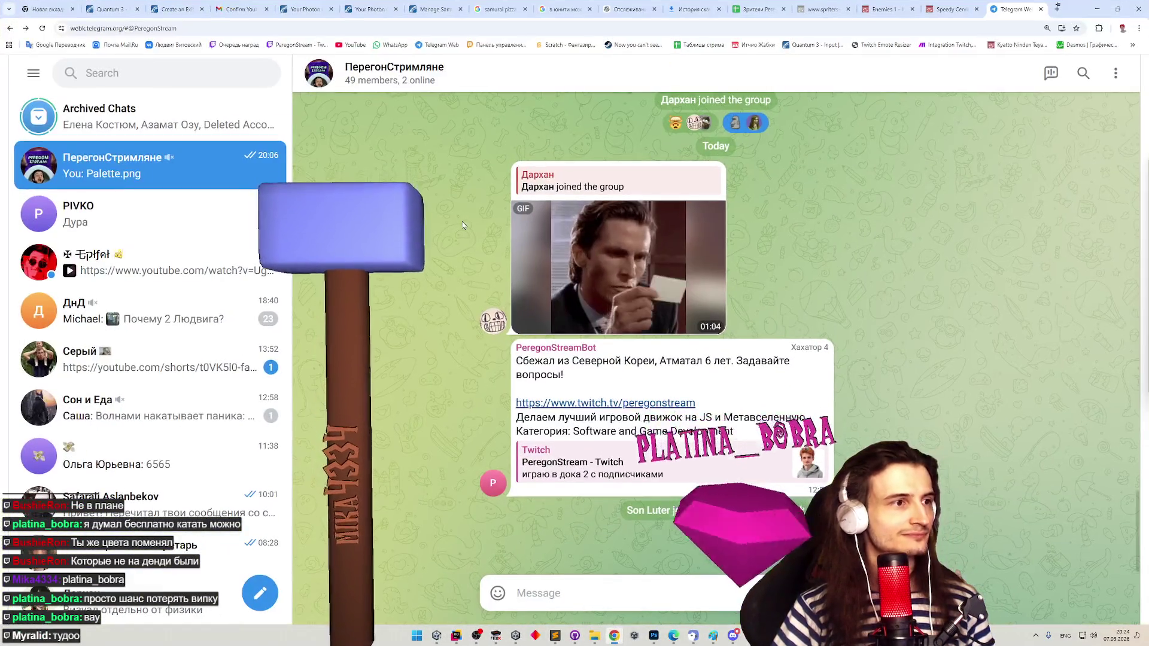
- Paste and send the character snip to the Telegram group, then minimize Chrome
key(ctrl+v)
key(Return)
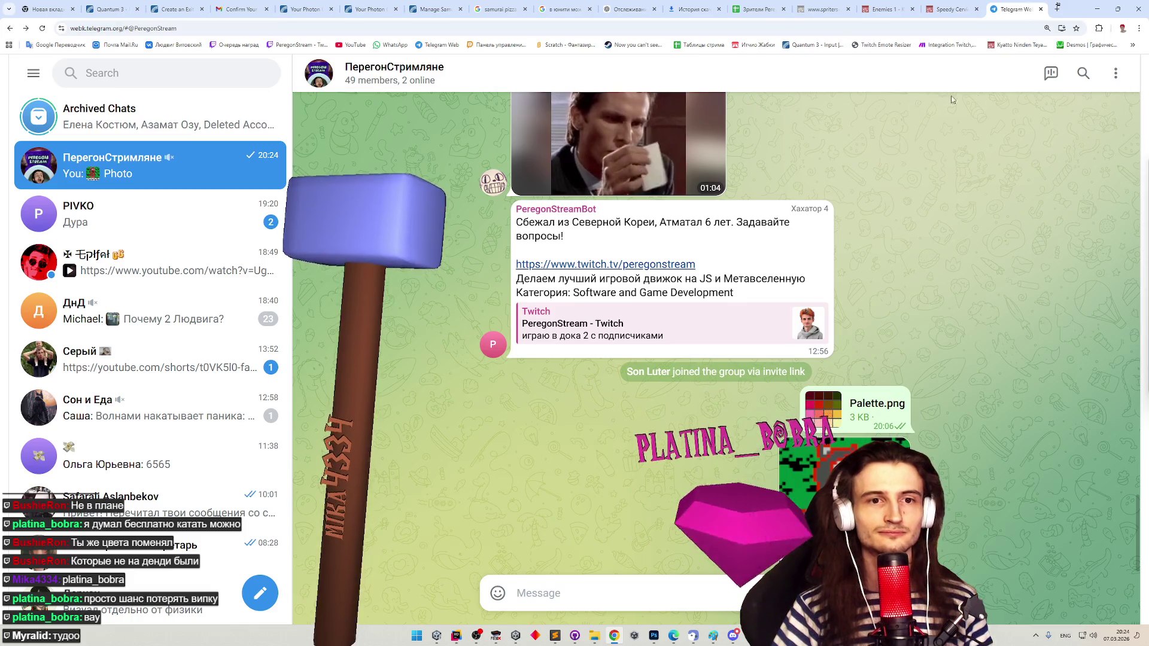
click(1097, 9)
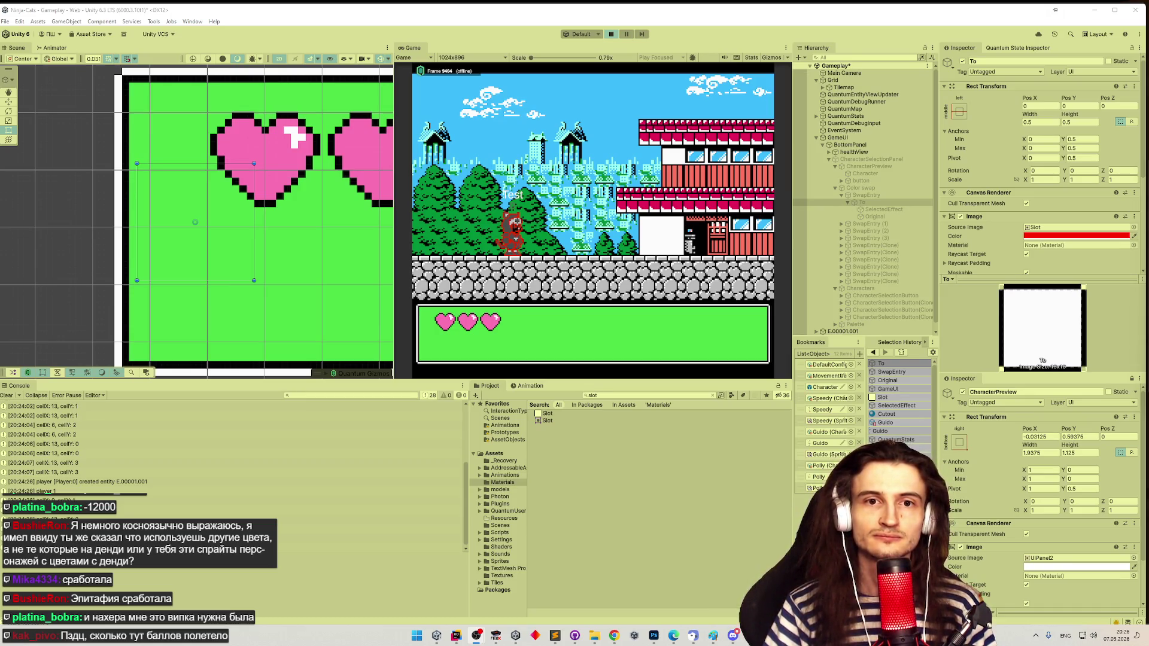
- Paste the '-6000 какой я тупой' note onto line 5 of мини делишки, removing its soft hyphens
click(555, 637)
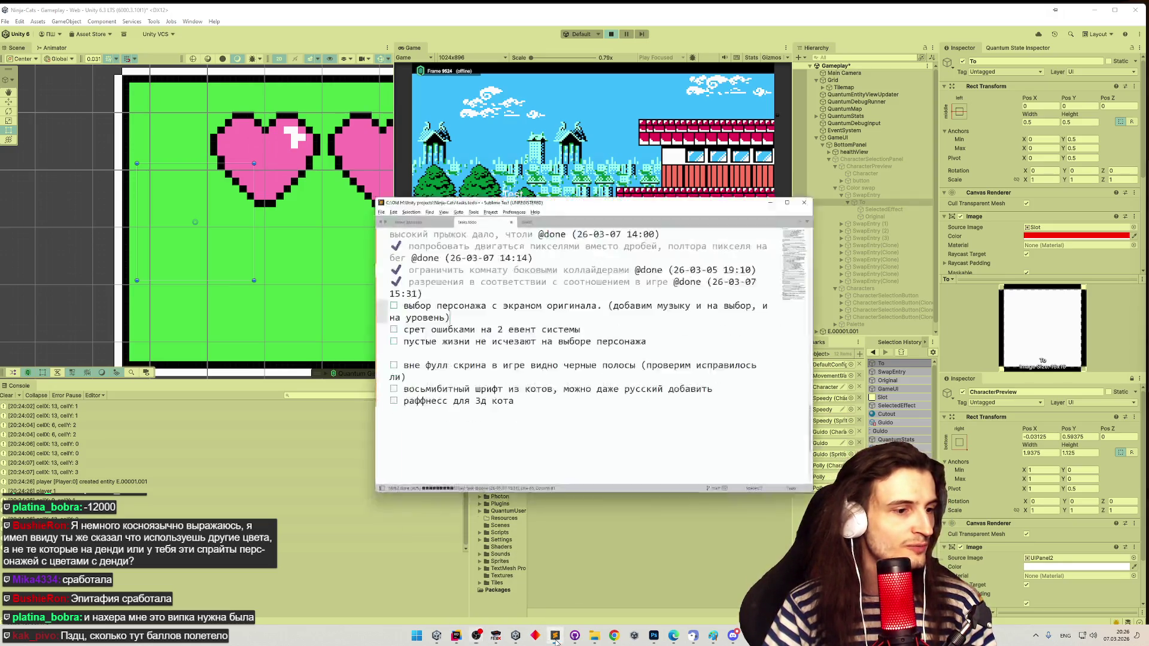
click(392, 139)
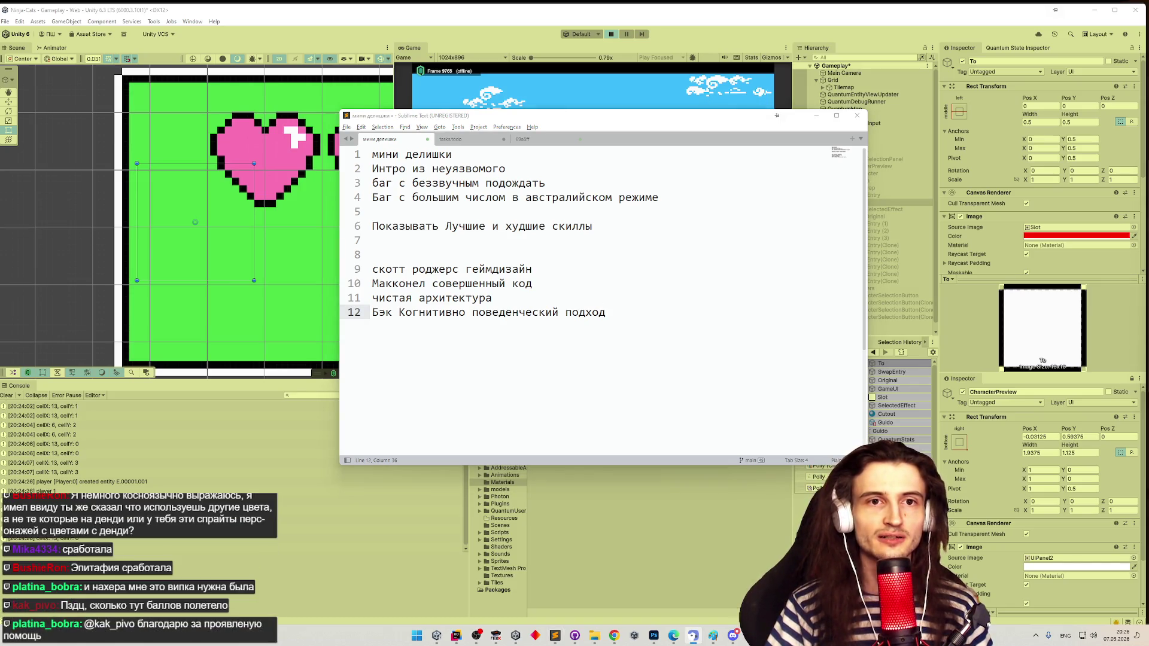
click(460, 212)
text(-600­0 како­й я тупо­й)
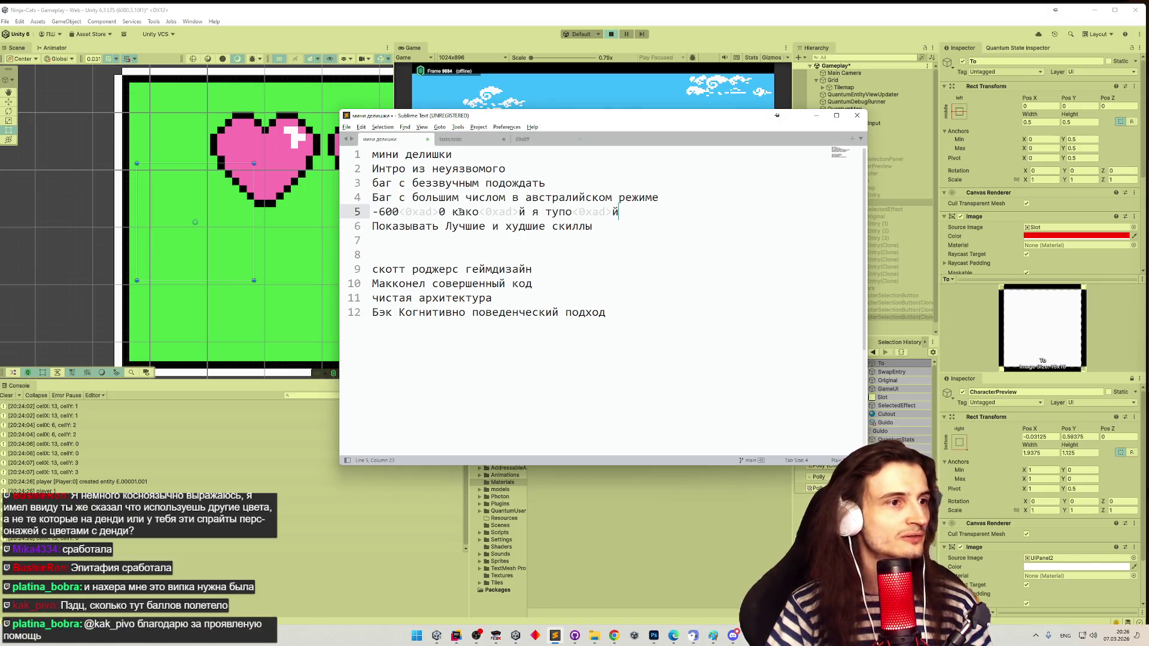
key(Return)
double_click(419, 212)
key(BackSpace)
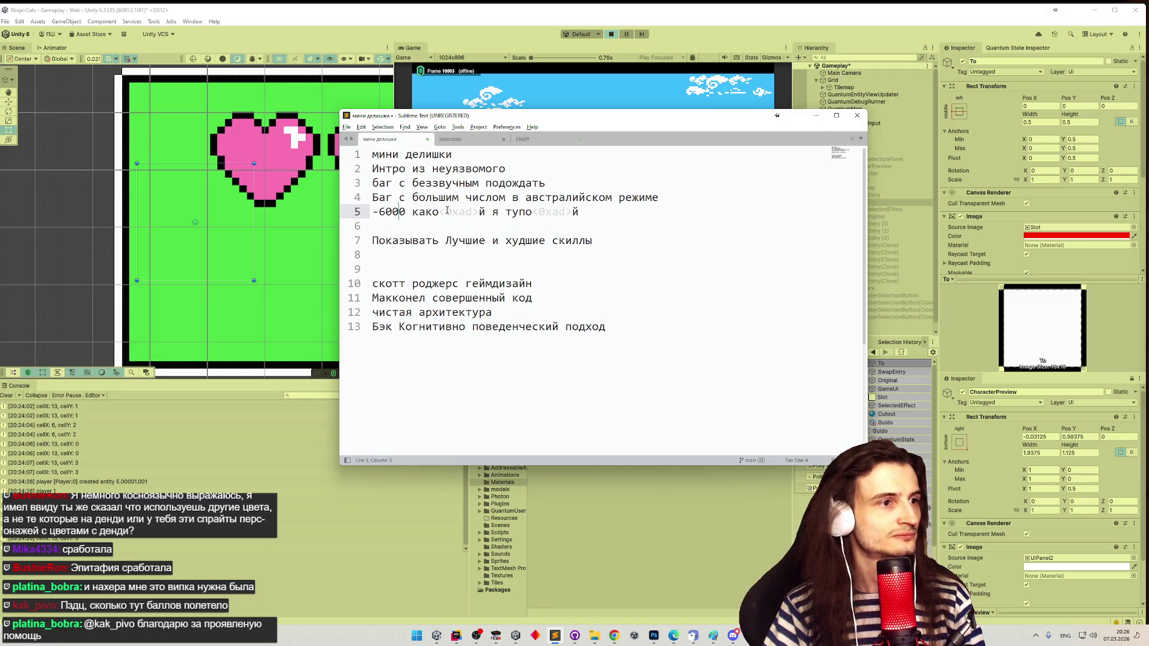
double_click(459, 212)
key(BackSpace)
double_click(516, 214)
key(BackSpace)
- Append 'почему то сработала награда гта' to the line 5 note, joined with a dash
click(526, 214)
key(Return)
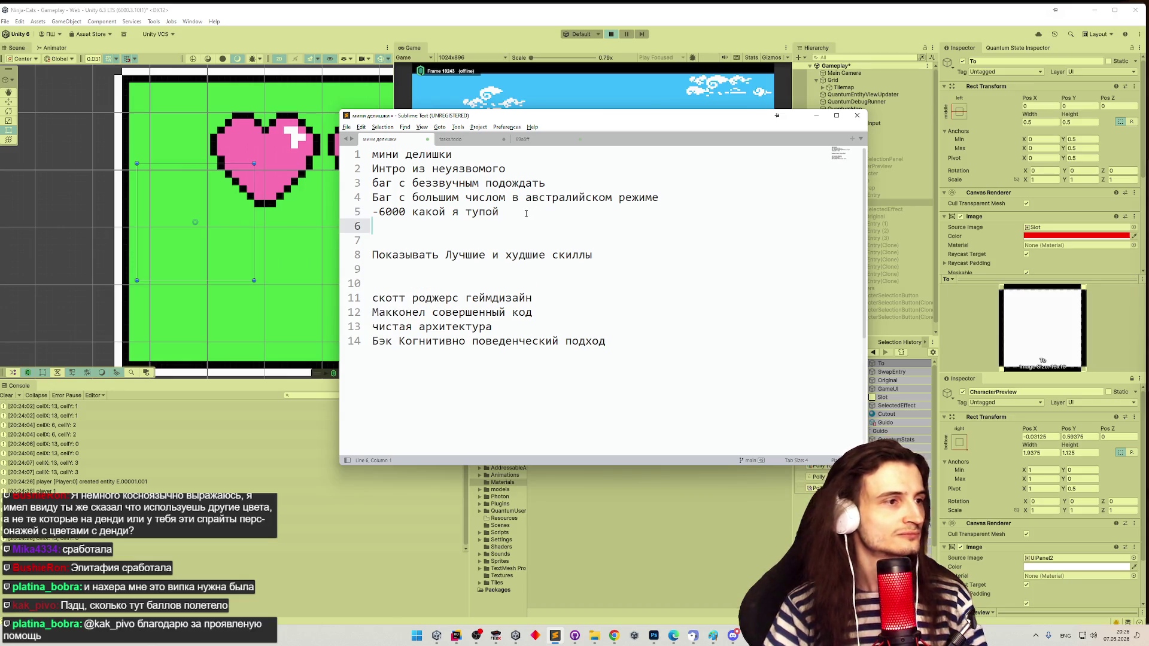
text(gj)
key(alt+shift)
key(BackSpace)
key(BackSpace)
text(почему то сра)
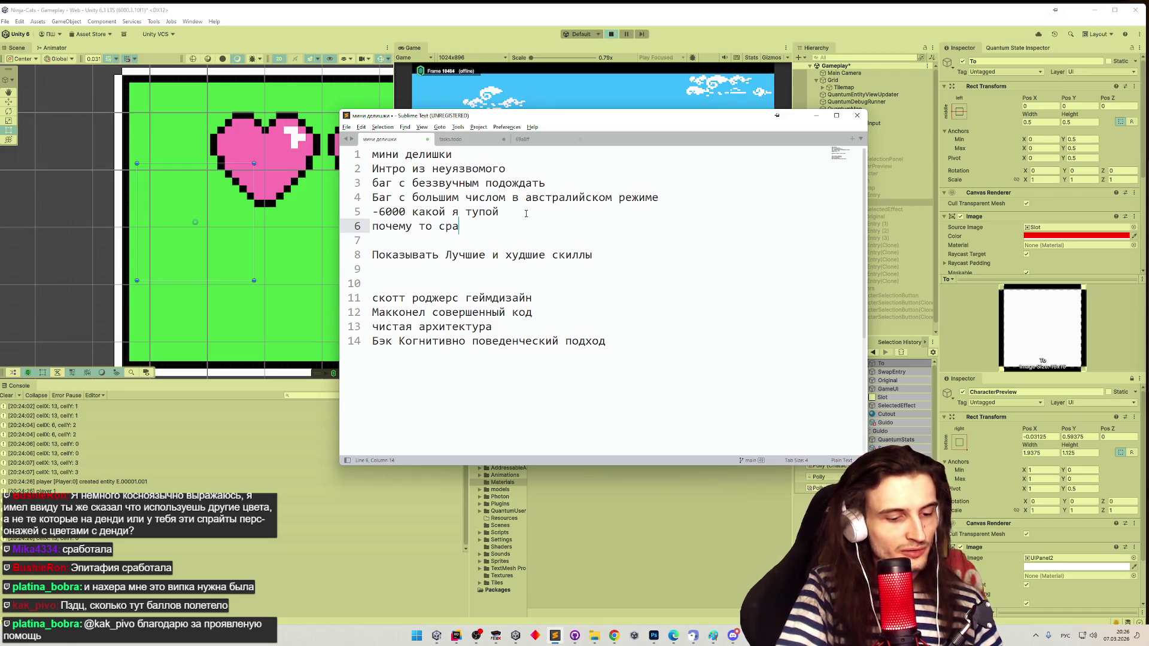
text(ботала награда )
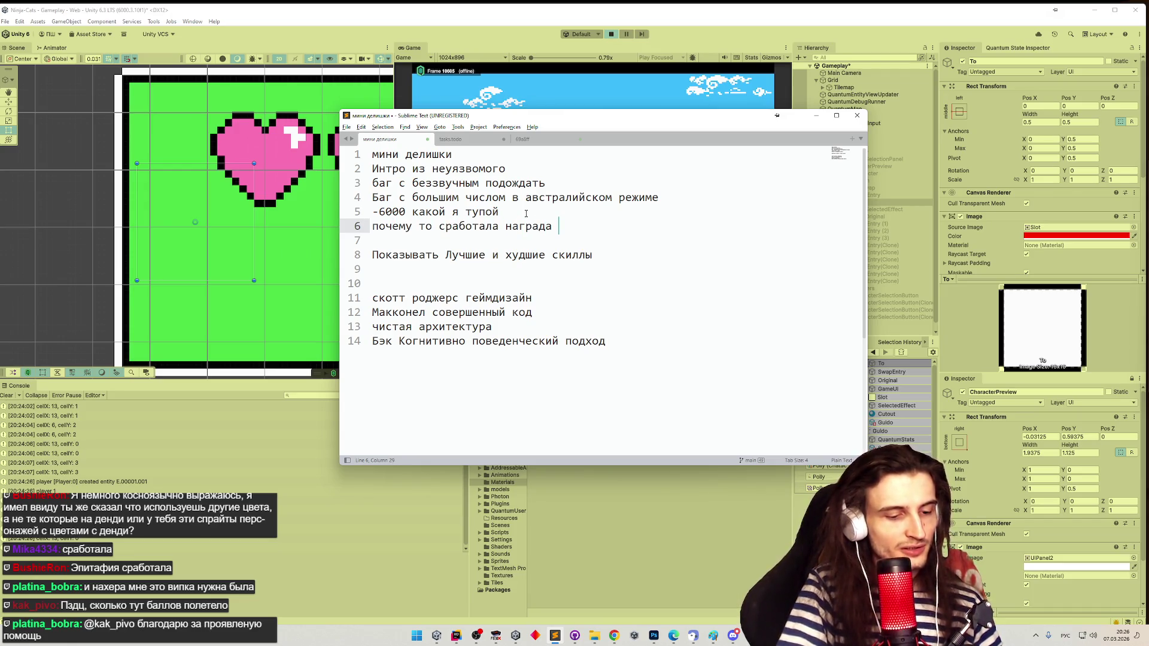
text(гта)
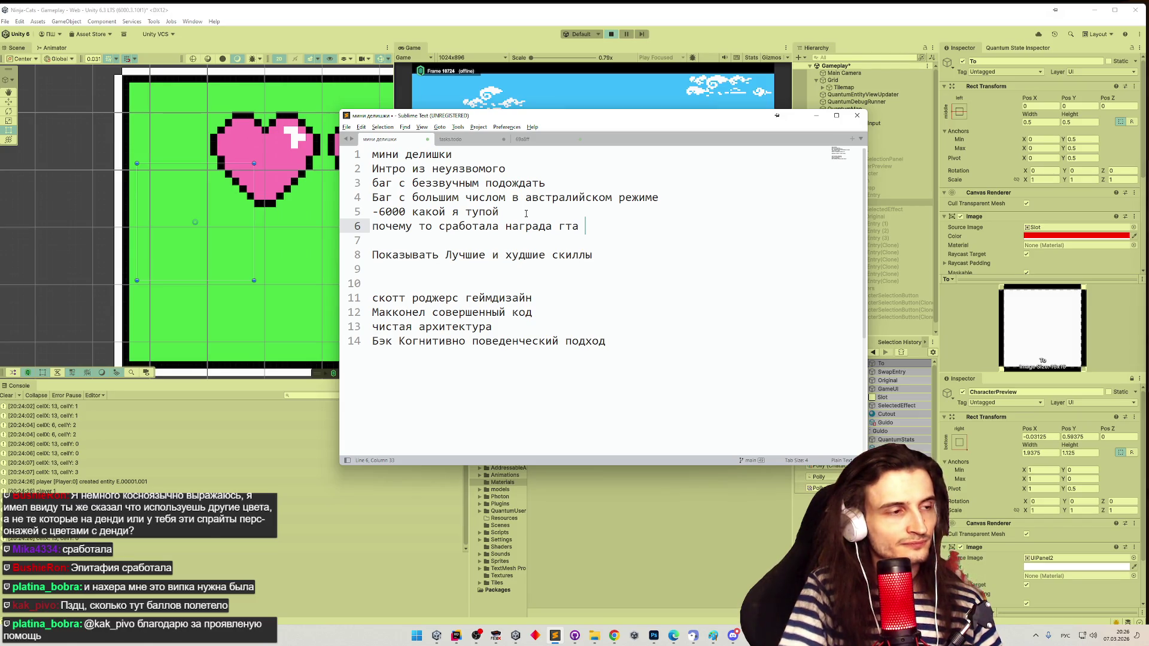
click(496, 213)
key(Delete)
text(-)
click(564, 260)
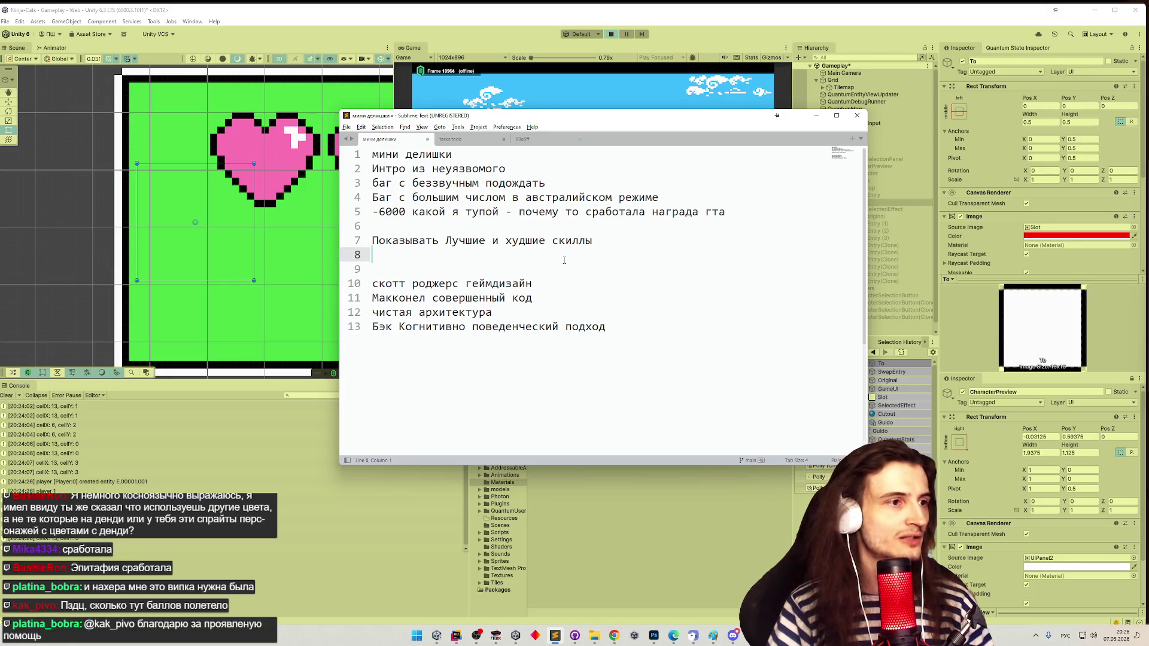
- React with a heart to the Telegram video message, then go to the viewers spreadsheet
click(614, 636)
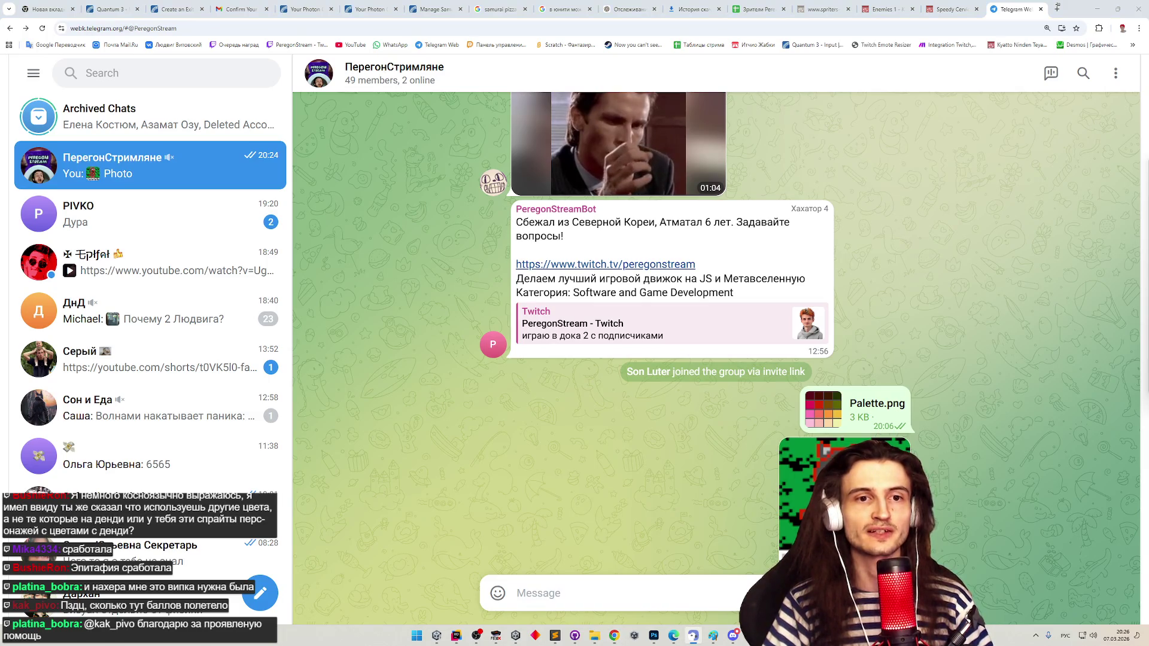
double_click(569, 135)
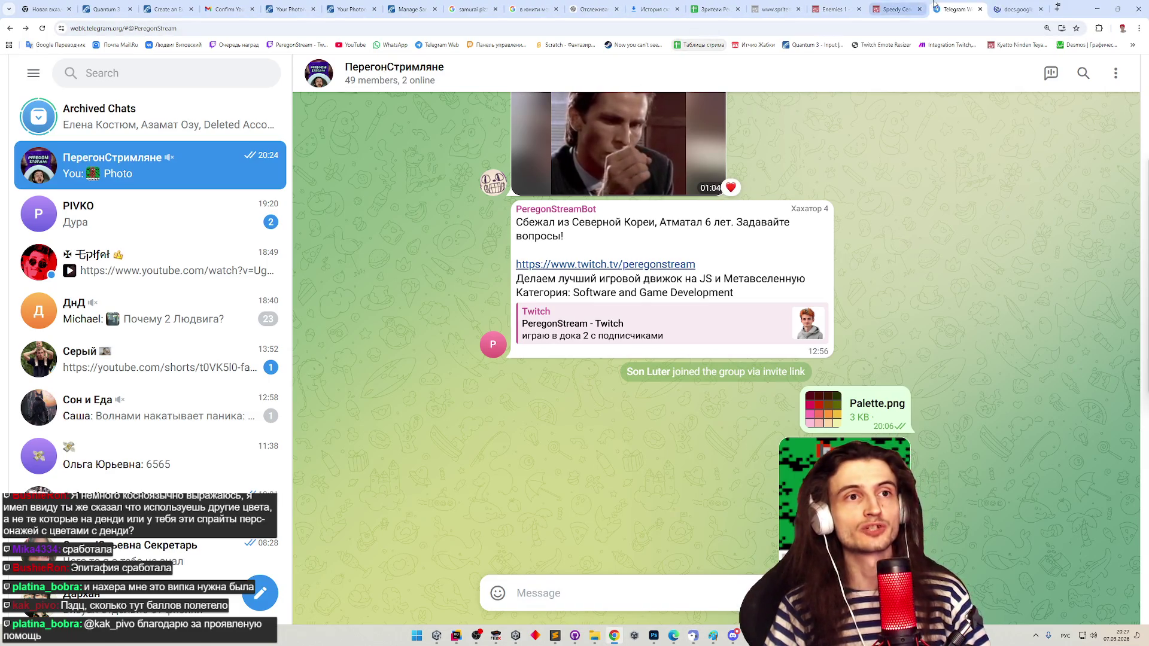
click(1016, 9)
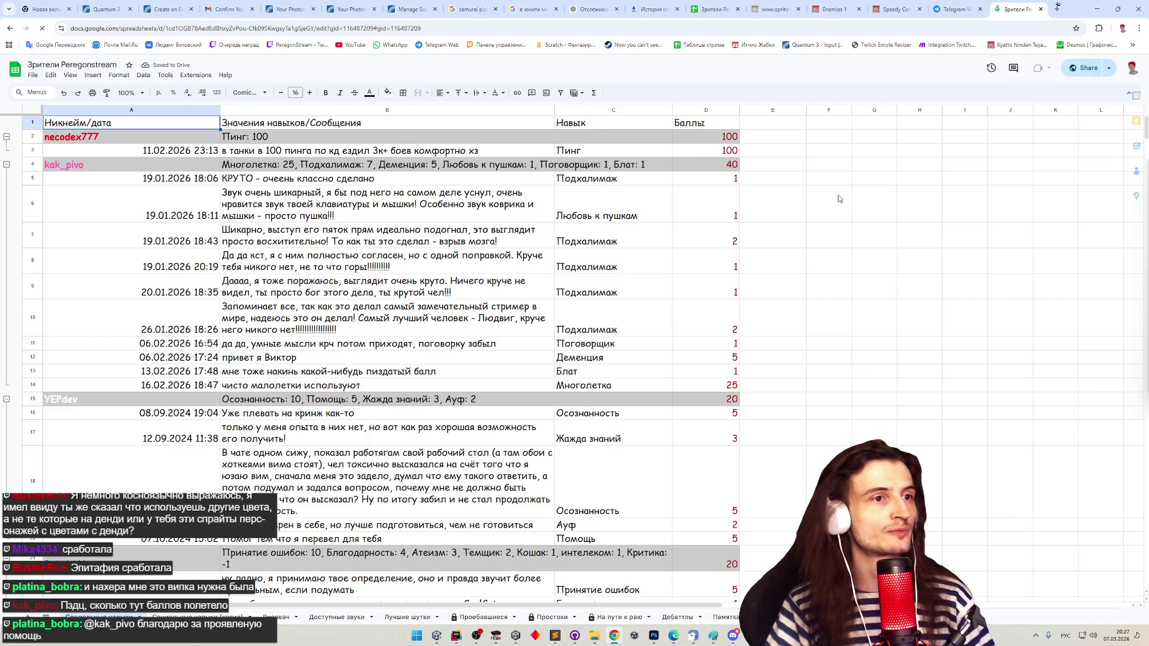
- Inspect row 275's newest viewer entry and its -2 score, then bring the notes back up
drag(1121, 128, 1119, 302)
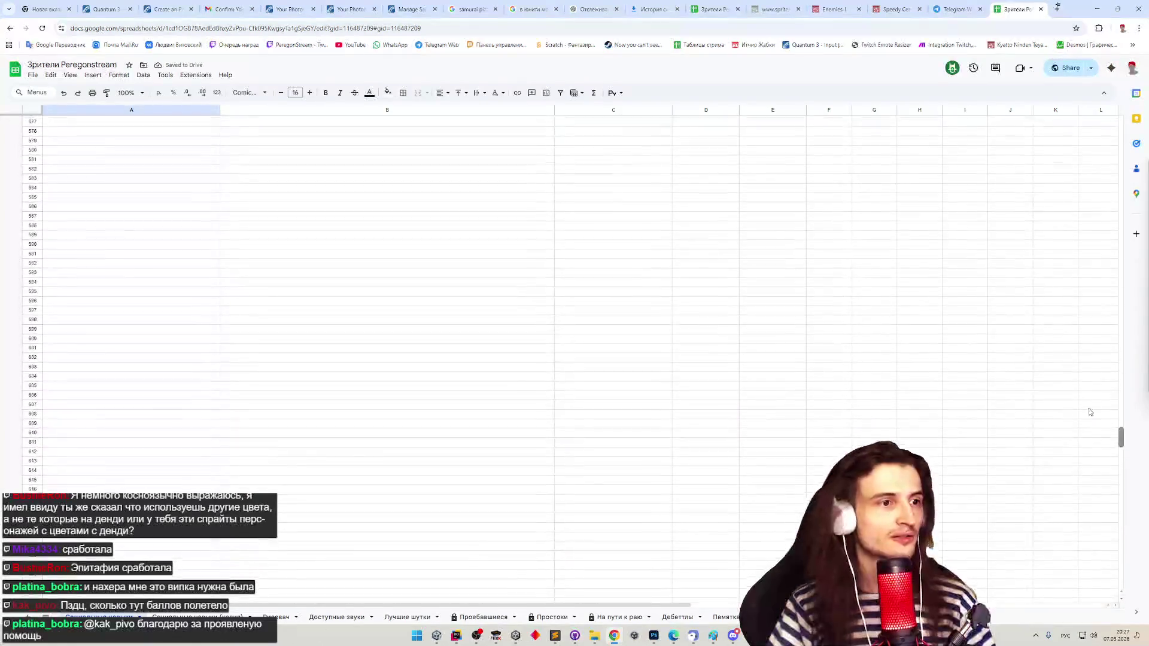
scroll(1106, 294, down, 2)
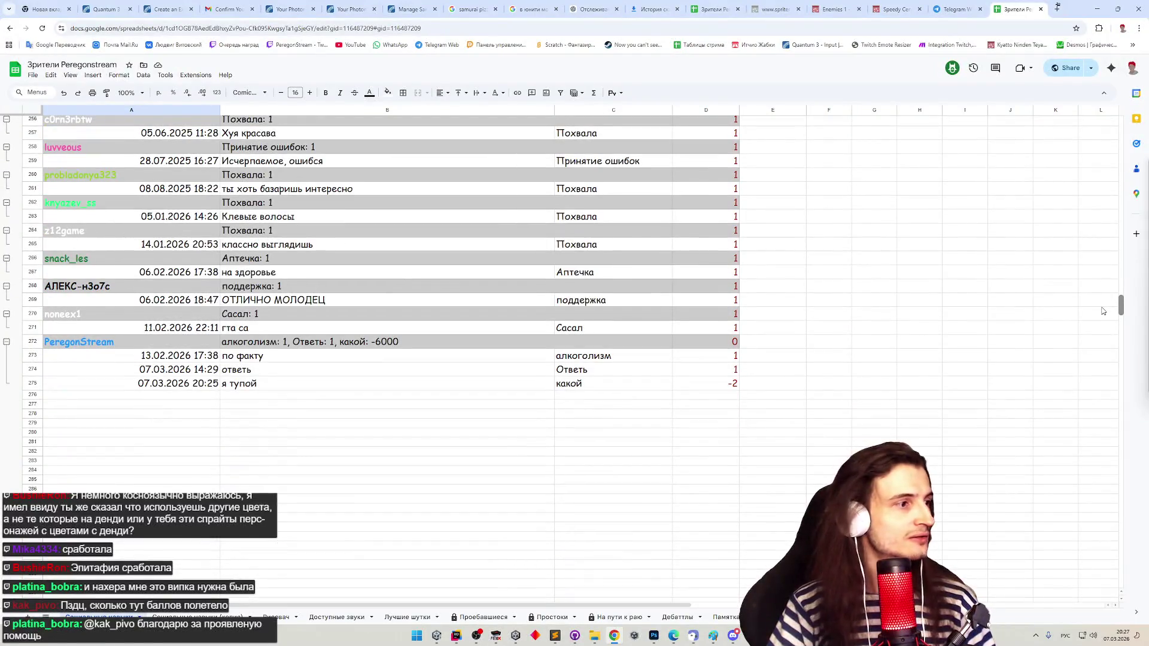
click(505, 389)
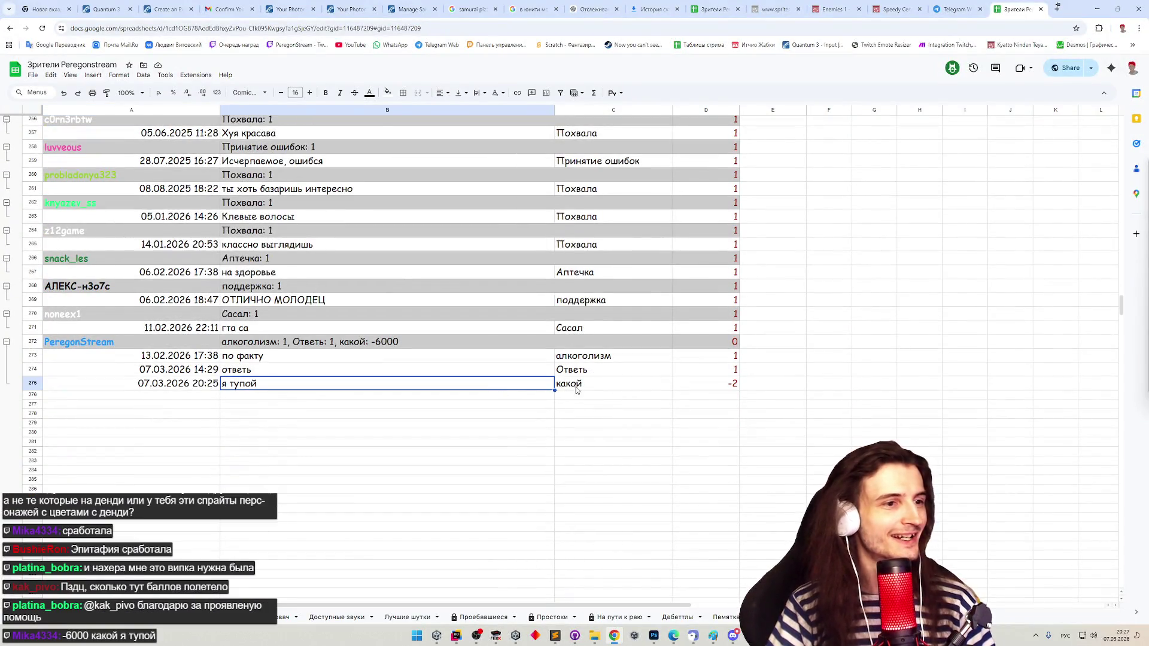
click(589, 388)
click(681, 389)
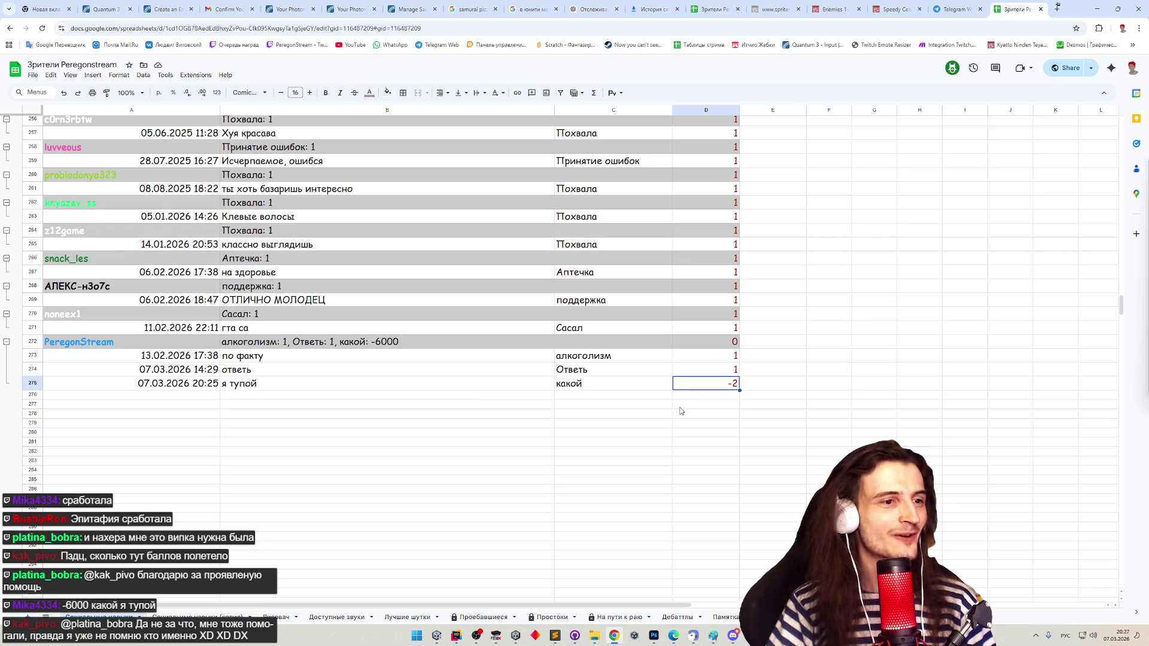
click(681, 411)
drag(410, 364, 486, 381)
click(589, 389)
click(621, 376)
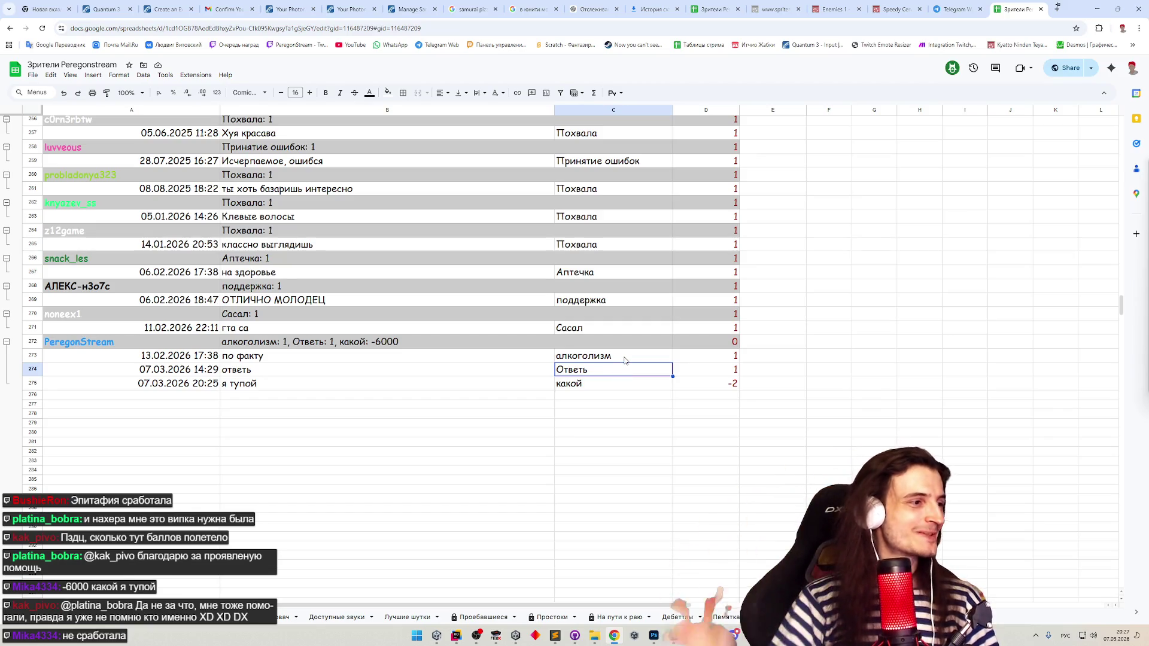
drag(197, 383, 706, 386)
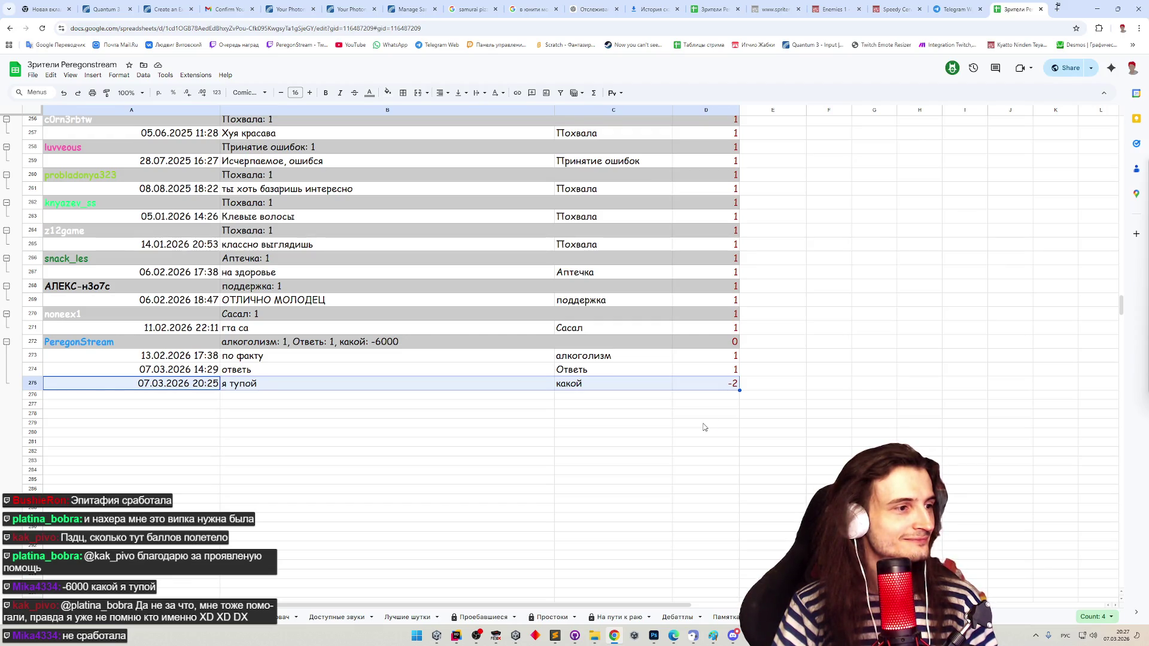
click(704, 428)
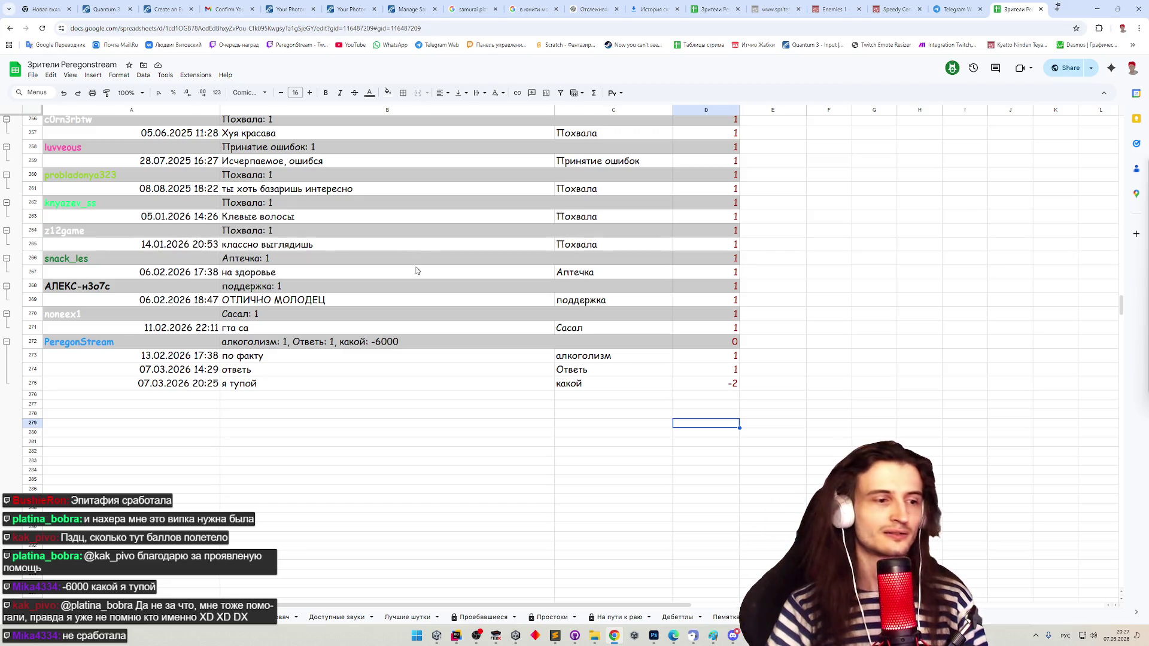
click(554, 635)
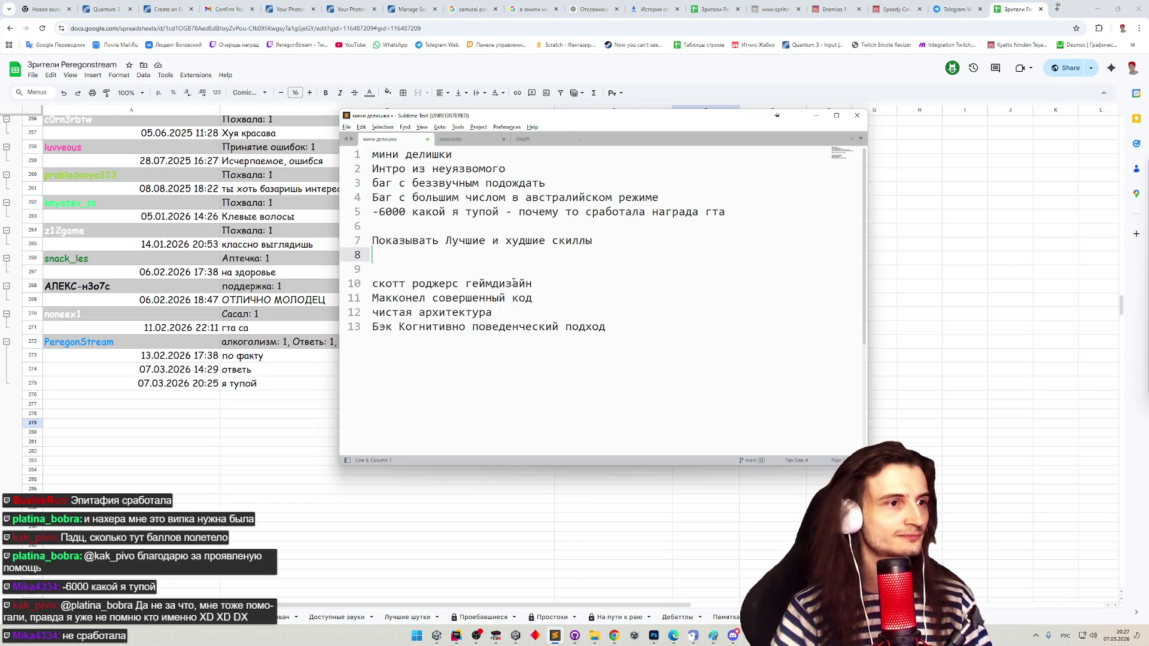
- Extend line 5: only 2 was deducted, since the loss chance turned out to be 2
click(764, 212)
text(, о)
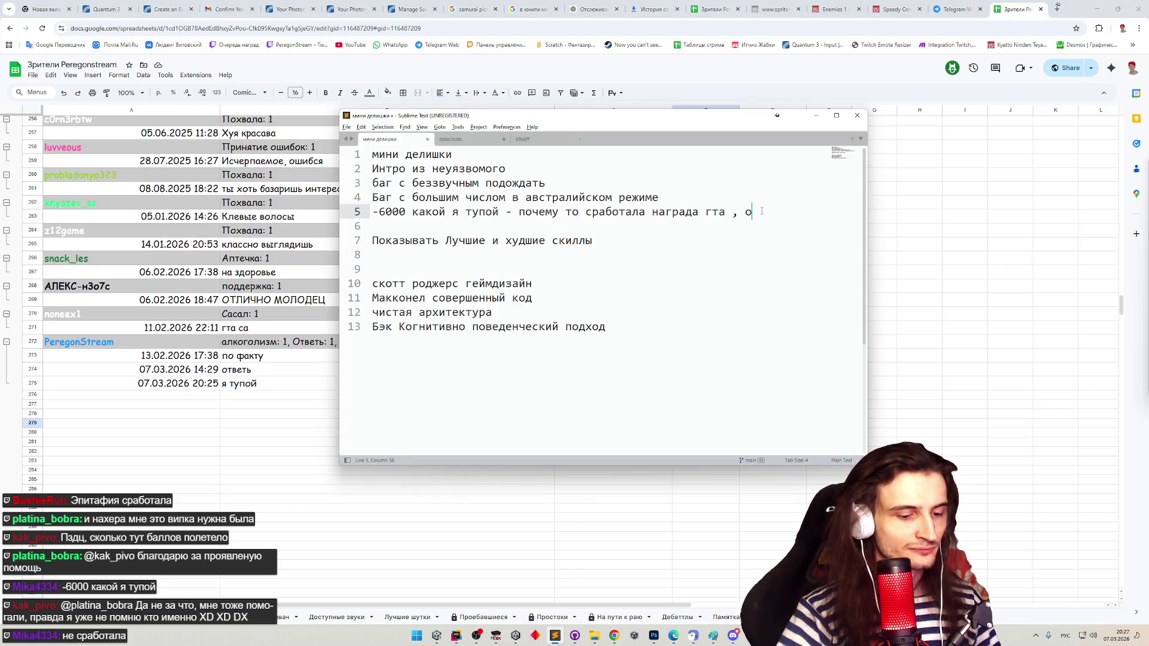
text(тняла всего 2)
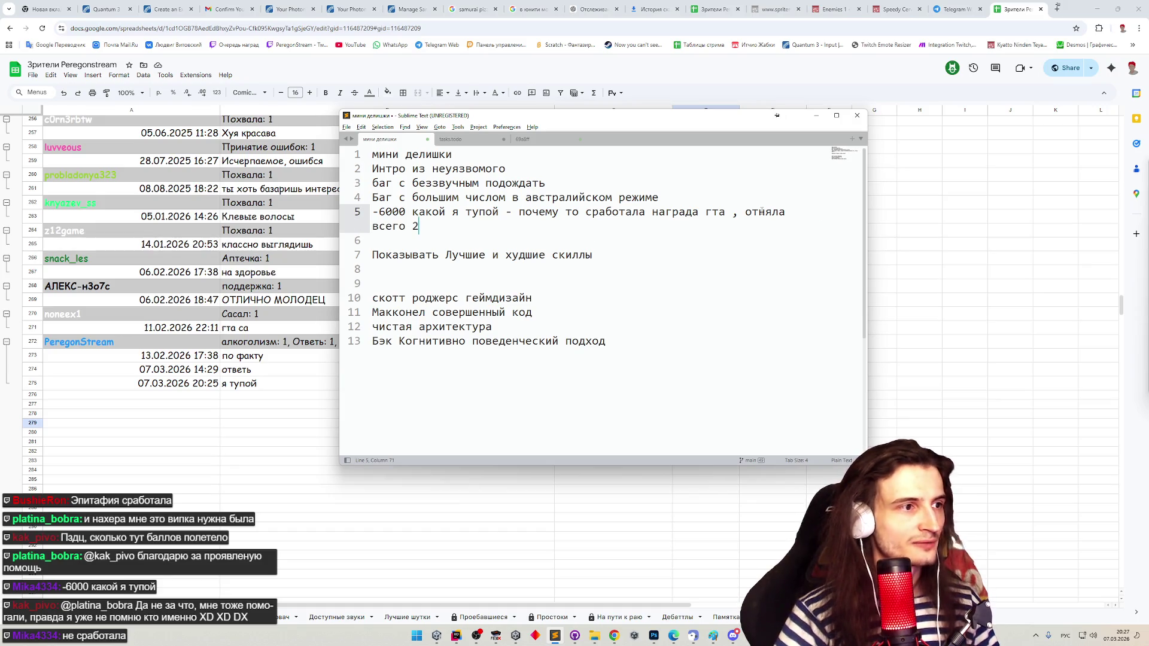
text(, и, видимо)
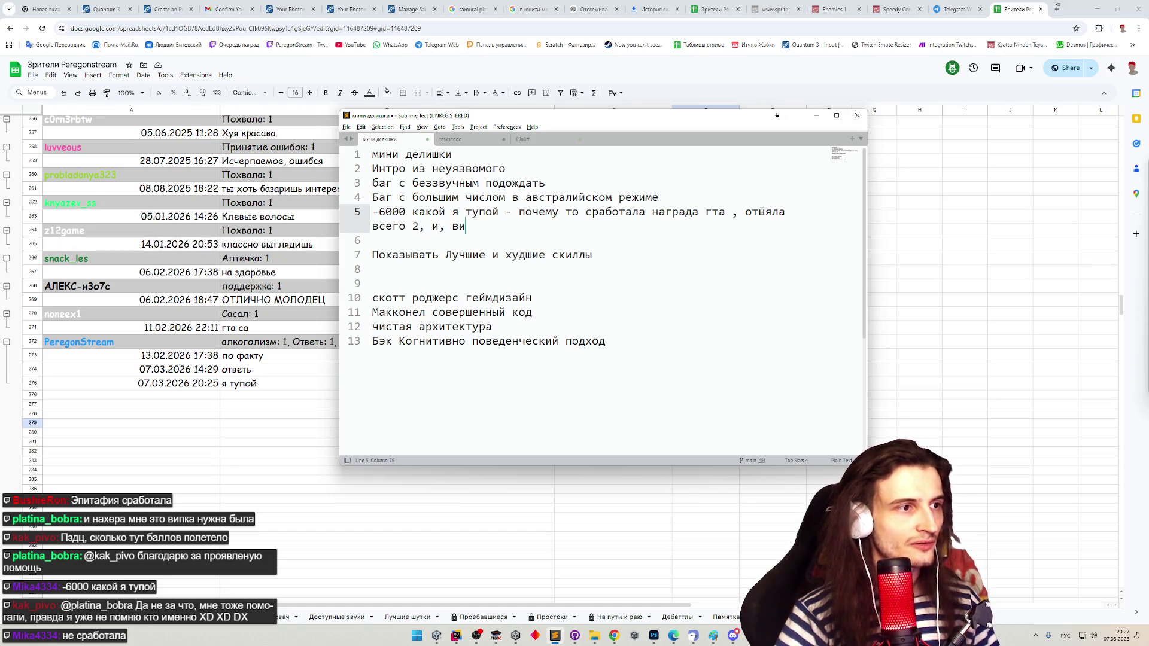
key(BackSpace)
text(, )
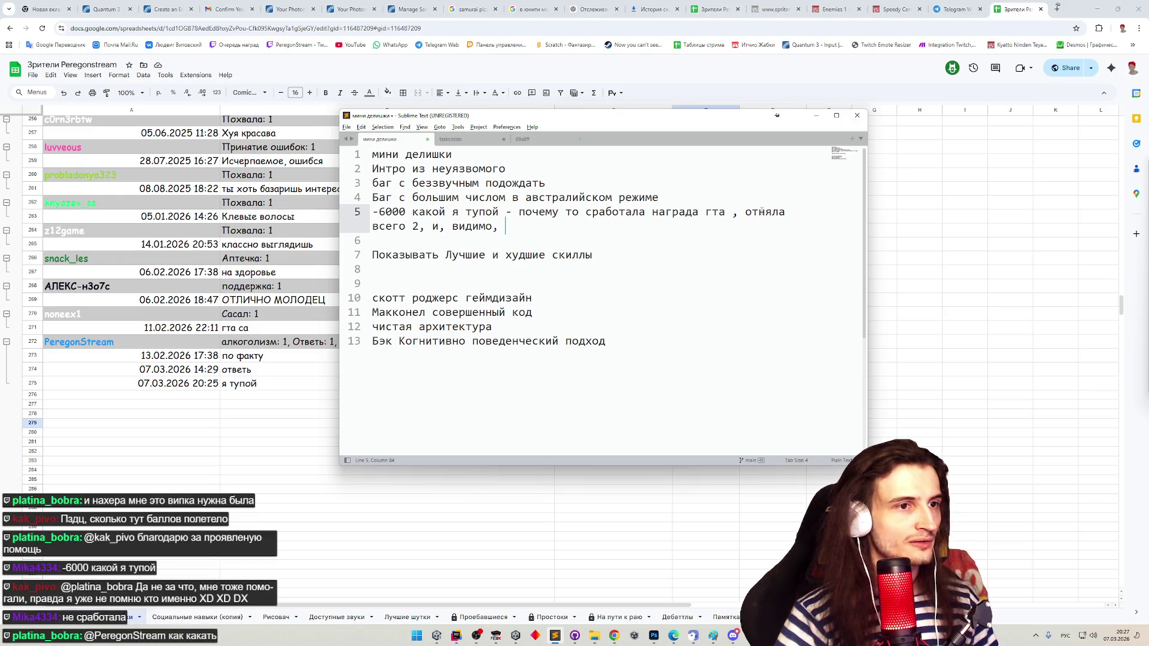
text(шанс )
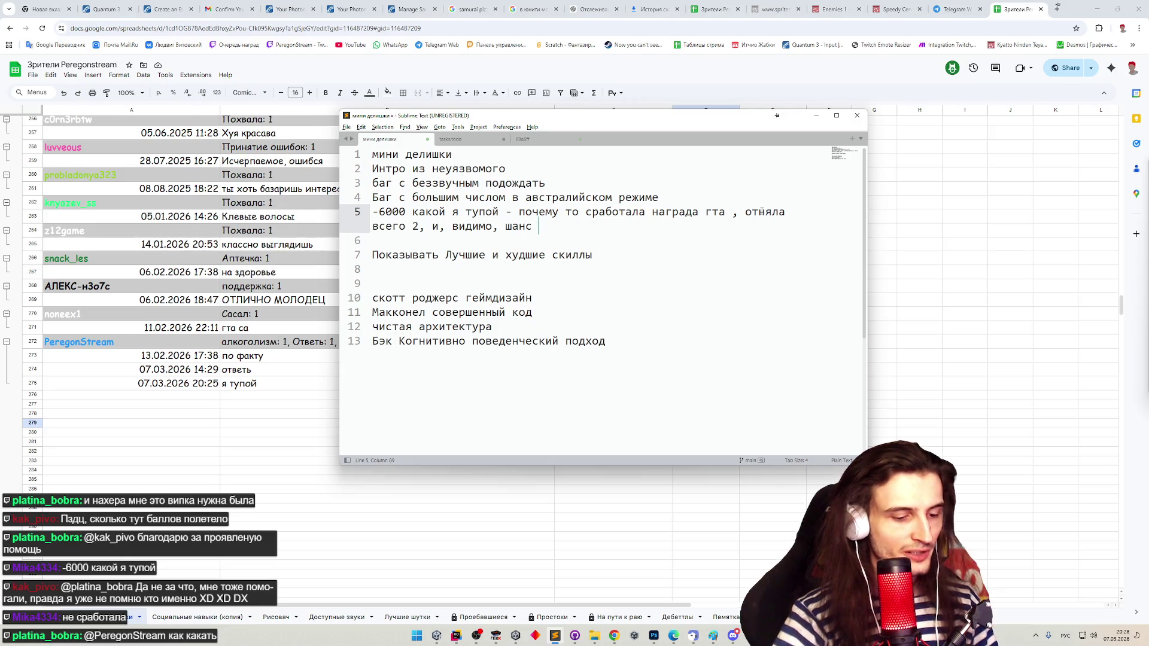
text(на потерю оказался 2)
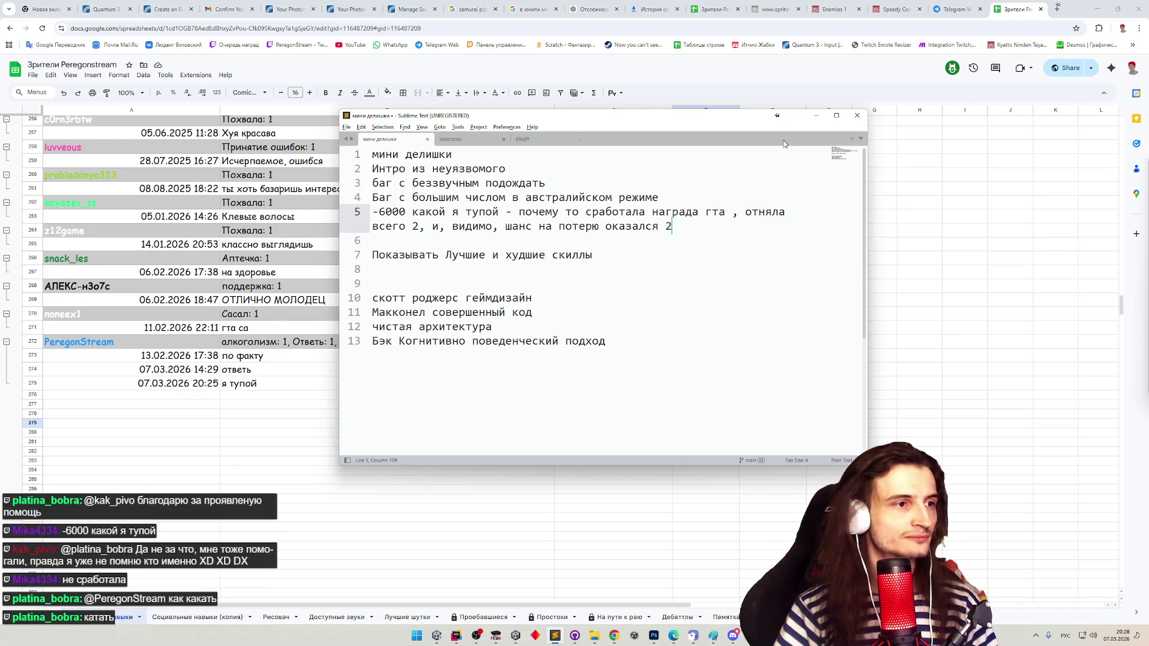
click(817, 116)
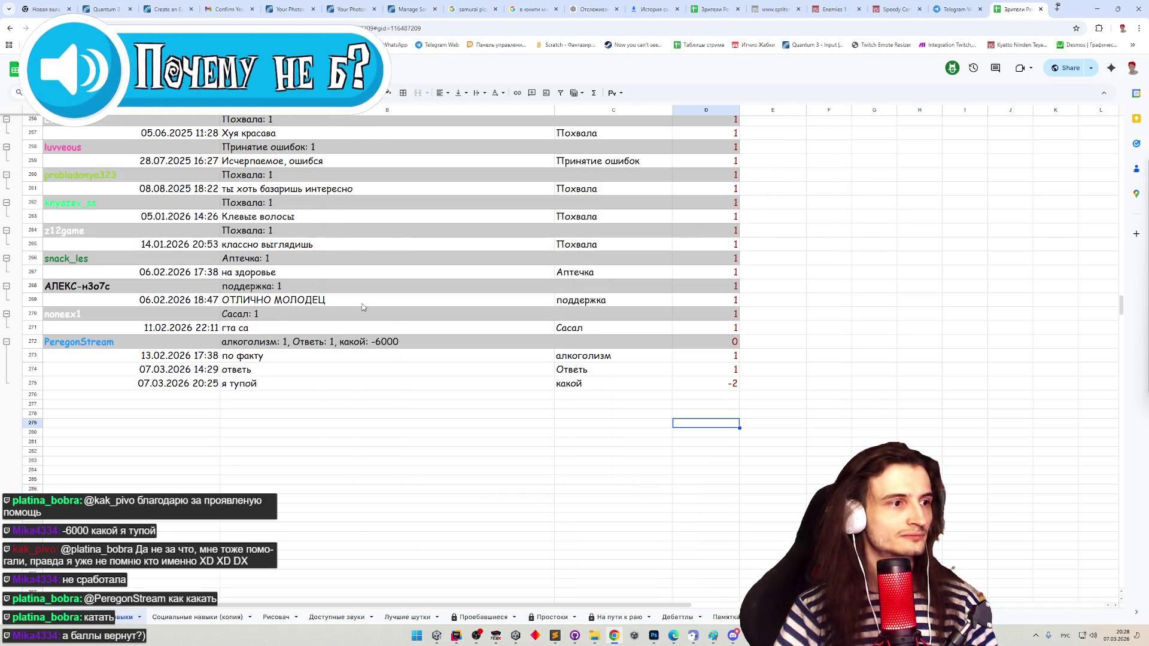
- Add that the table header dropped 6000 and needs trimming too, then minimize the notes
click(555, 636)
text(. а в заголовок в таблиц)
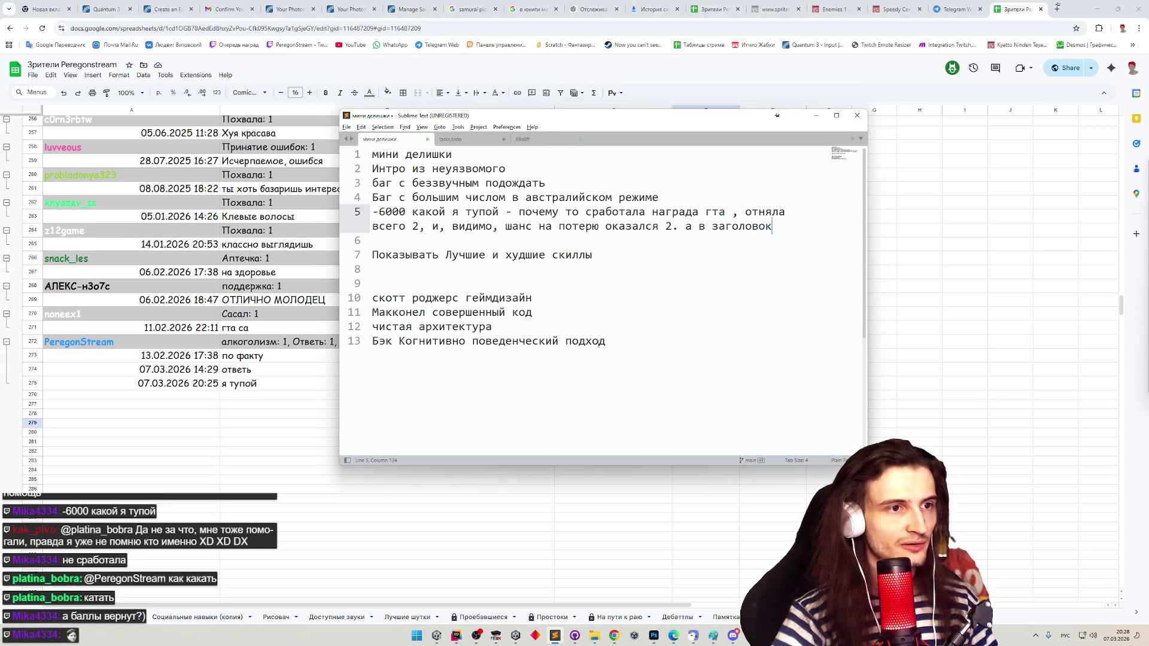
text(е у)
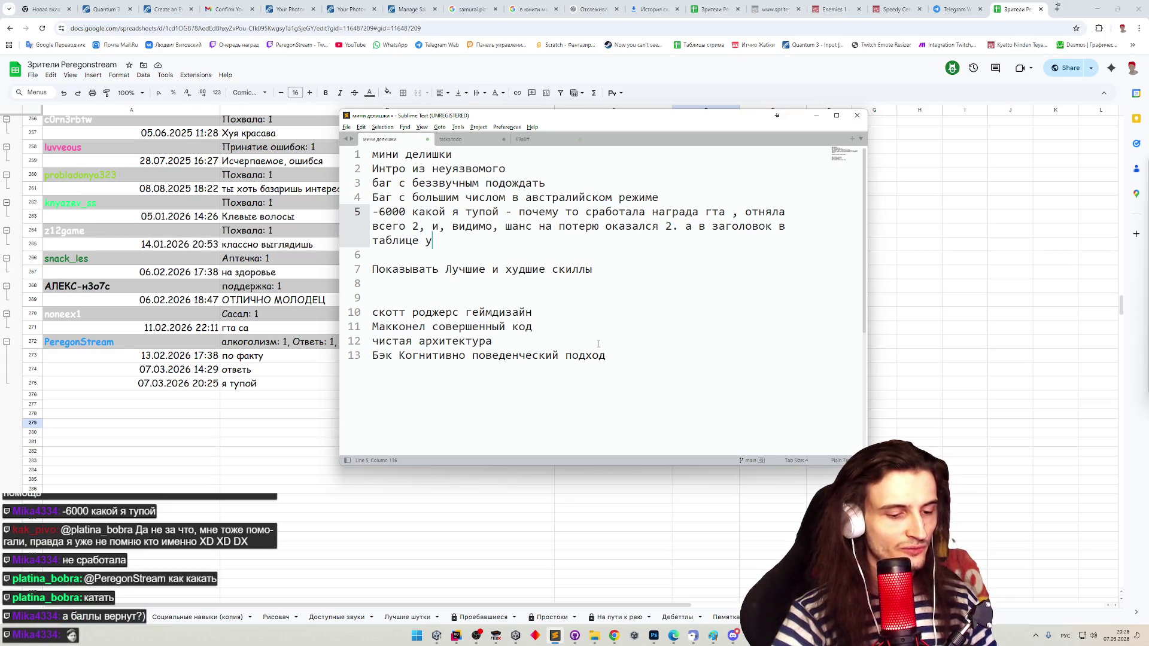
text(пало 6000, н)
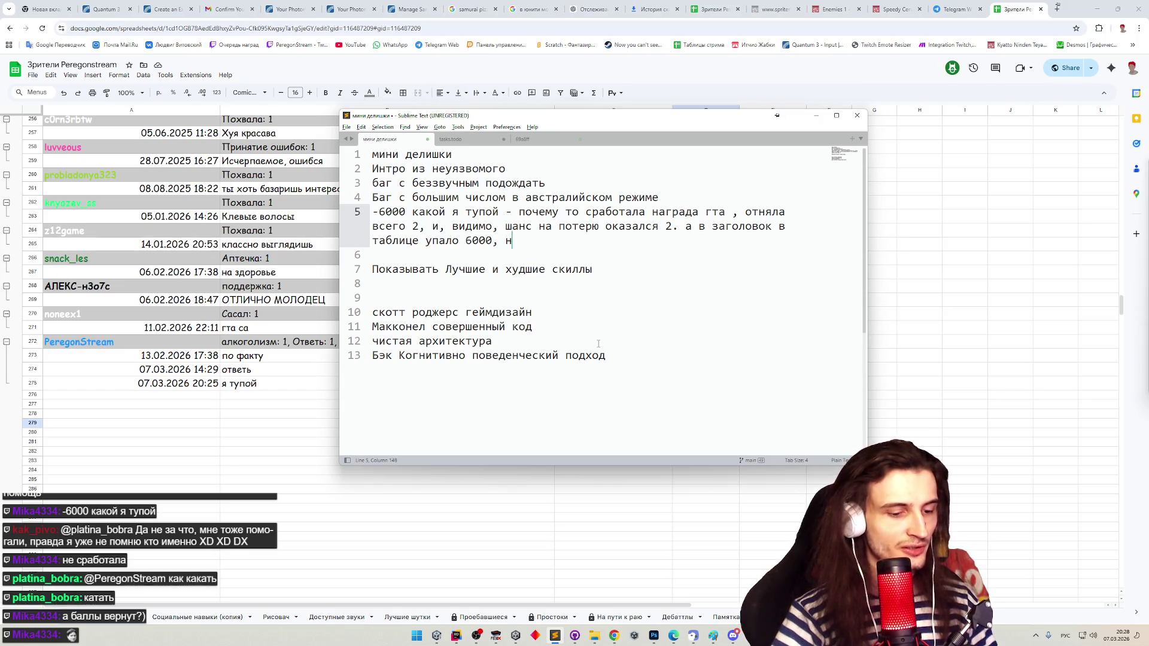
text(адо и их подрезать)
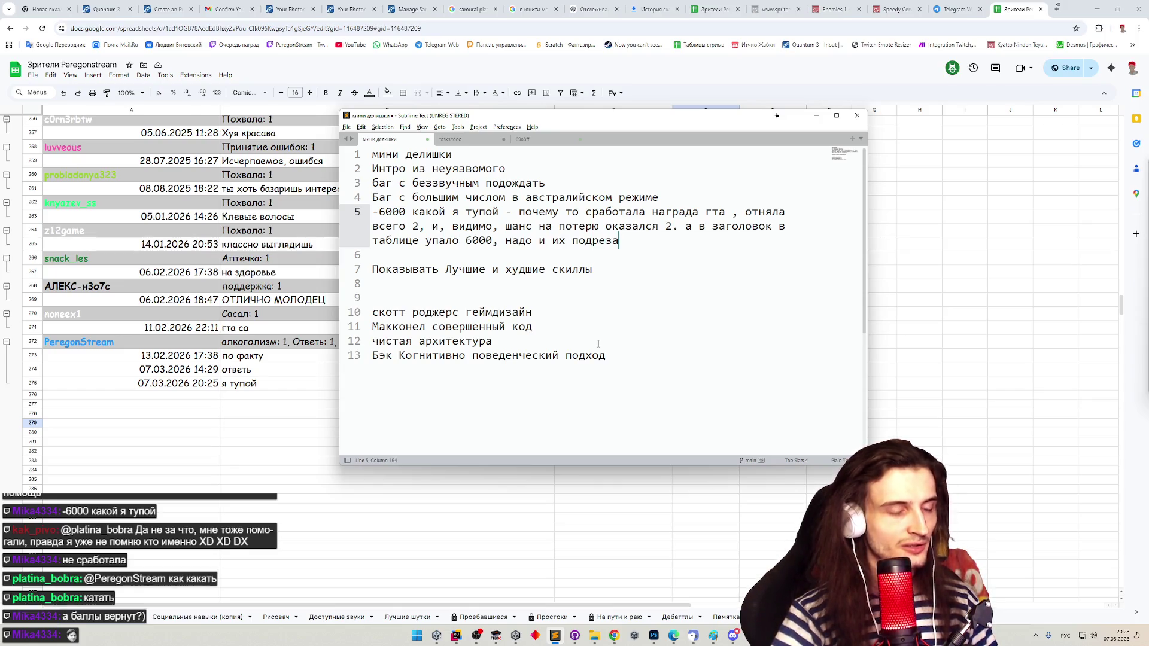
click(817, 115)
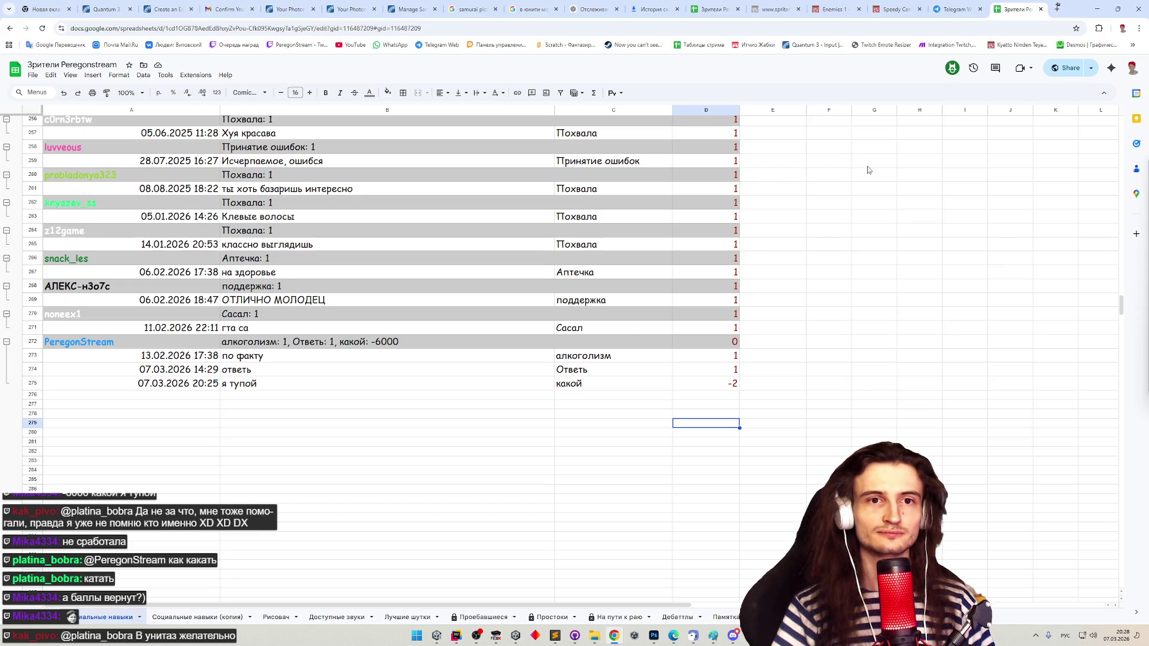
- Minimize Chrome to reveal the Unity editor and stop the running game
click(1093, 9)
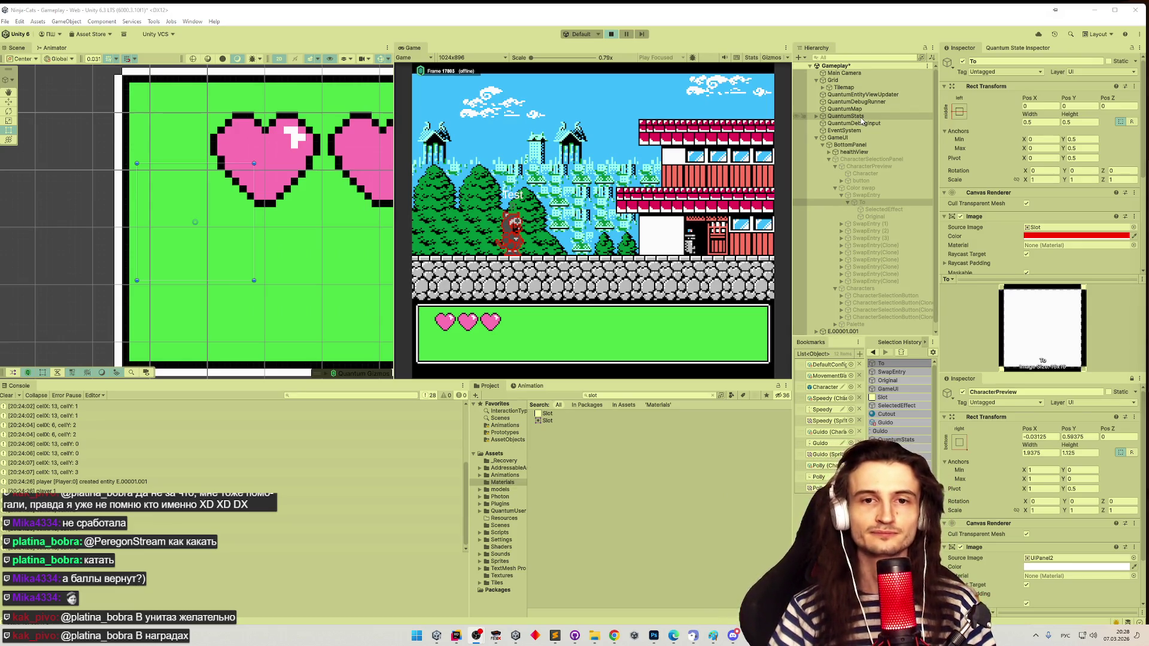
click(609, 37)
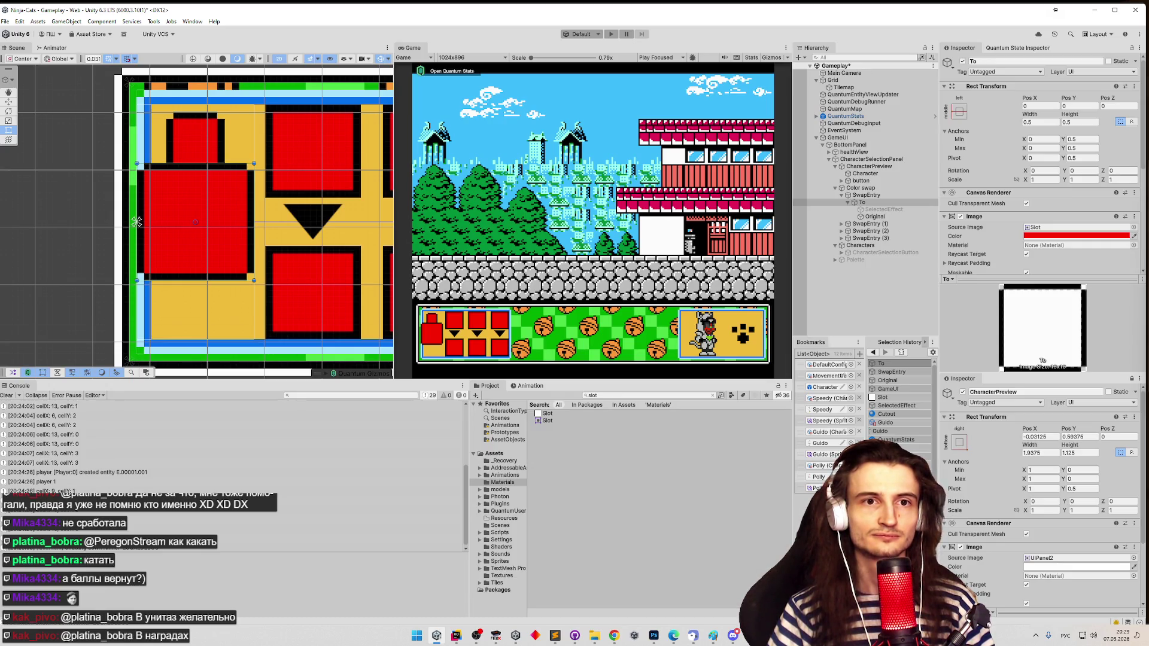
- Select the first SwapEntry's To object in the Hierarchy
key(alt+Tab)
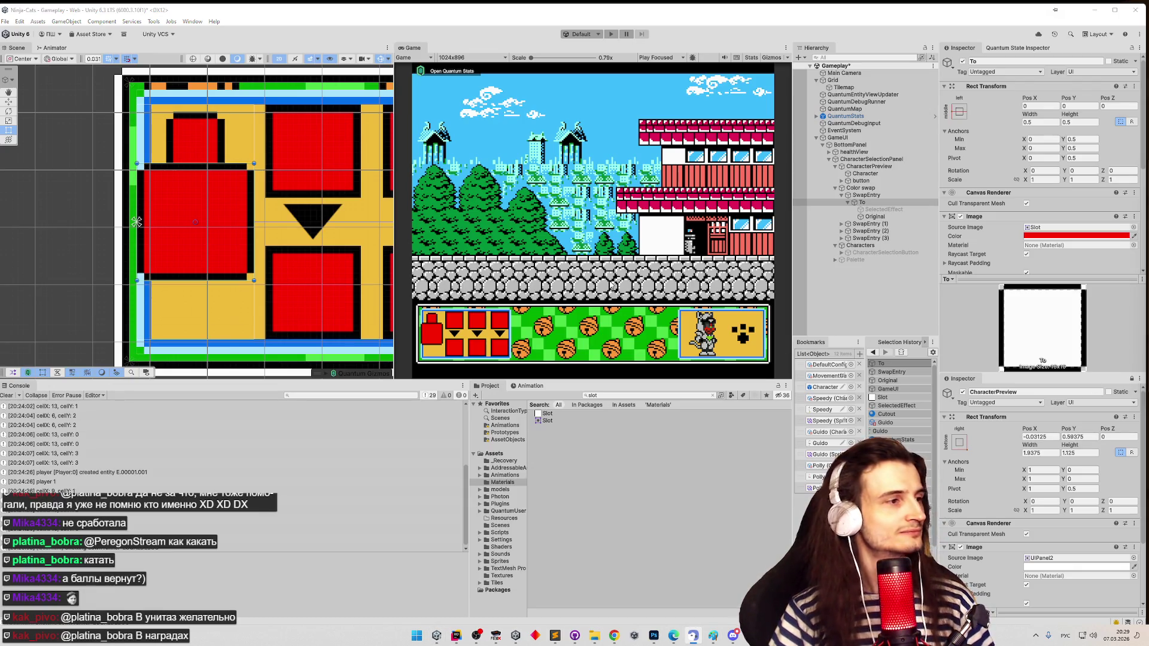
click(857, 203)
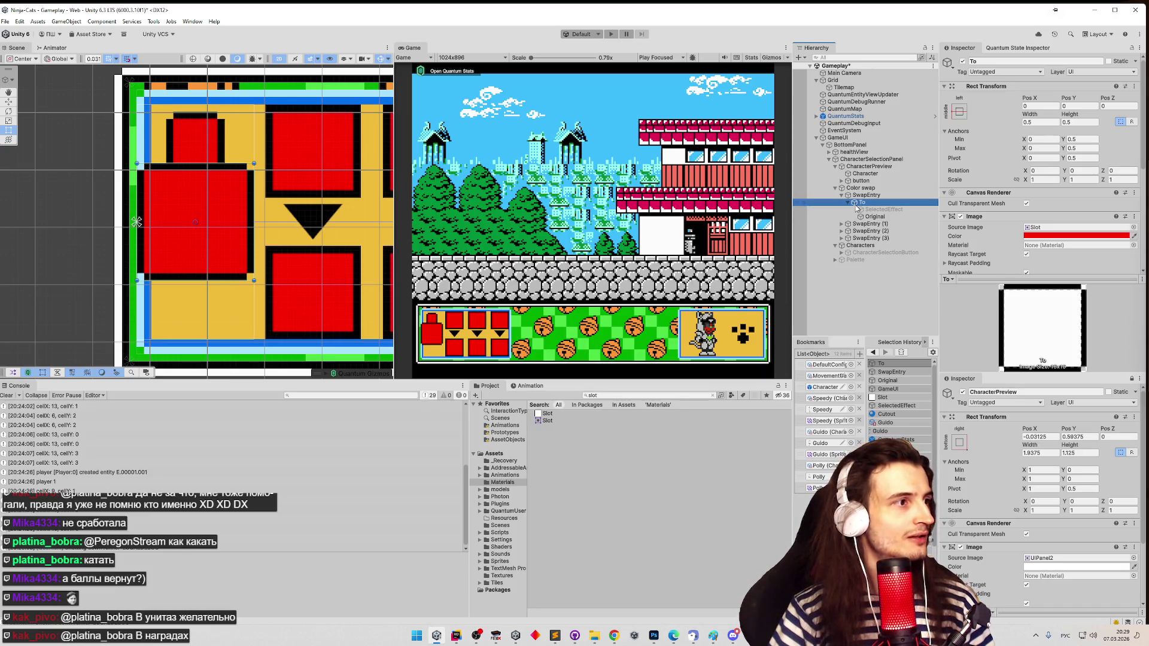
key(Up)
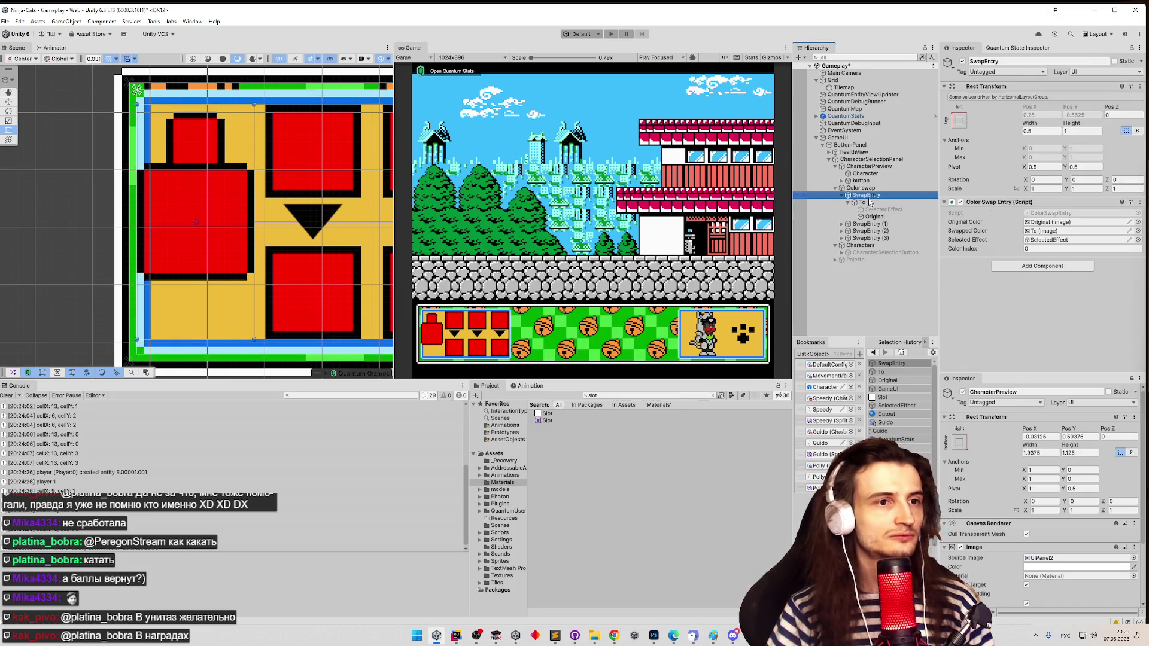
key(Down)
key(Up)
key(Down)
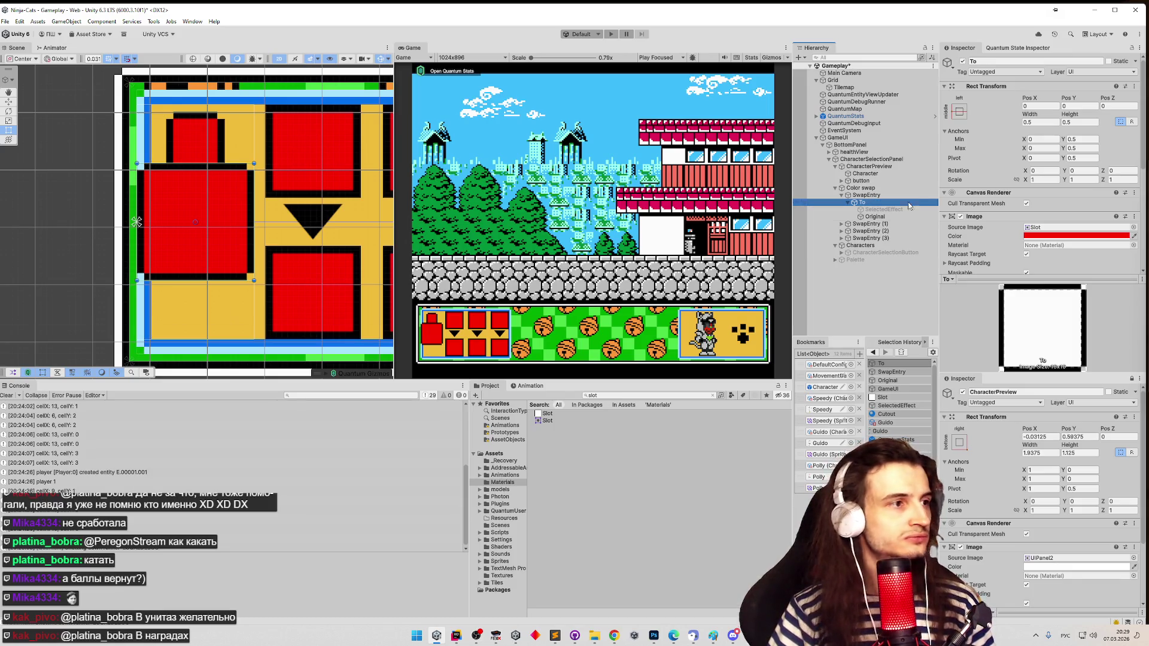
ctrl+click(914, 197)
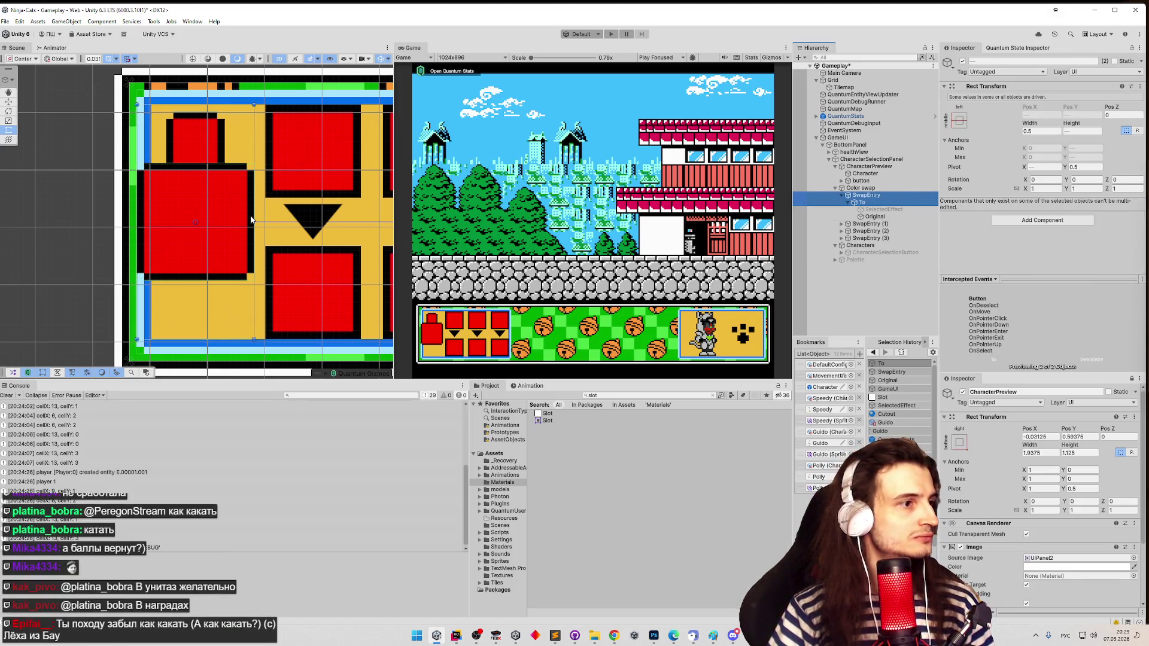
click(860, 203)
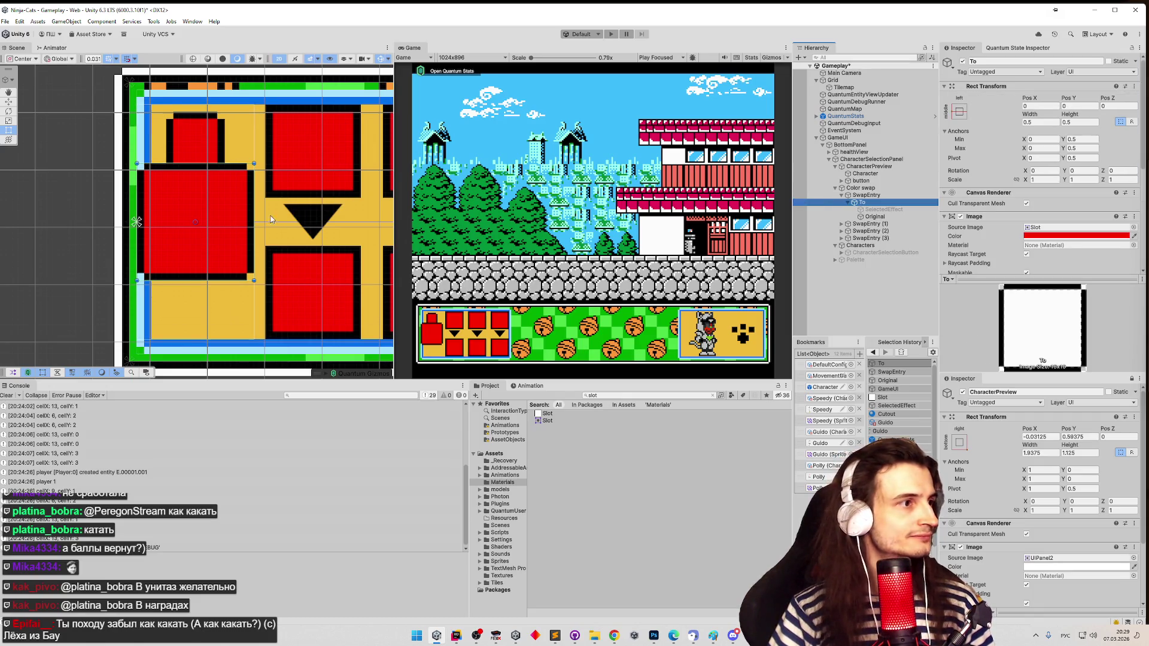
- With the Move tool in Pivot mode, drag the red To slot down and slightly right
drag(230, 248, 231, 276)
click(10, 103)
click(246, 308)
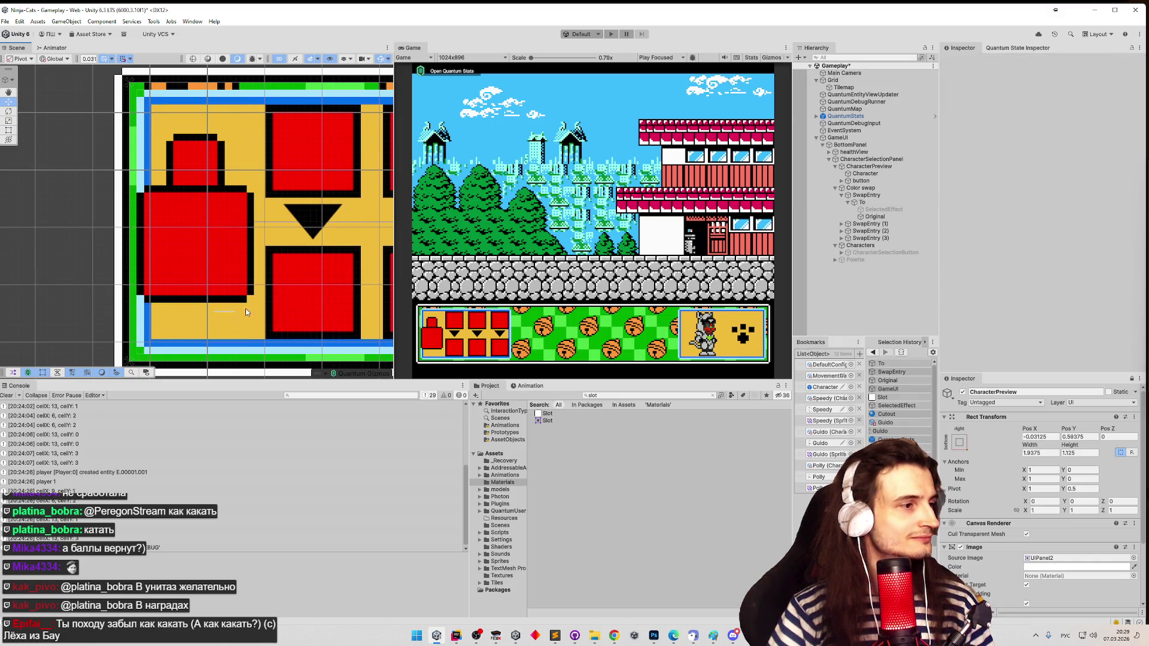
click(215, 266)
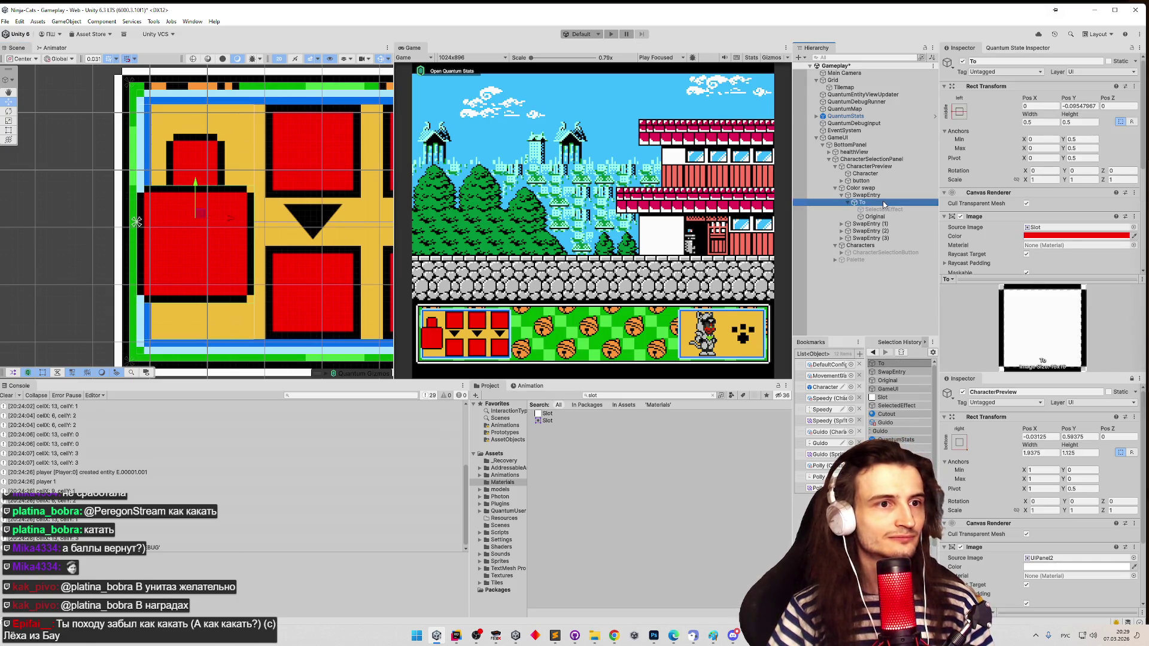
drag(195, 180, 233, 228)
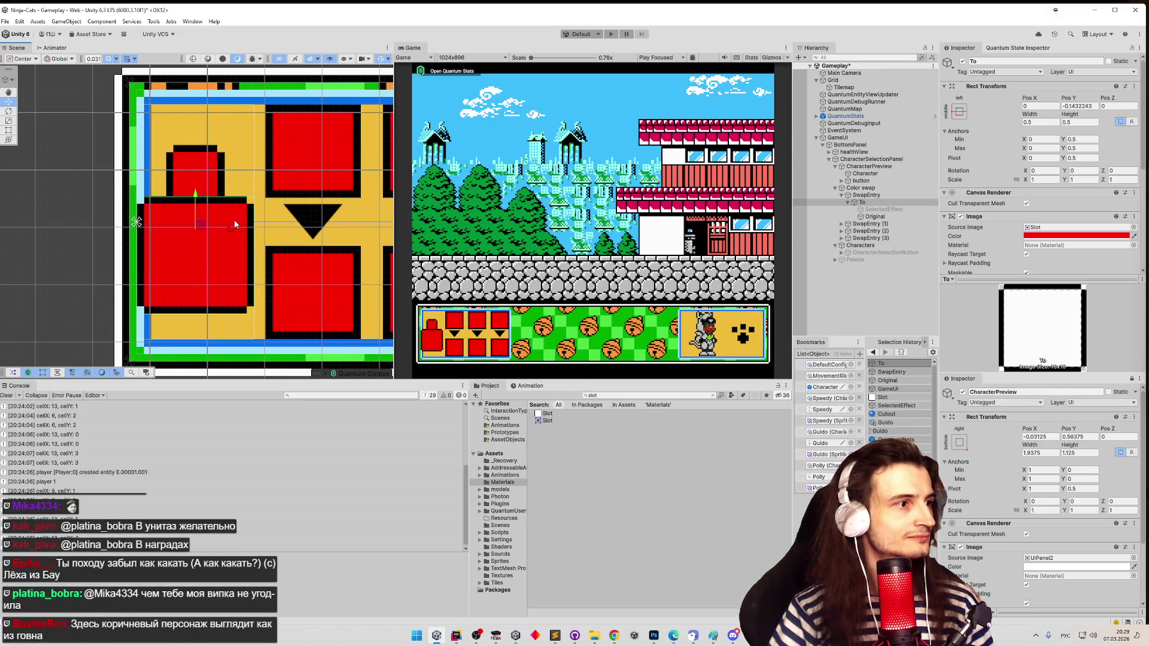
click(23, 58)
click(24, 79)
mouse_move(174, 259)
mouse_down()
mouse_move(164, 252)
mouse_move(187, 250)
mouse_up()
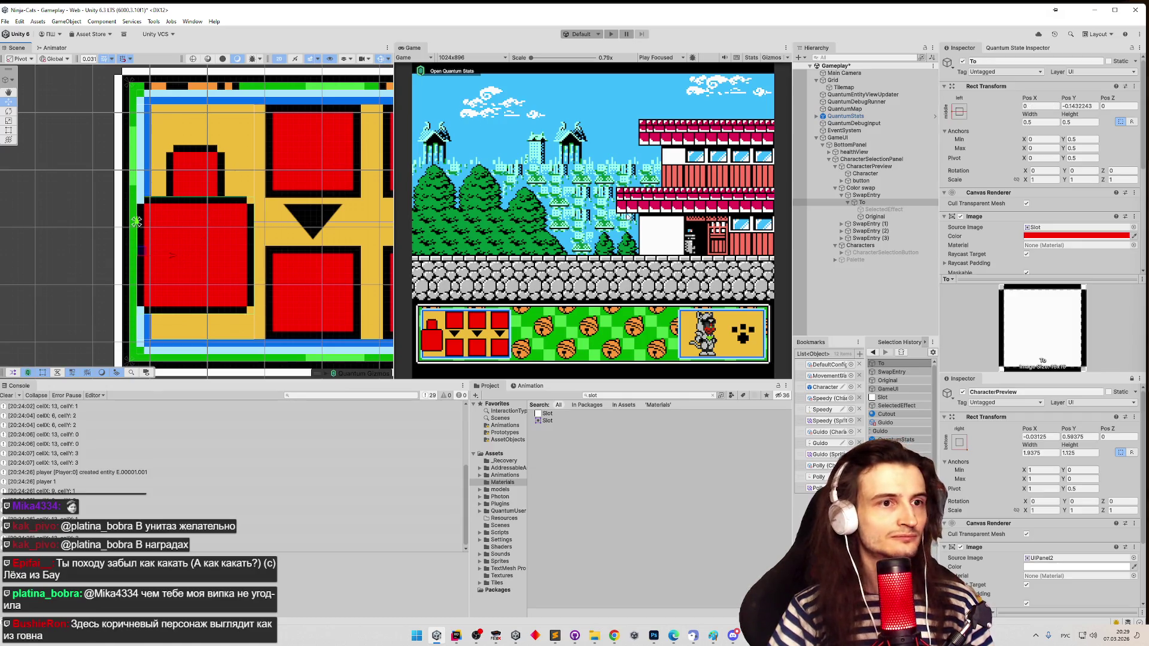
click(873, 196)
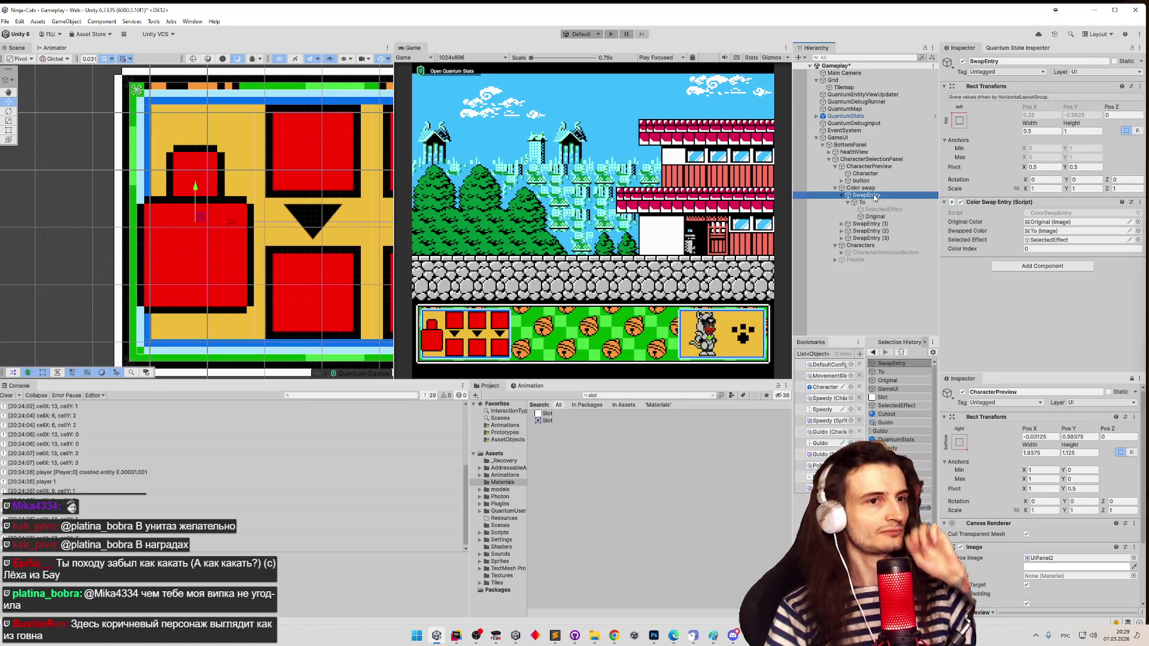
- Frame the To swatch and retype its Pos Y as -0.0625
click(875, 203)
key(f)
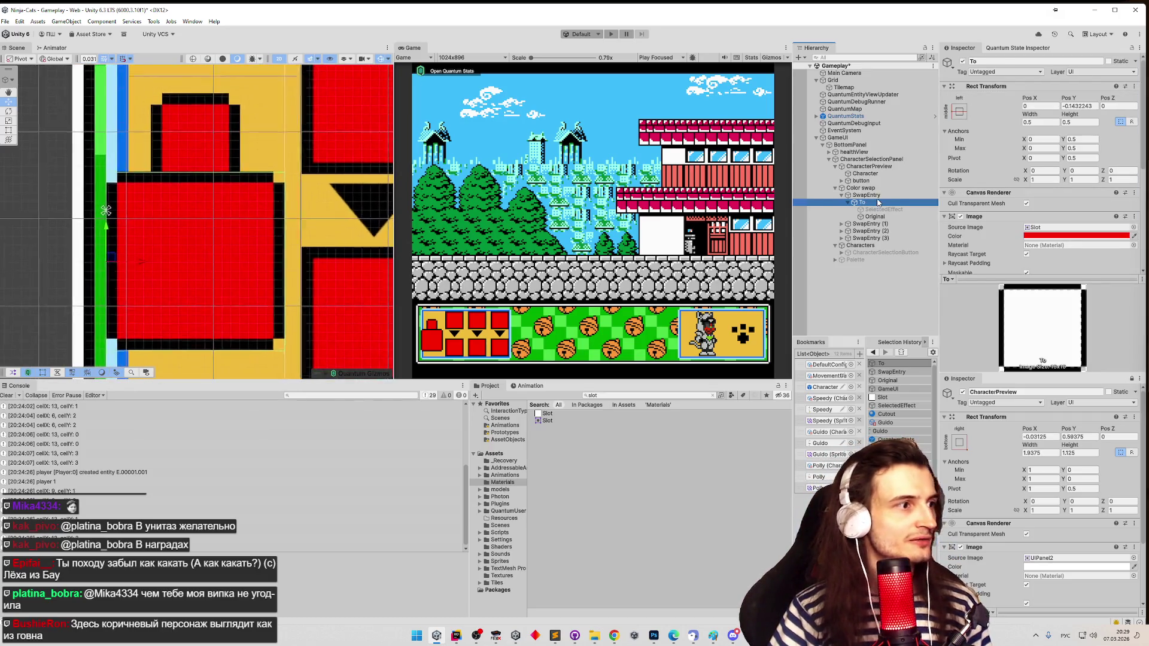
click(1074, 106)
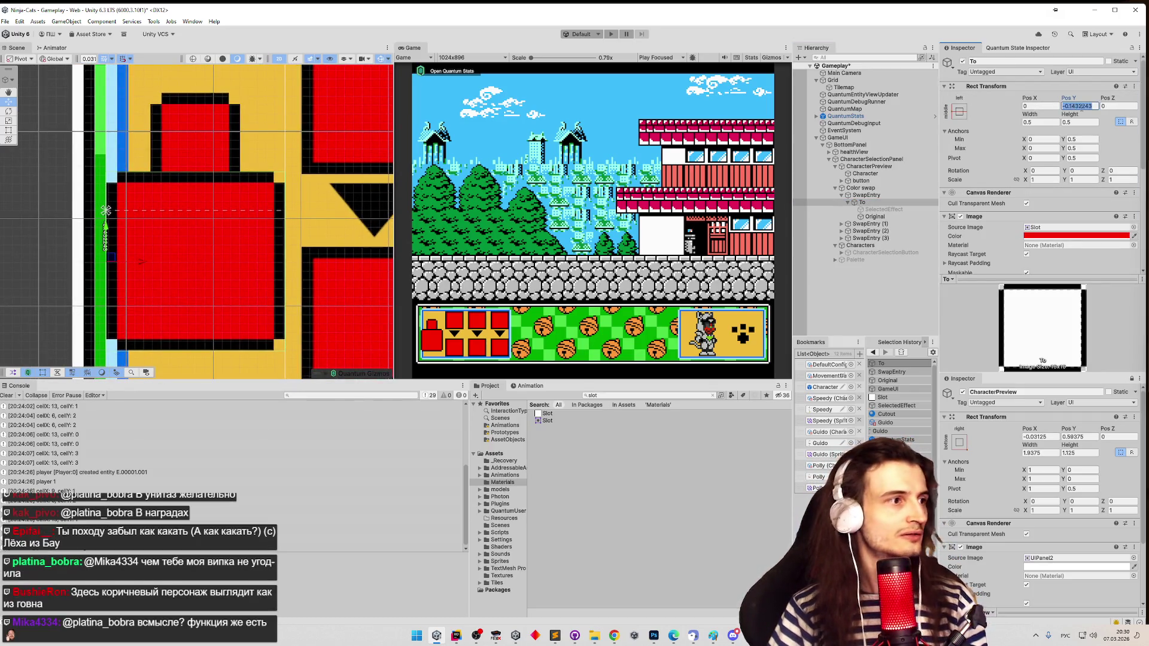
text(0)
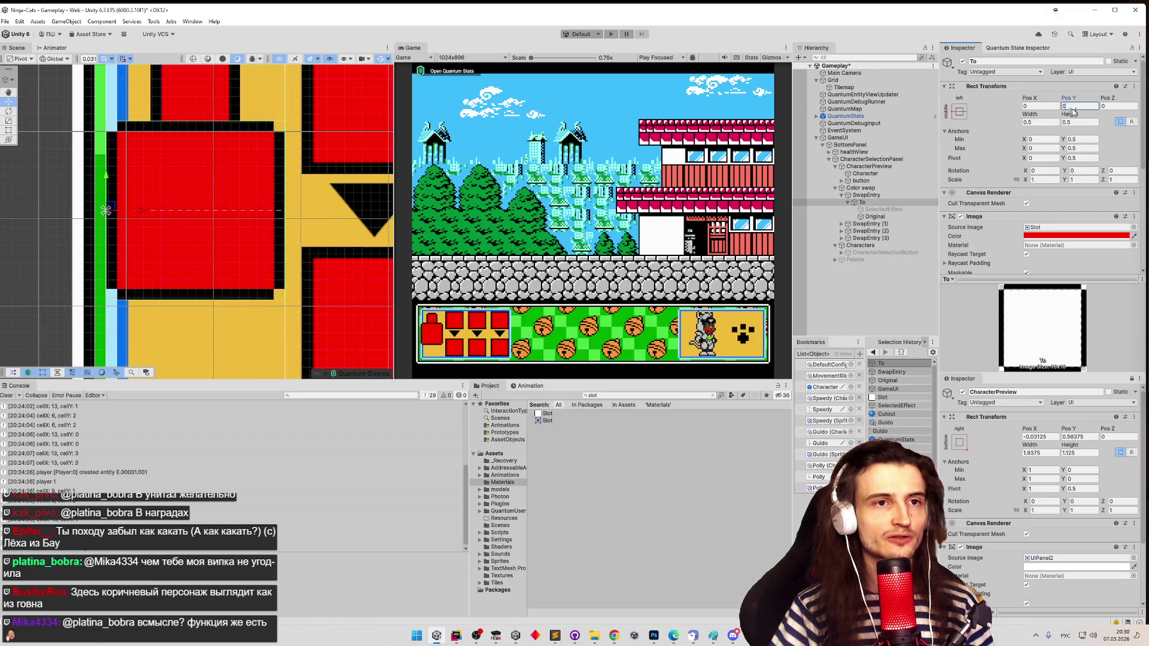
text(0,0)
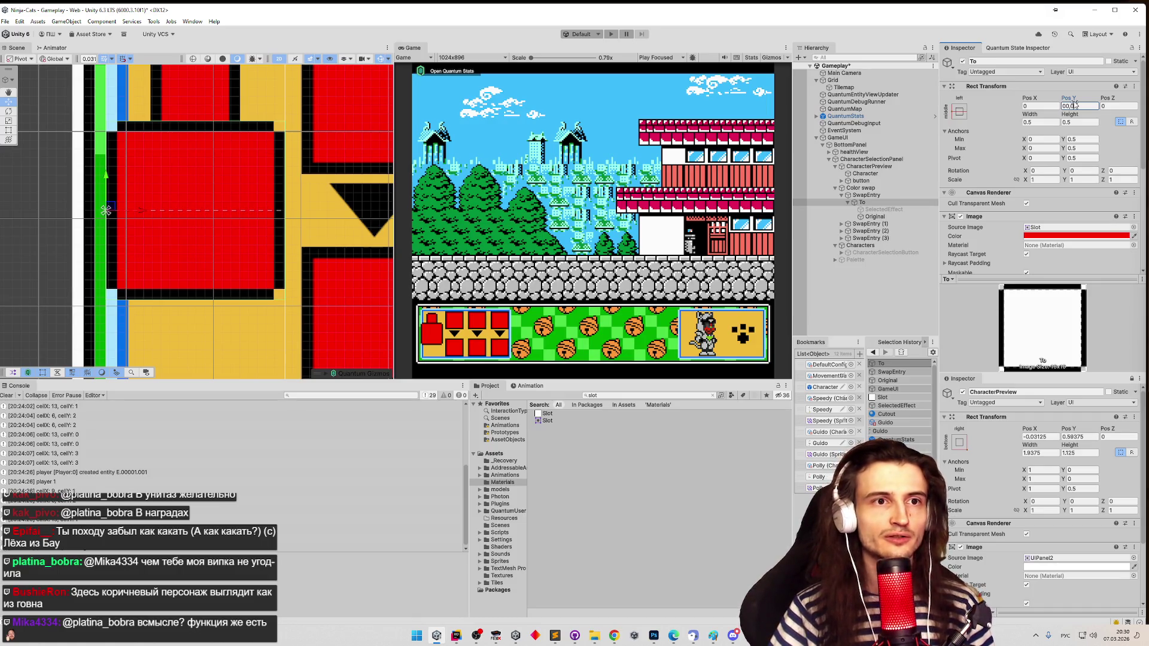
key(BackSpace)
text(-)
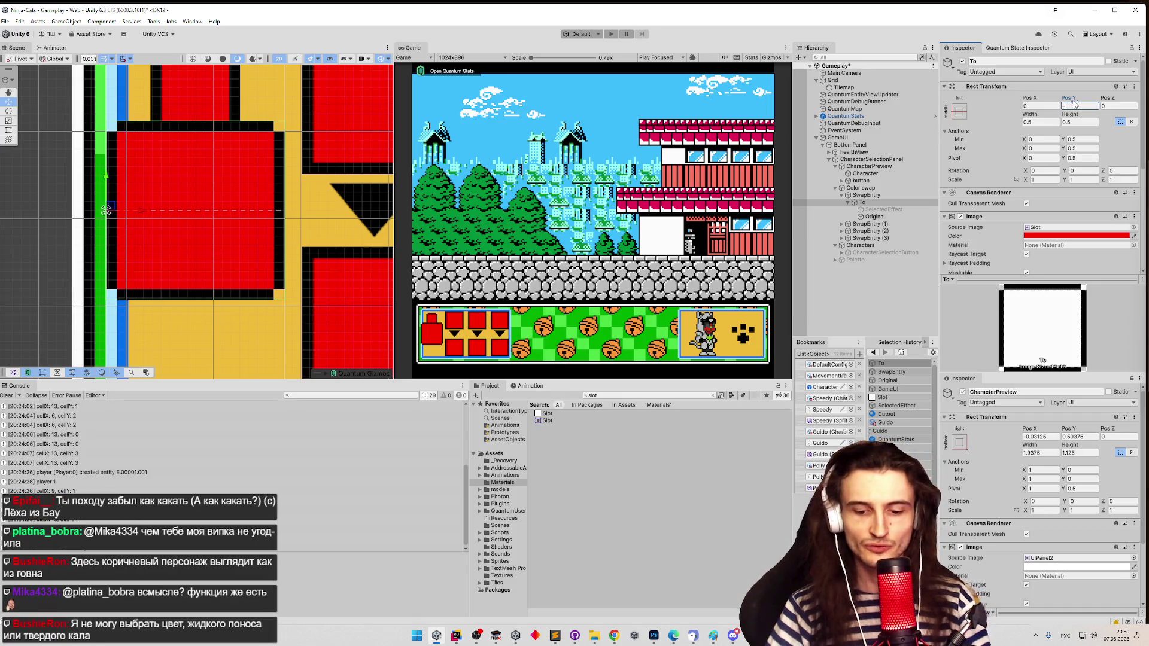
text(0.0625)
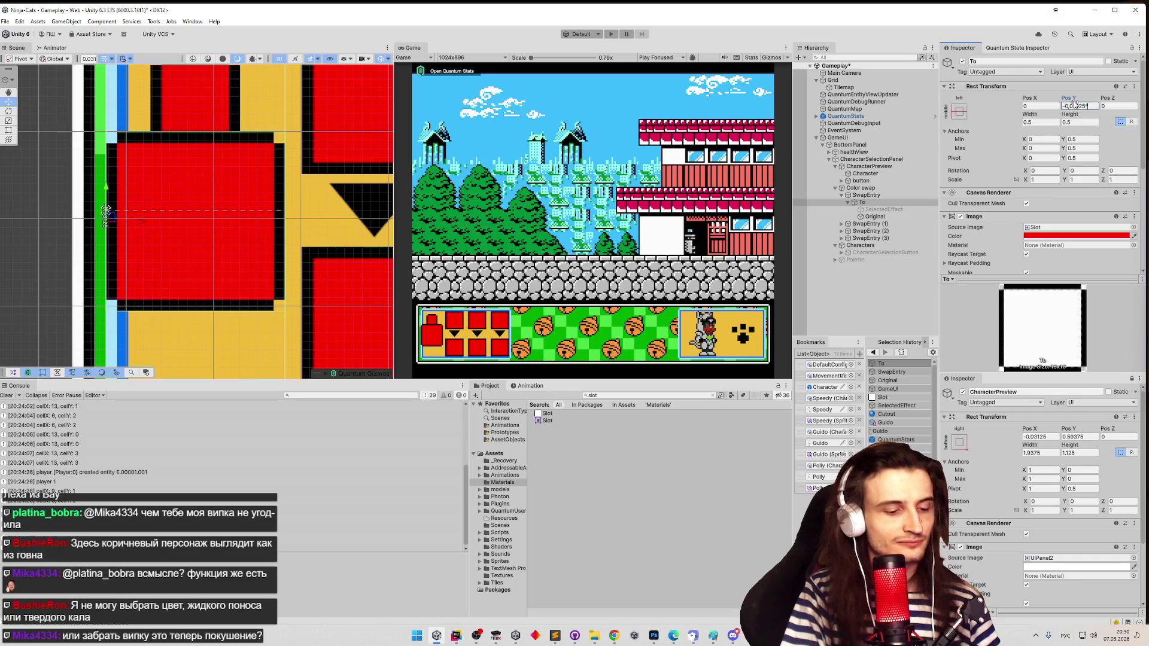
- Try different multipliers on Pos Y until it commits at -0.125
text(10)
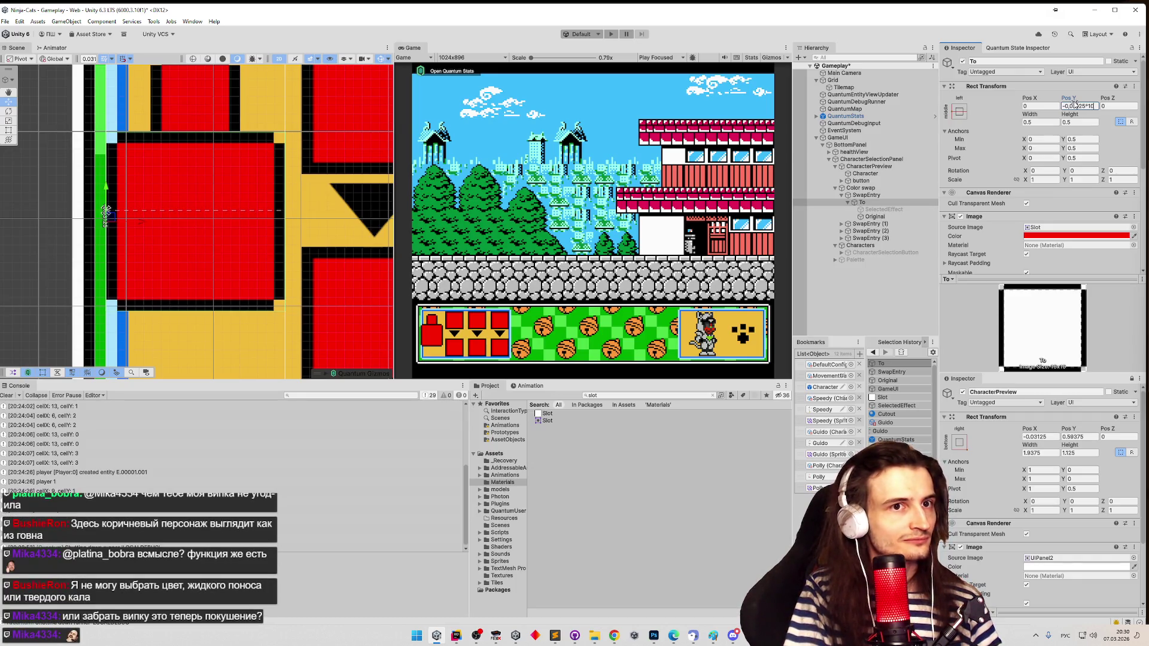
key(BackSpace)
key(BackSpace)
key(BackSpace)
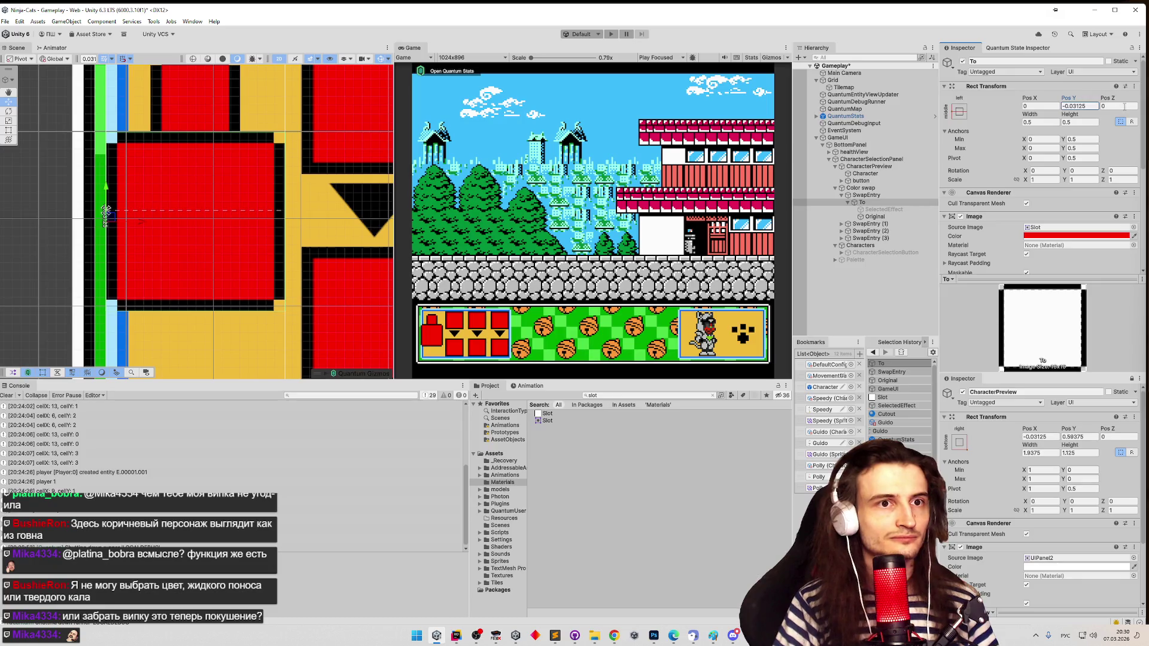
text(*)
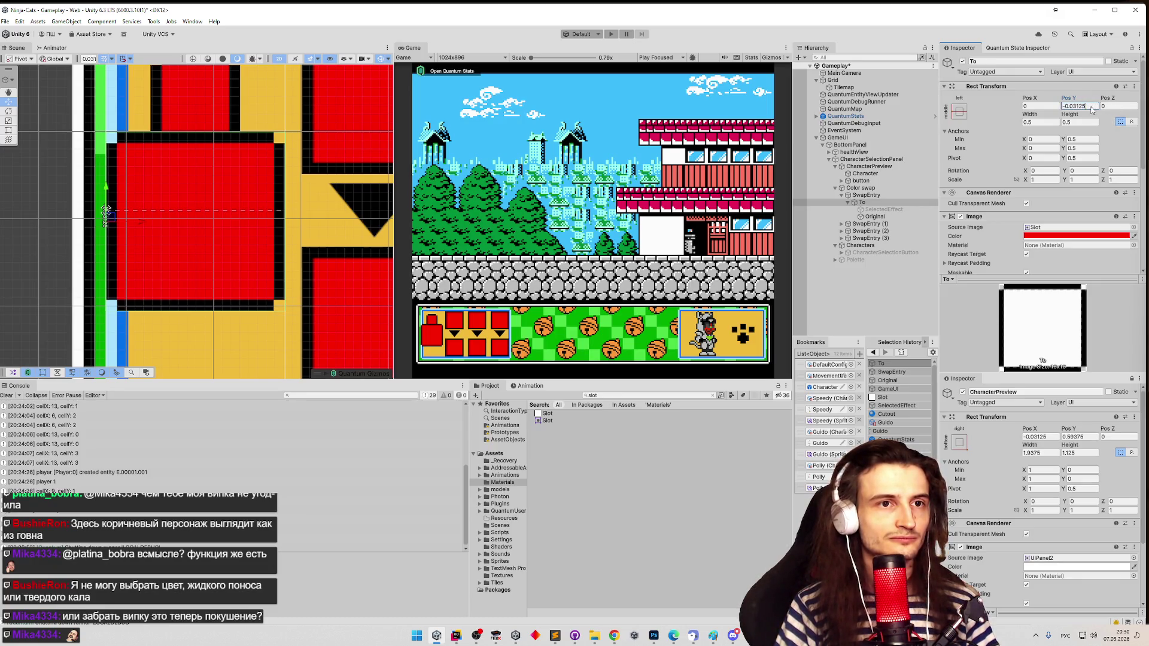
text(10)
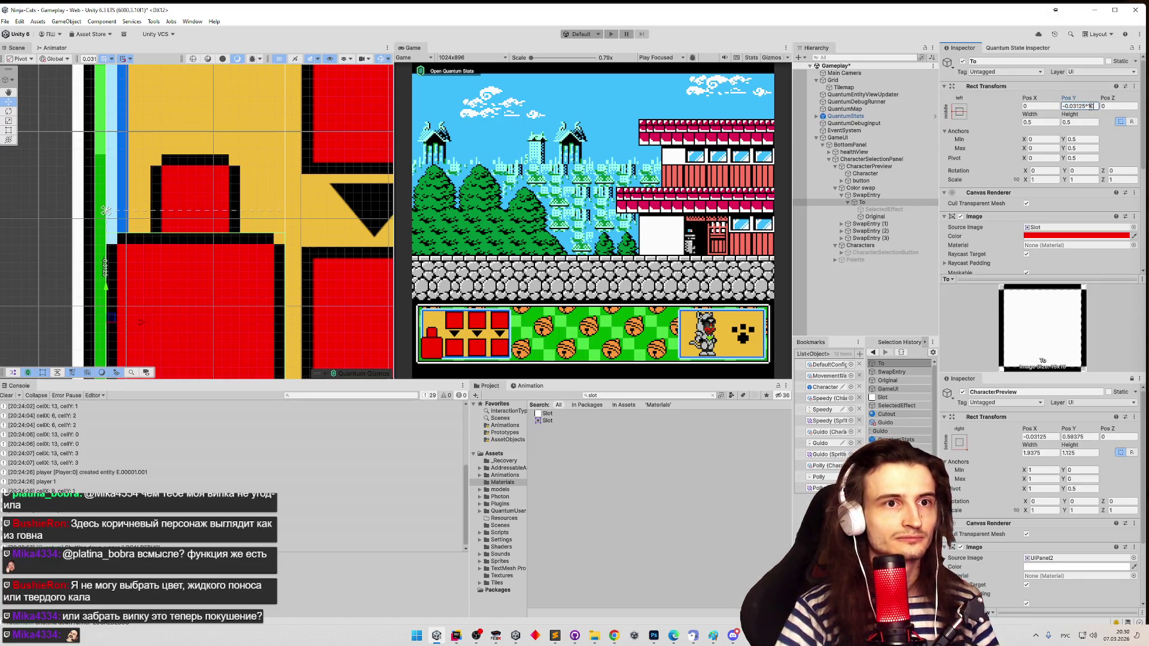
key(BackSpace)
key(BackSpace)
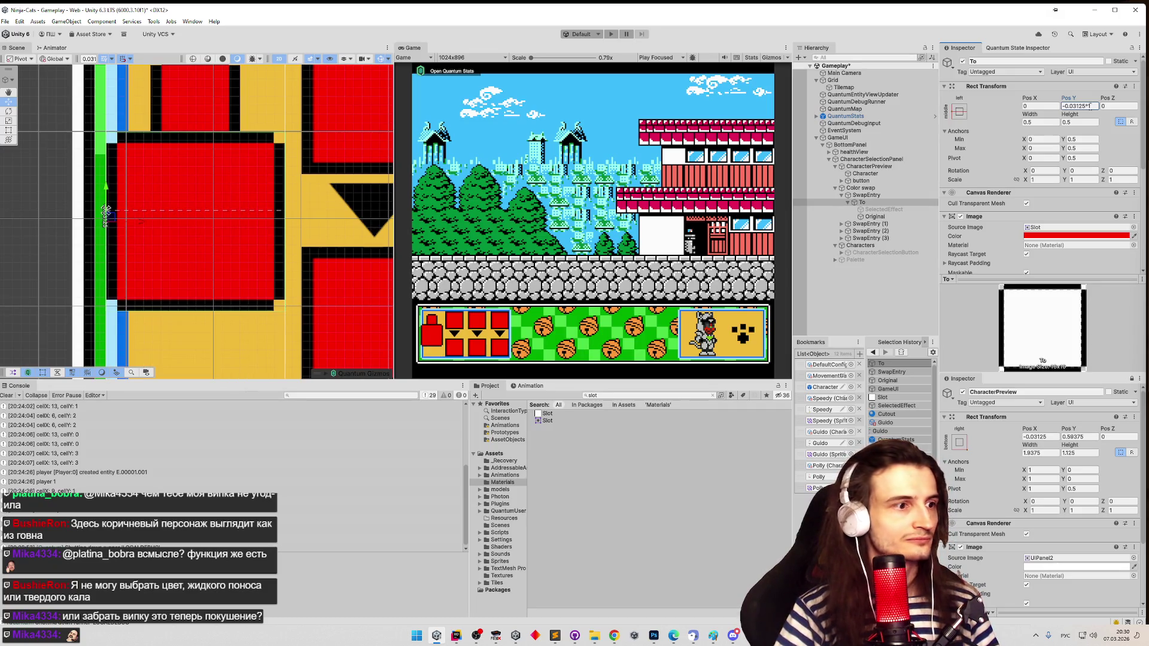
text(3)
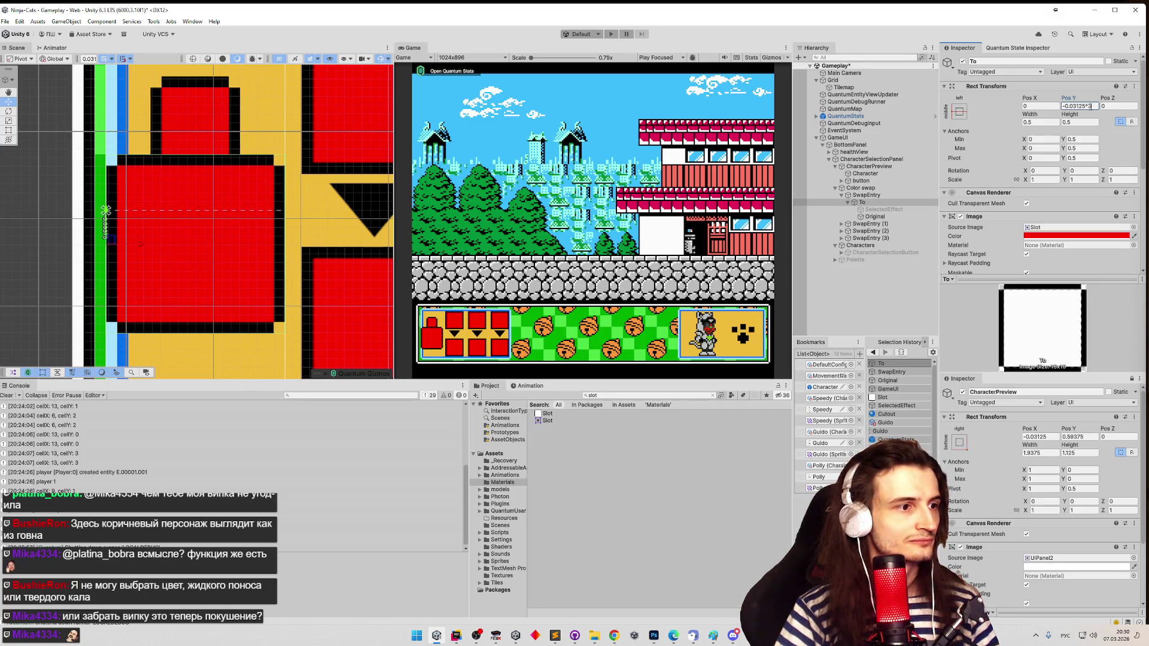
key(BackSpace)
text(4)
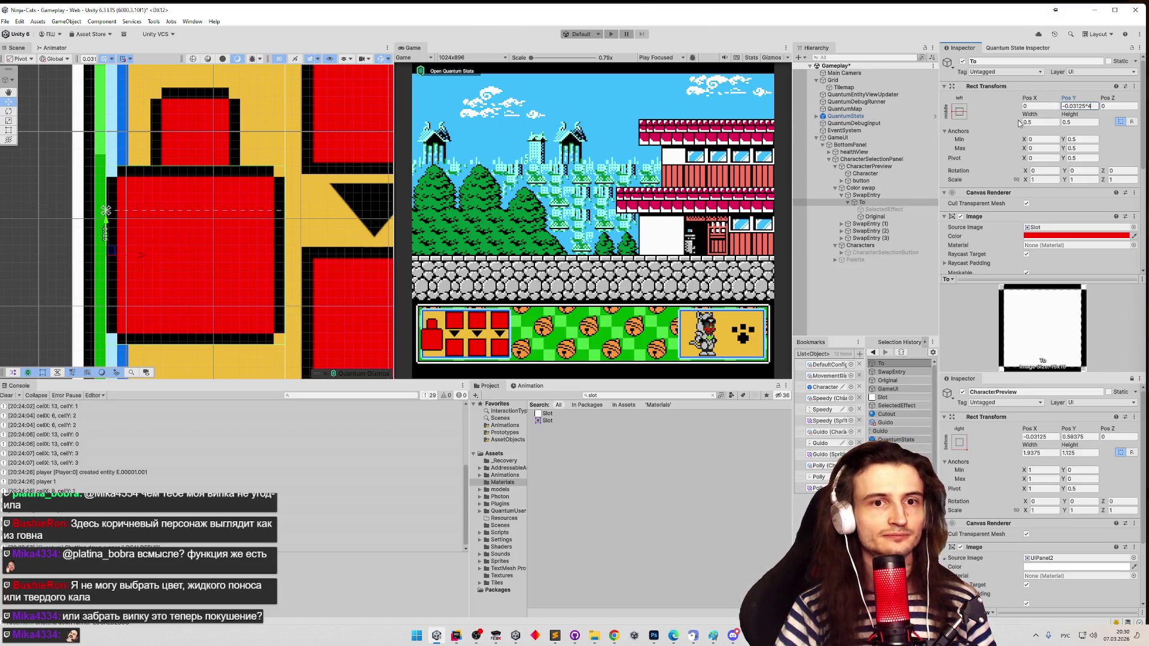
click(1075, 124)
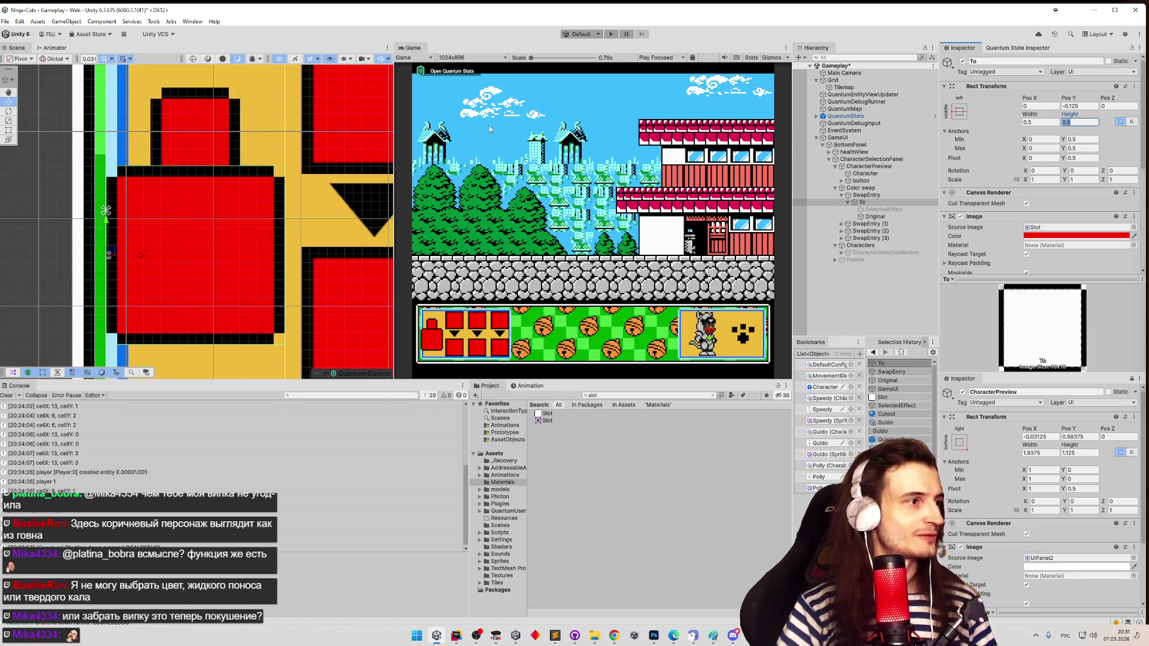
drag(256, 157, 230, 146)
- Widen SwapEntry to about 0.52 by dragging its right edge with the Rect tool
scroll(230, 146, down, 3)
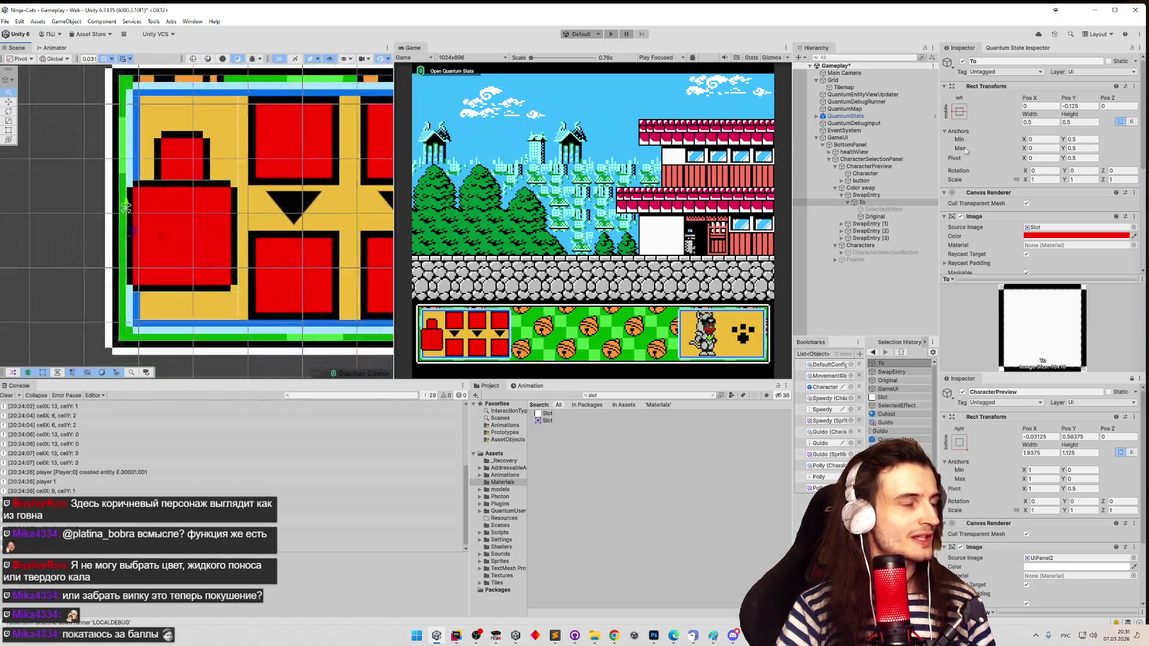
scroll(230, 146, up, 2)
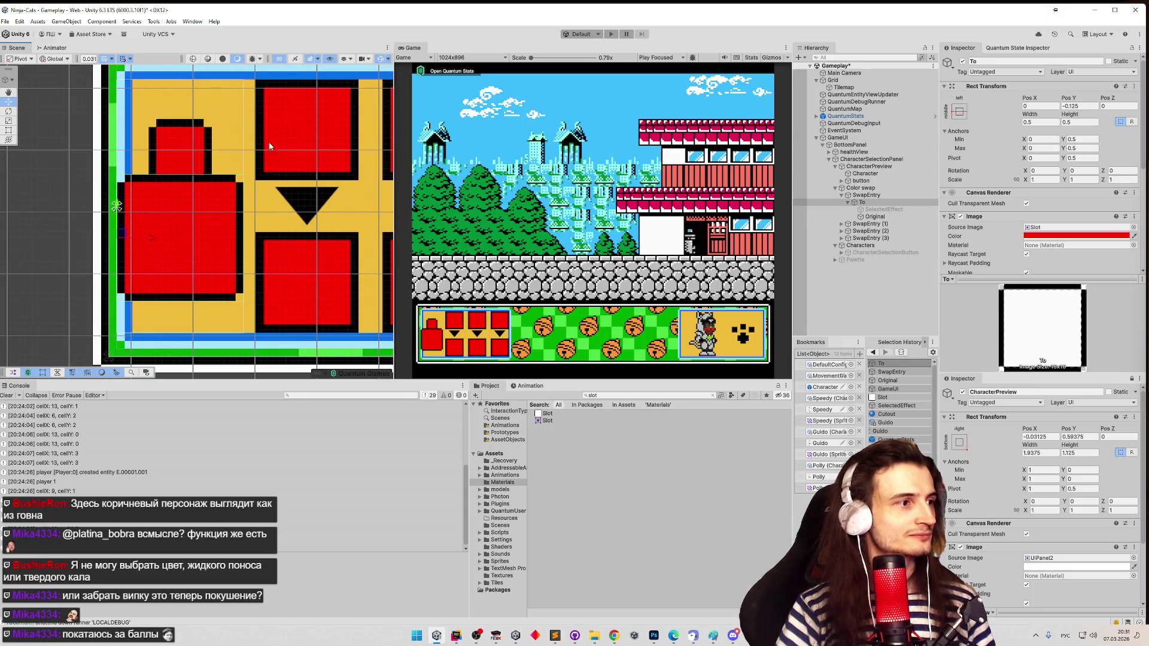
scroll(322, 124, up, 2)
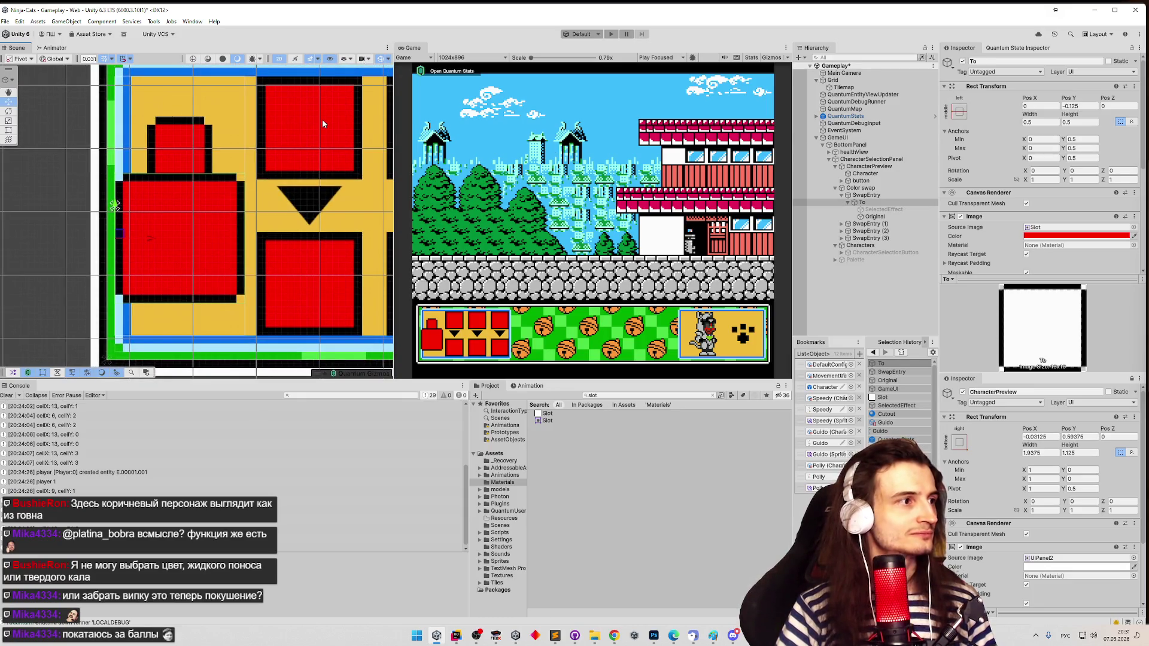
scroll(322, 124, up, 2)
scroll(338, 145, down, 2)
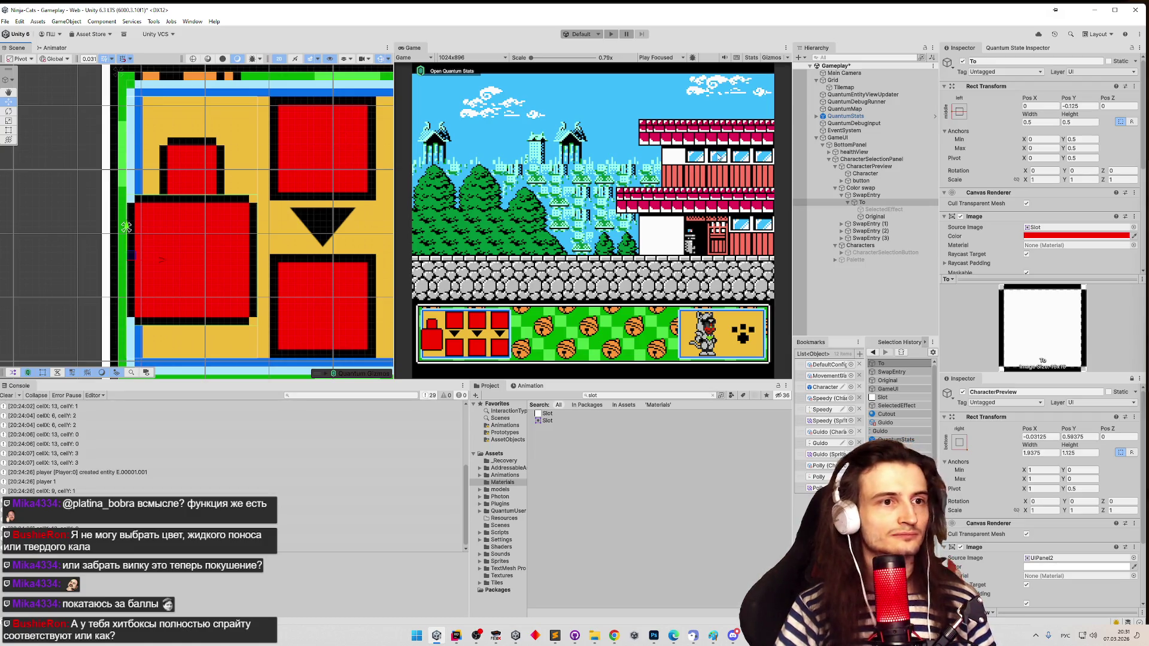
click(866, 196)
key(t)
mouse_move(258, 155)
mouse_down()
mouse_move(278, 154)
mouse_move(257, 155)
mouse_up()
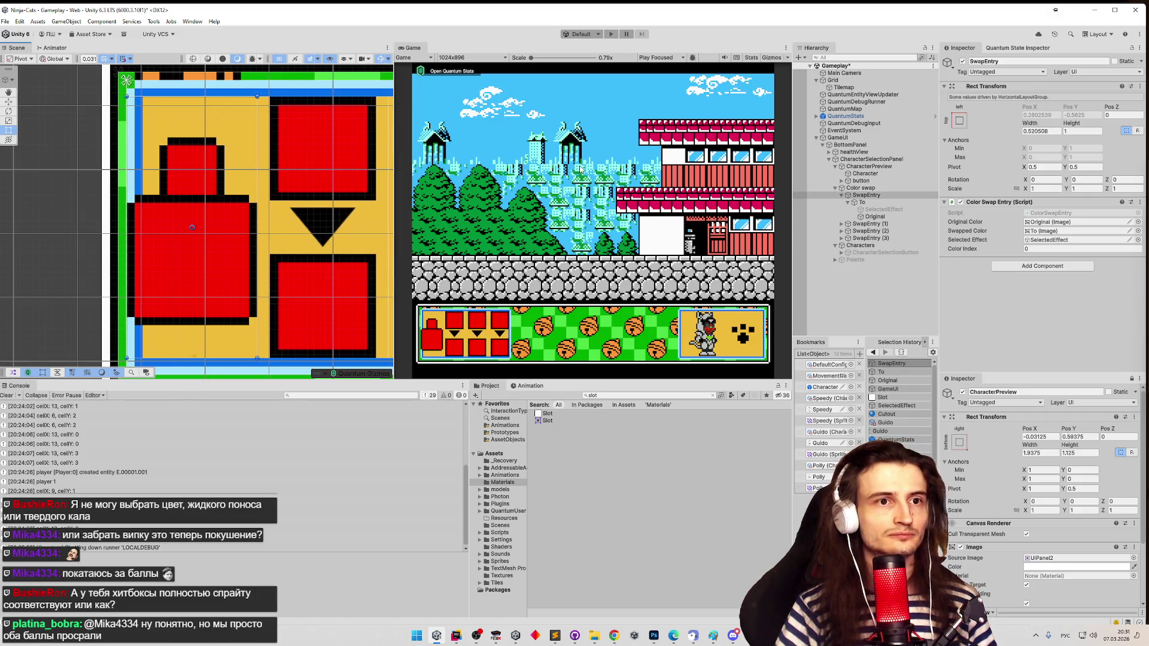
- Try SwapEntry widths of 0.3 and 0.03125, then enter 0.03125*16 for width 0.5
click(1043, 131)
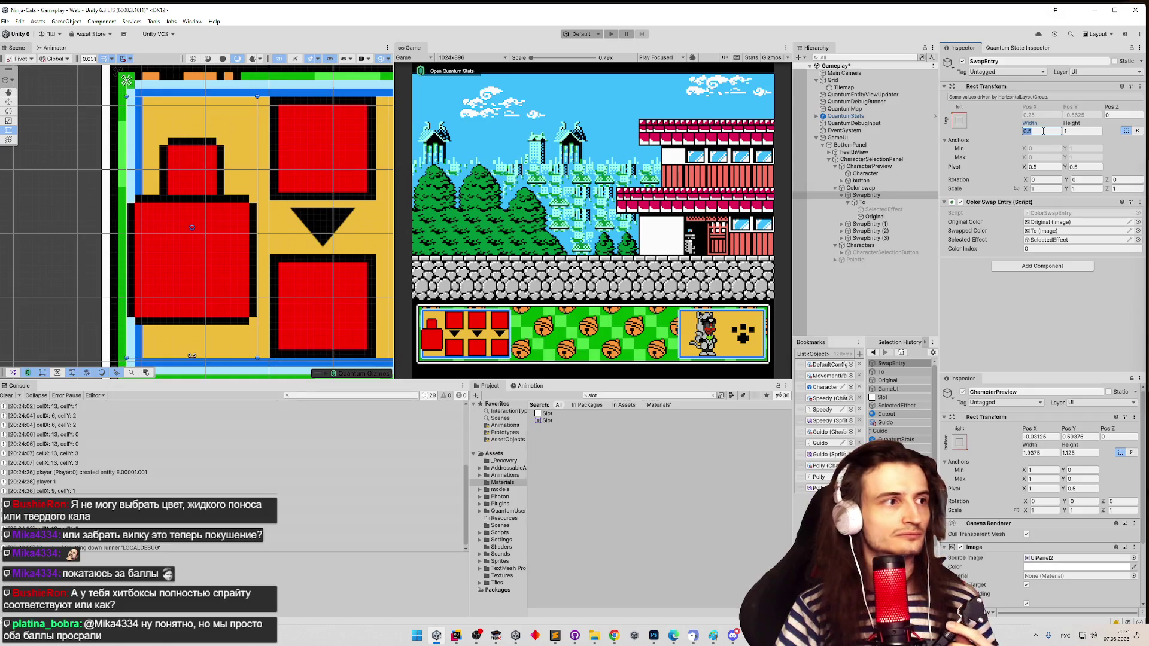
click(1043, 131)
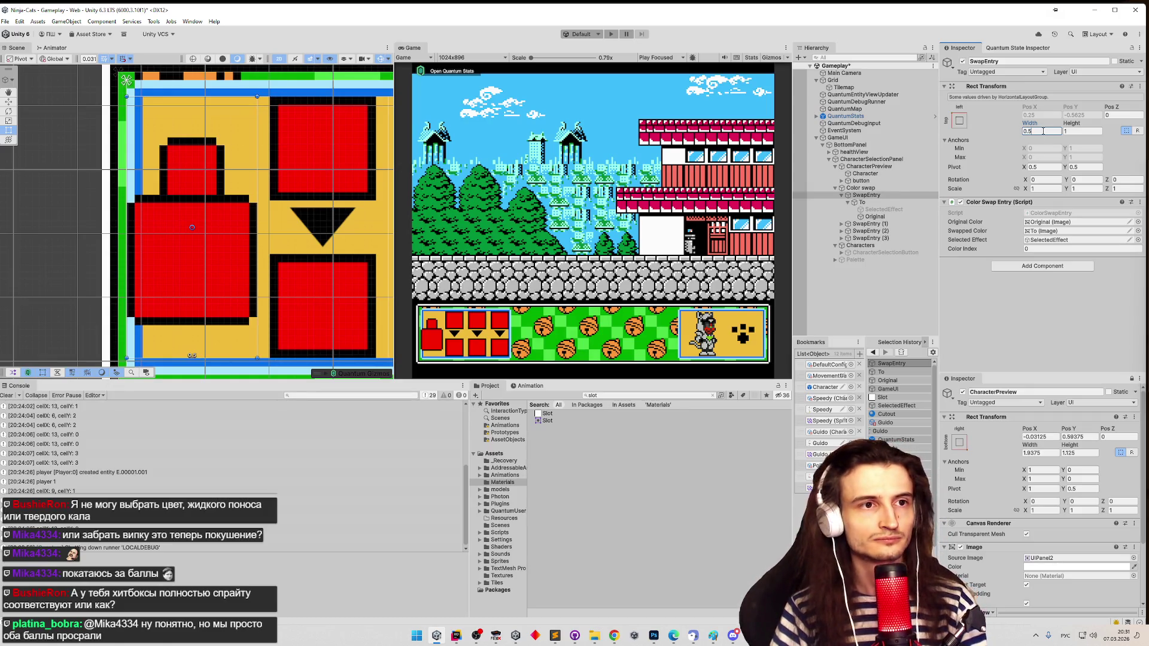
key(BackSpace)
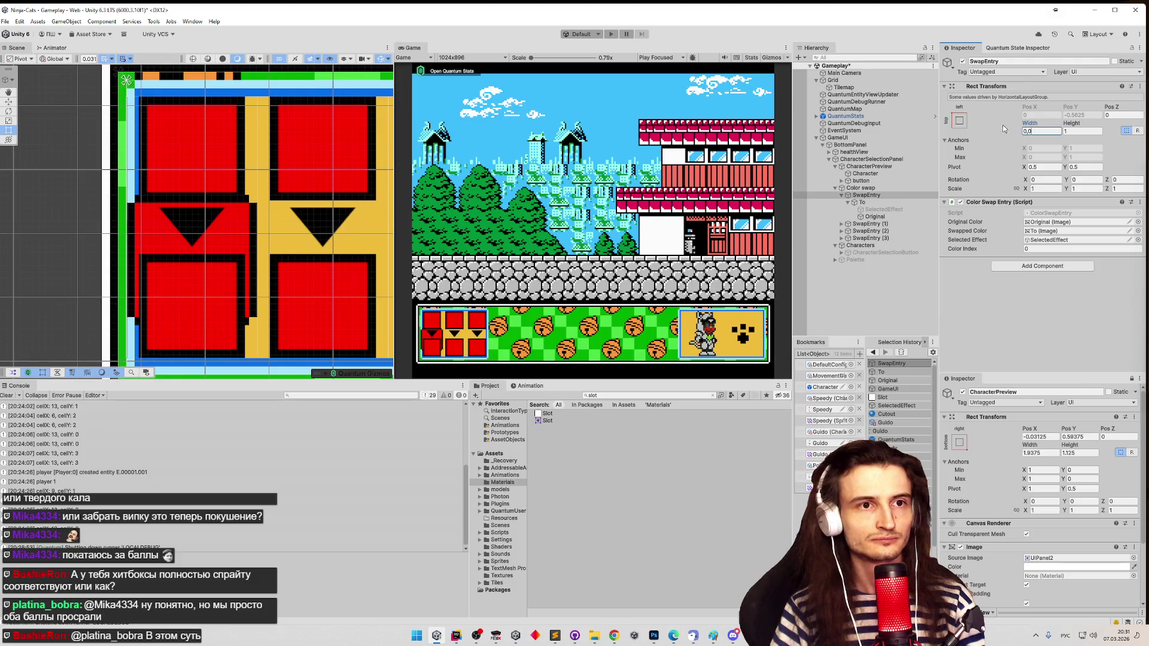
key(BackSpace)
text(30)
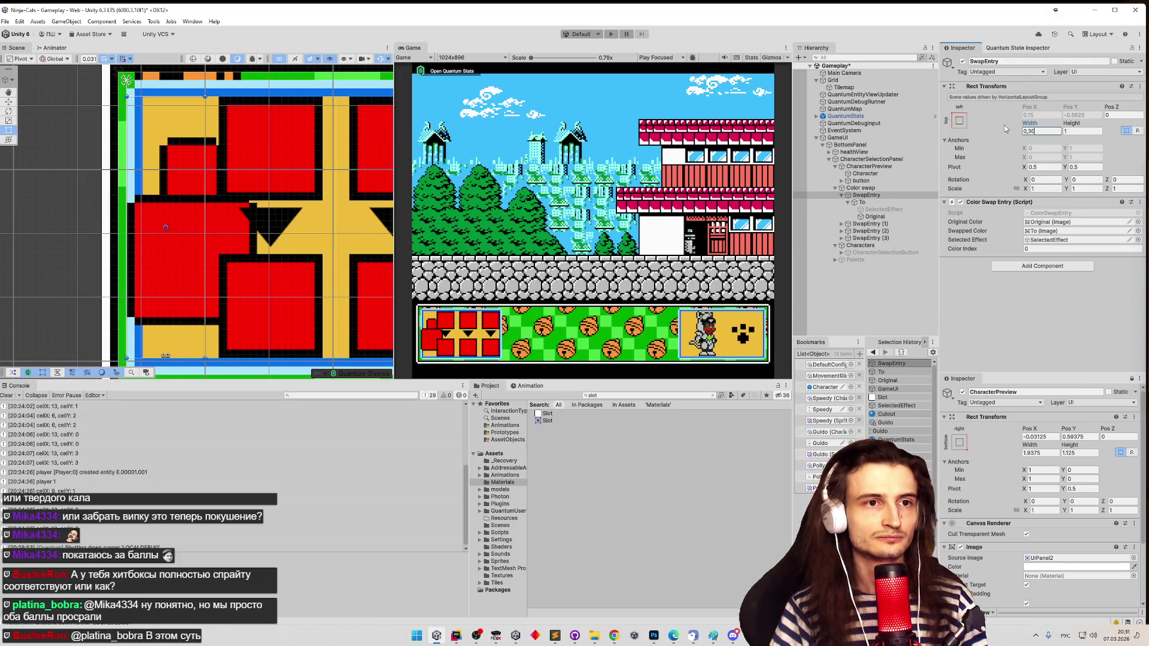
key(BackSpace)
text(03125*16)
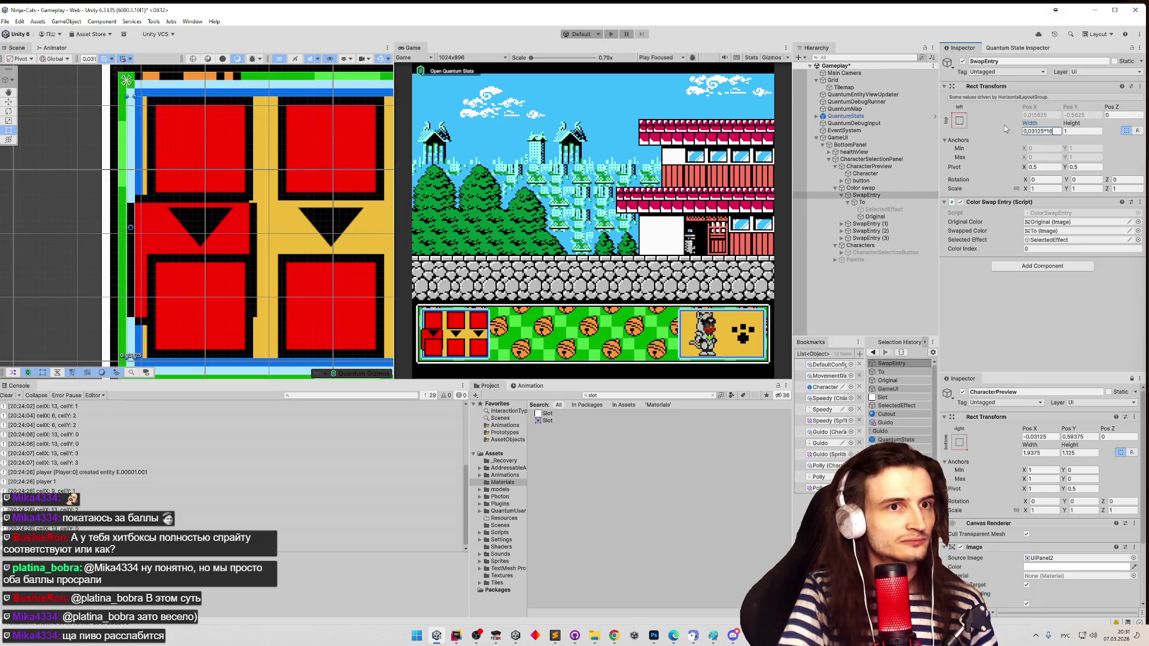
key(Escape)
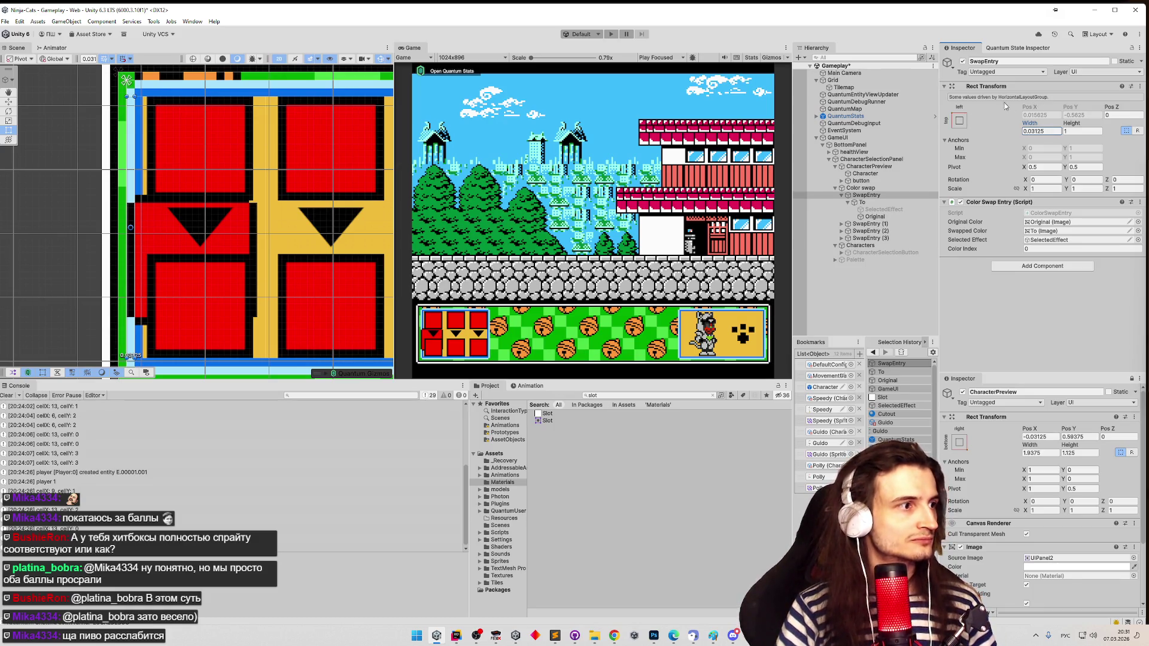
click(1052, 130)
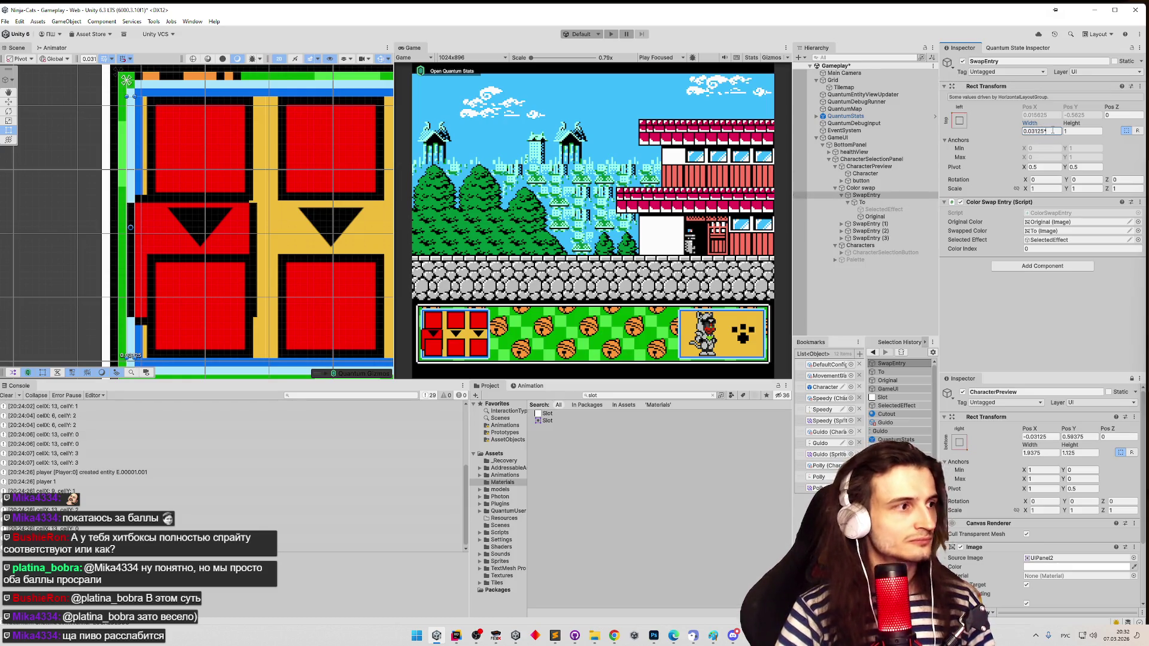
text(*16)
key(Return)
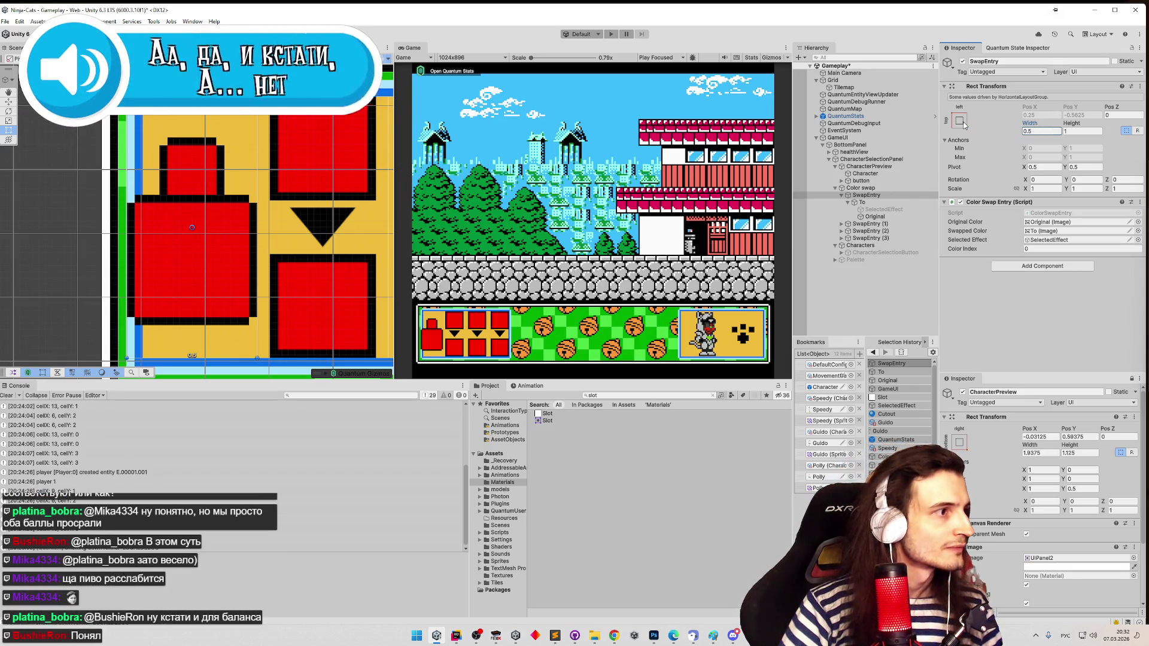
click(1034, 132)
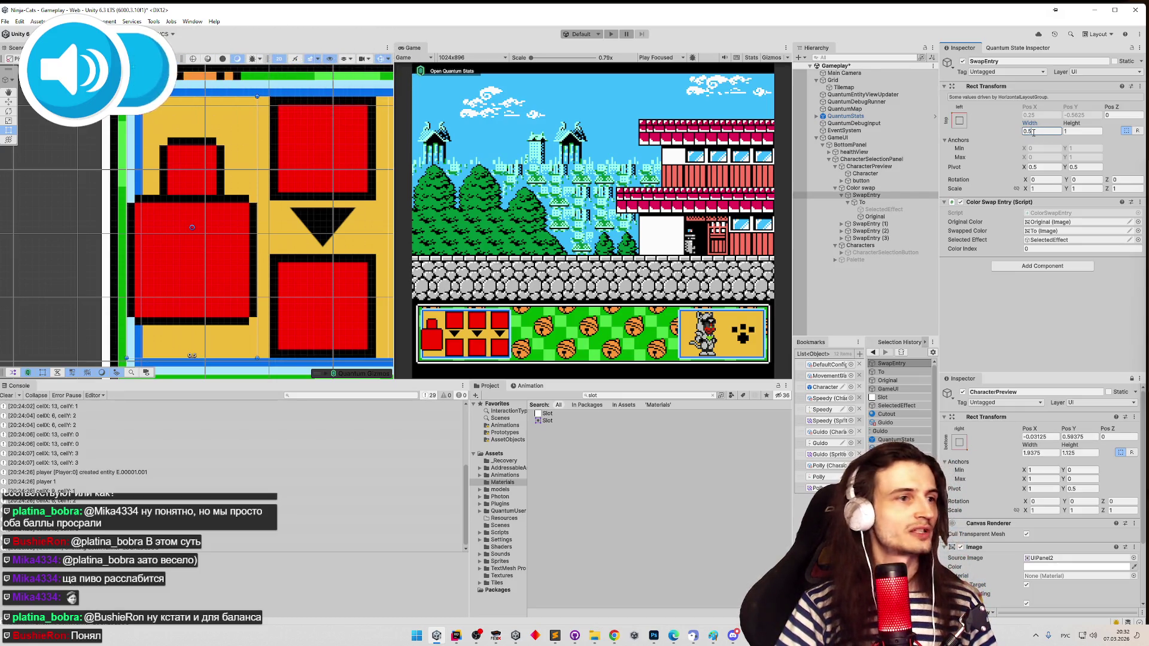
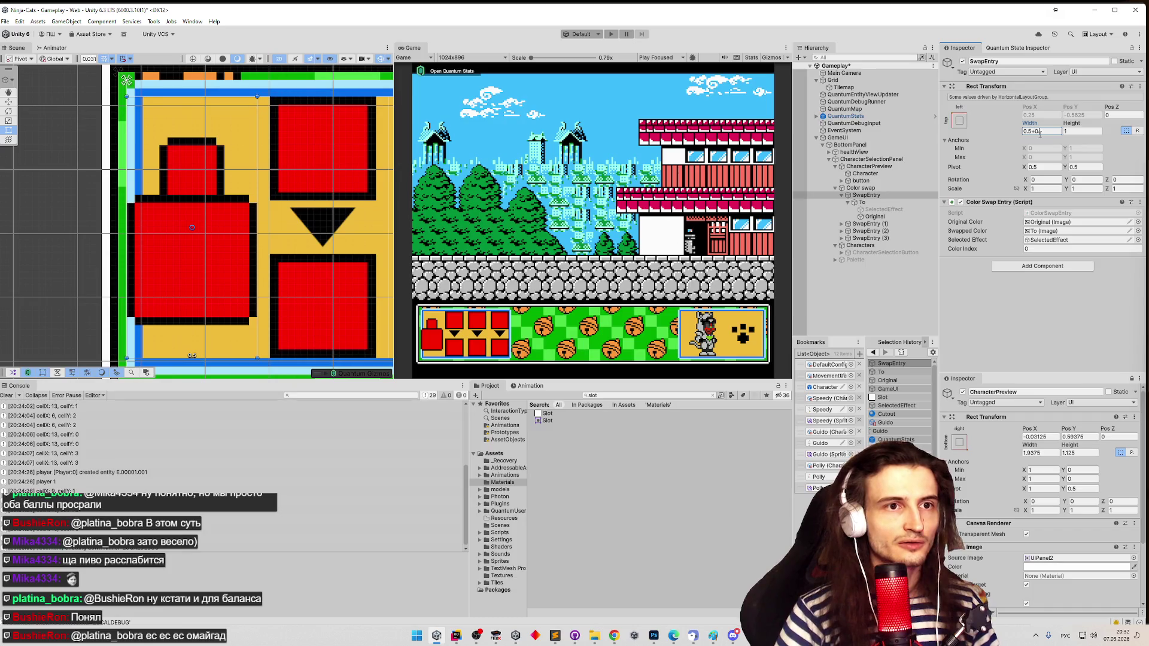
- Enter 0.5+0.03125*8 as the SwapEntry width so it evaluates to 0.75
text(.031)
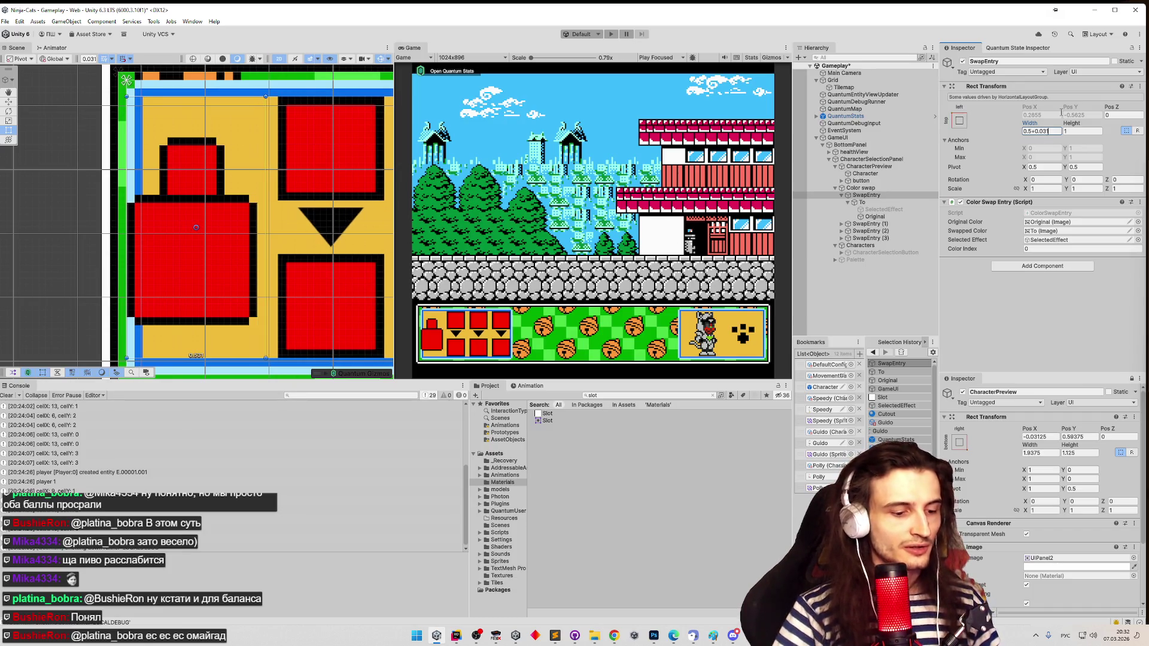
text(25*)
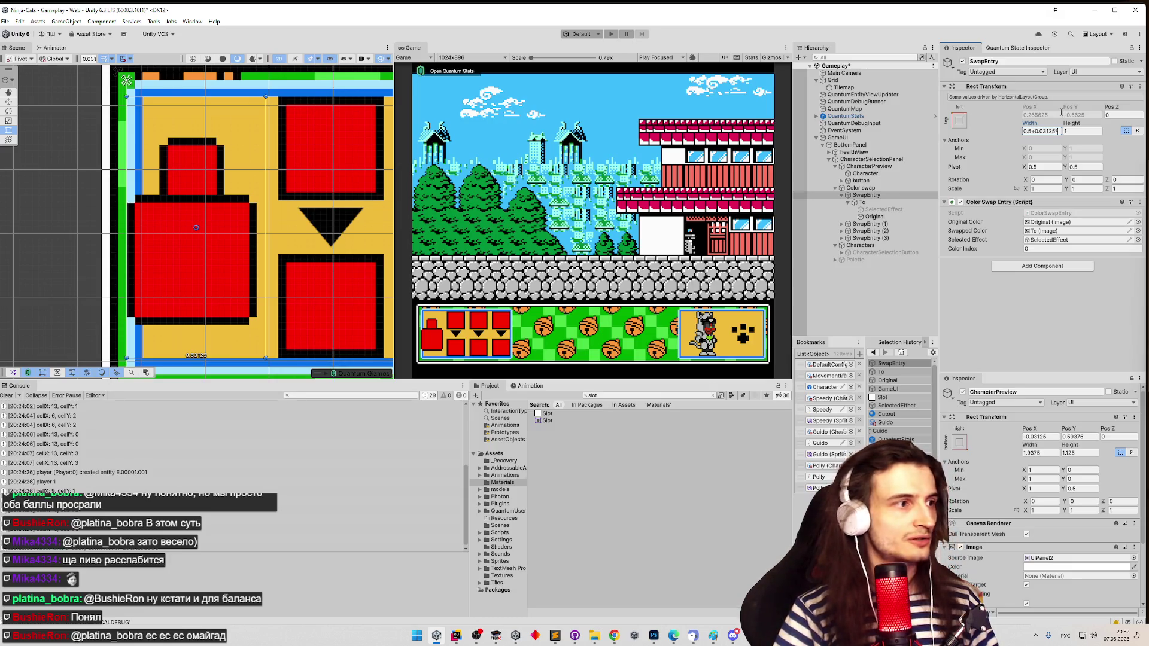
text(4)
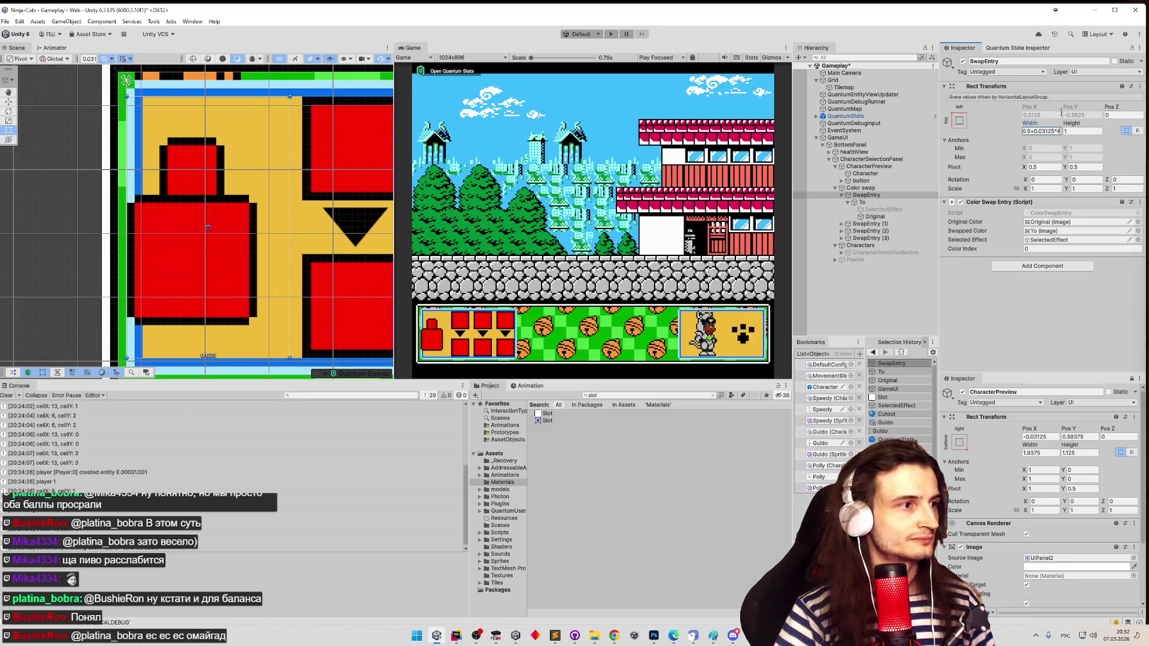
key(BackSpace)
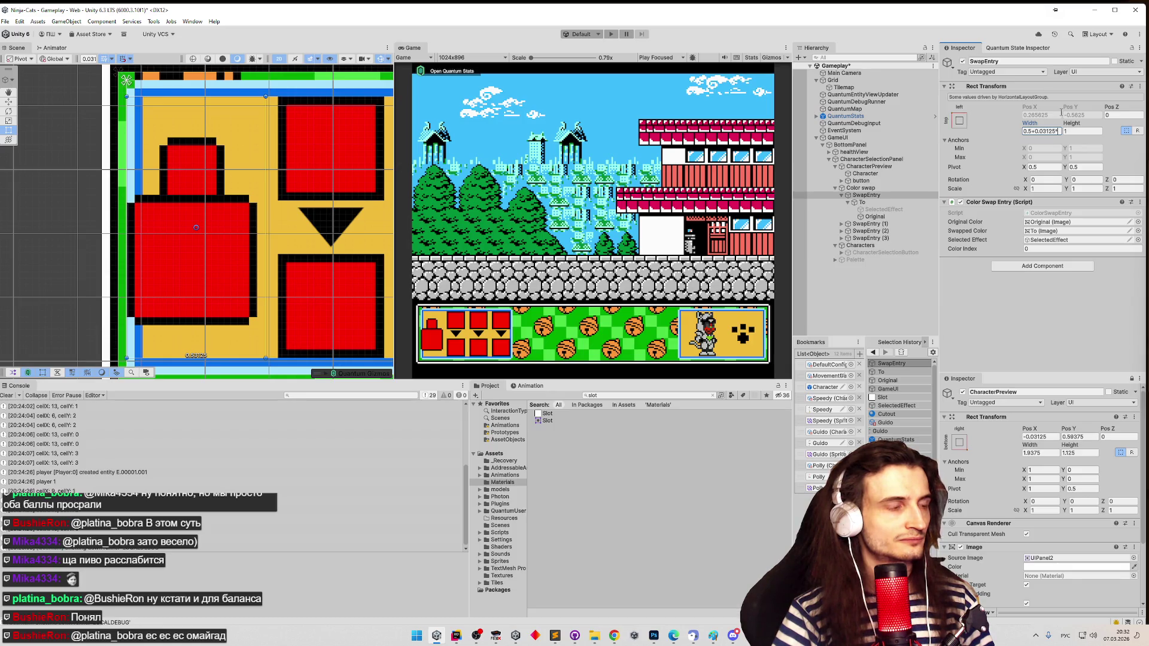
text(8)
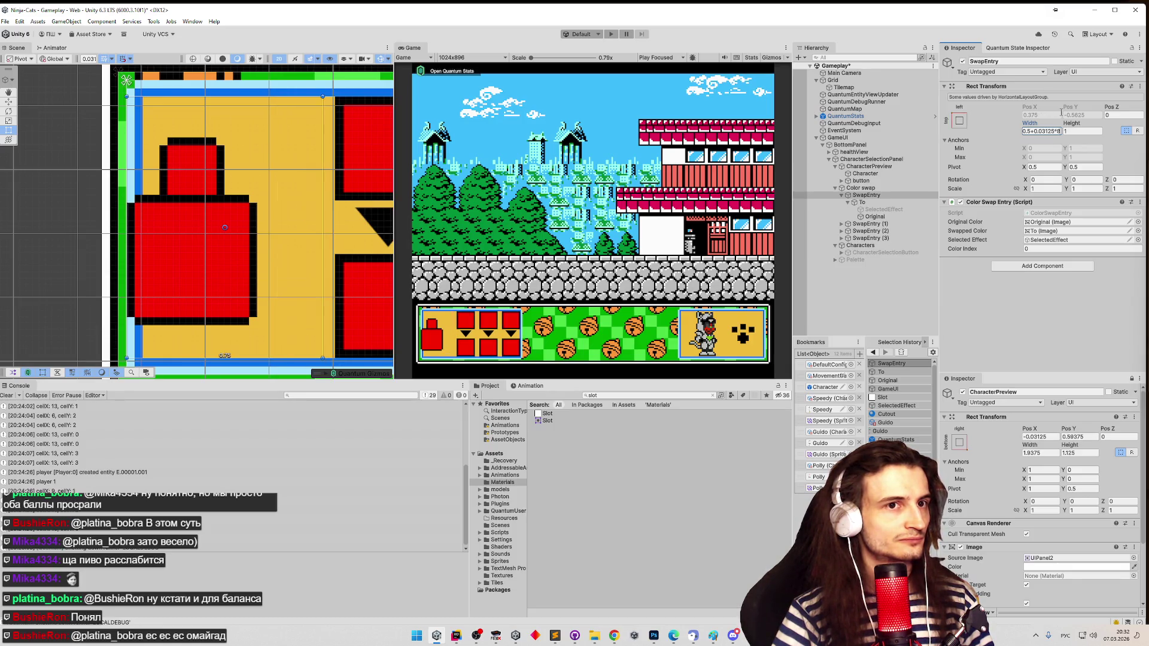
key(Return)
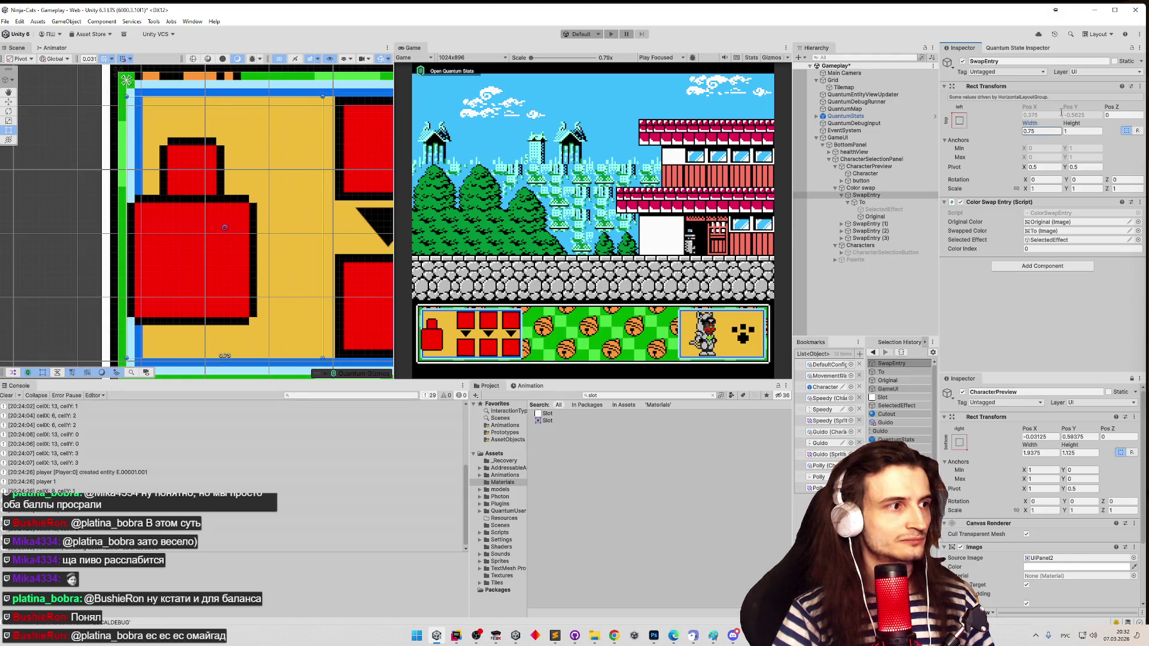
- Anchor the To image to its parent's left middle and set its Pos X to 0
click(894, 197)
click(896, 204)
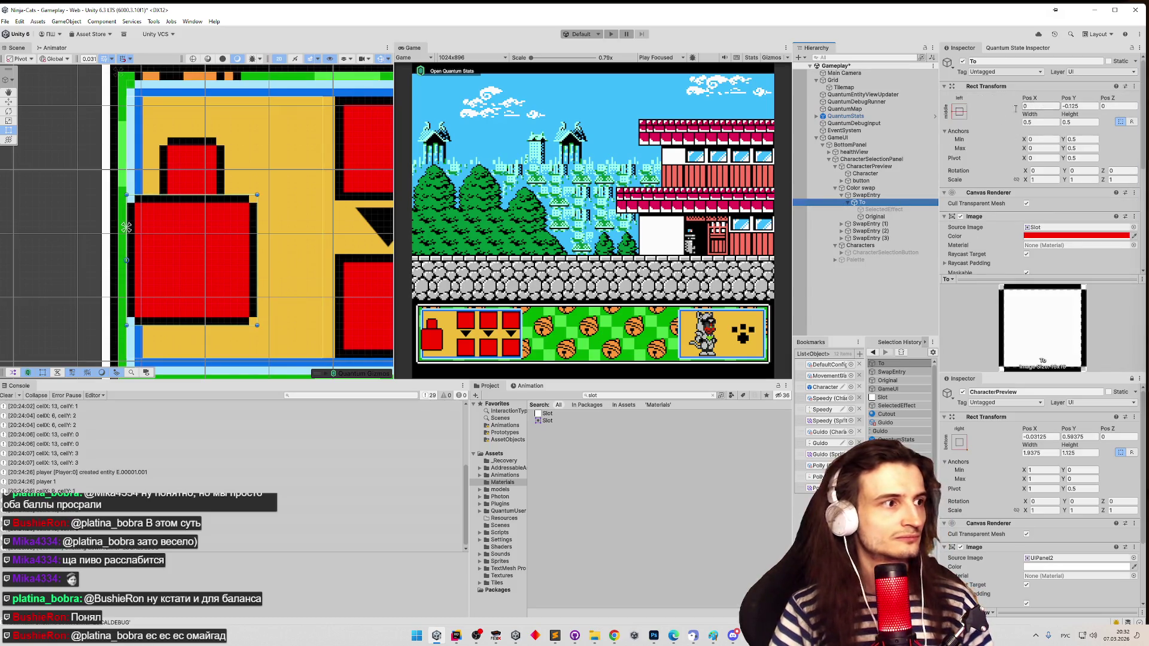
click(960, 112)
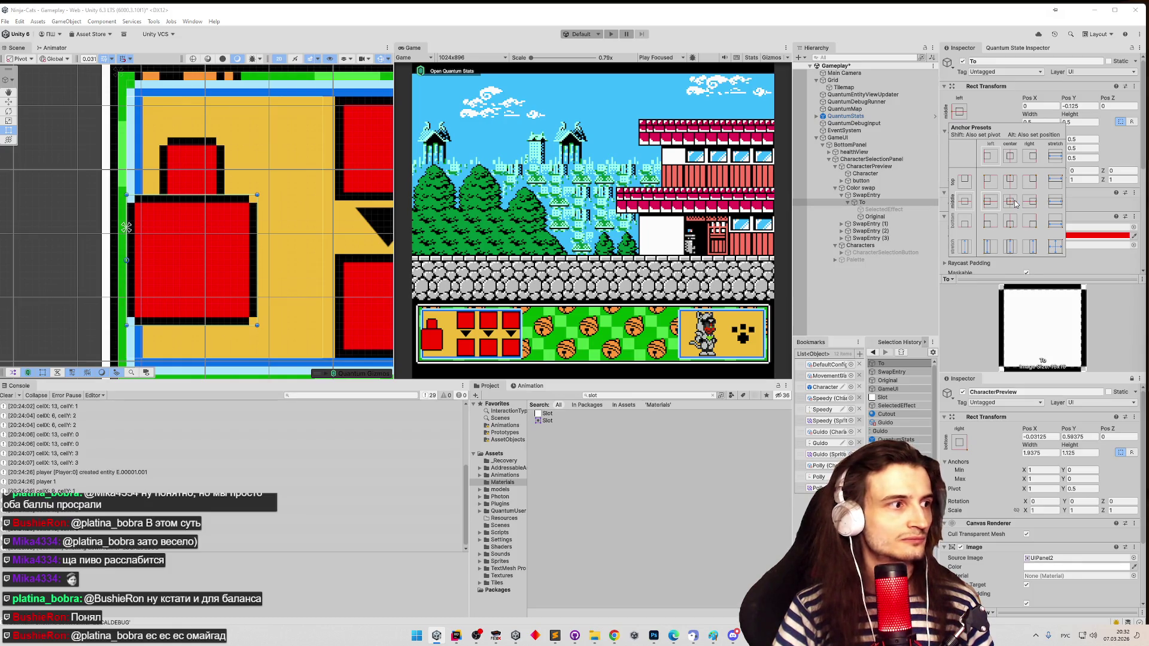
alt+click(1014, 200)
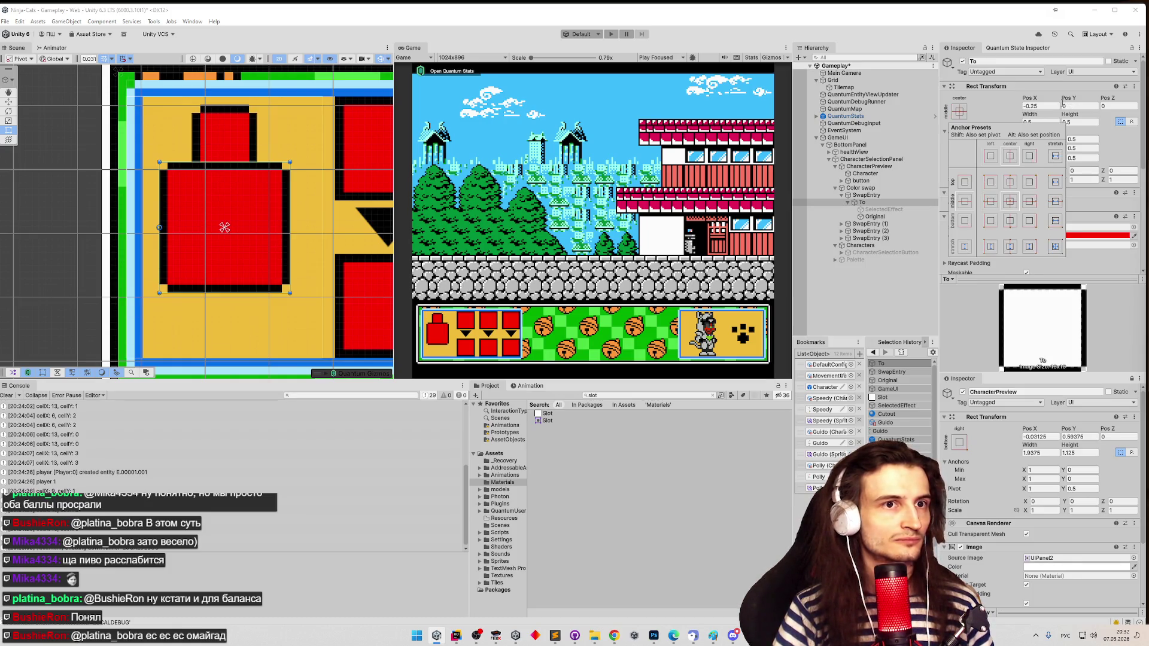
shift+click(991, 200)
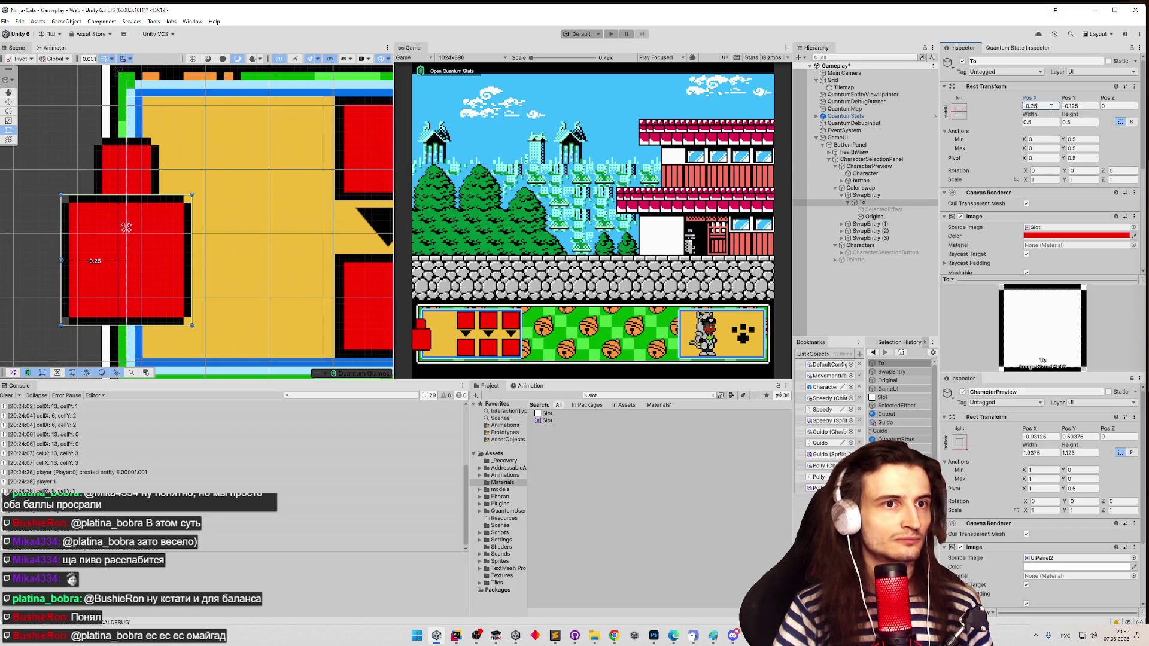
text(0.25)
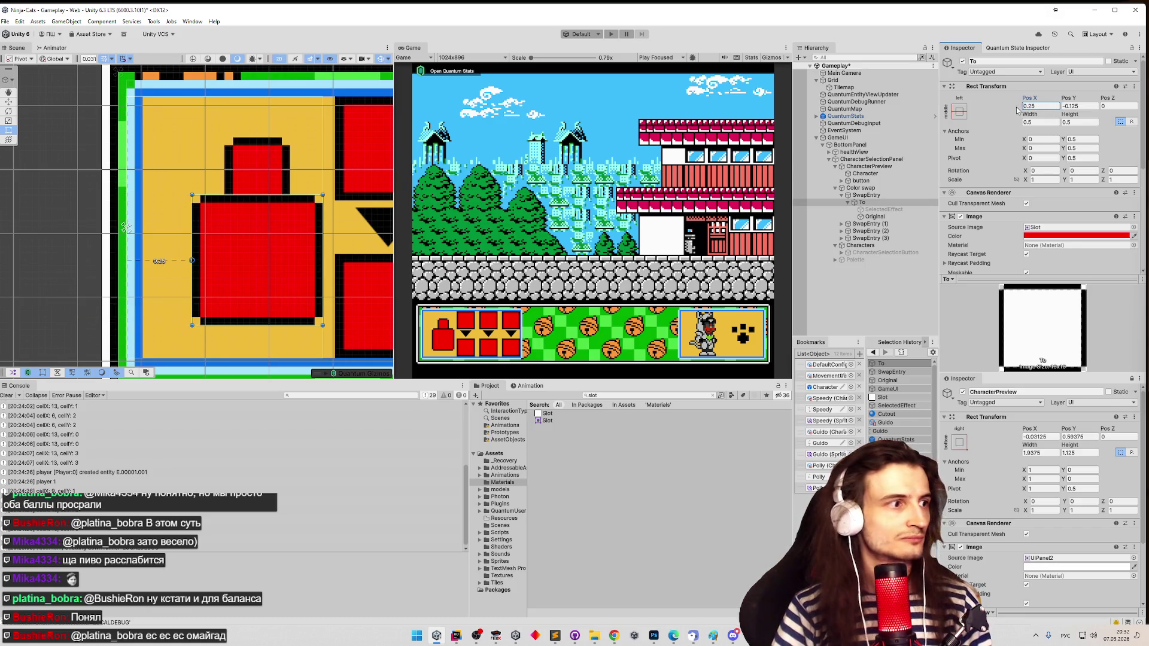
text(-)
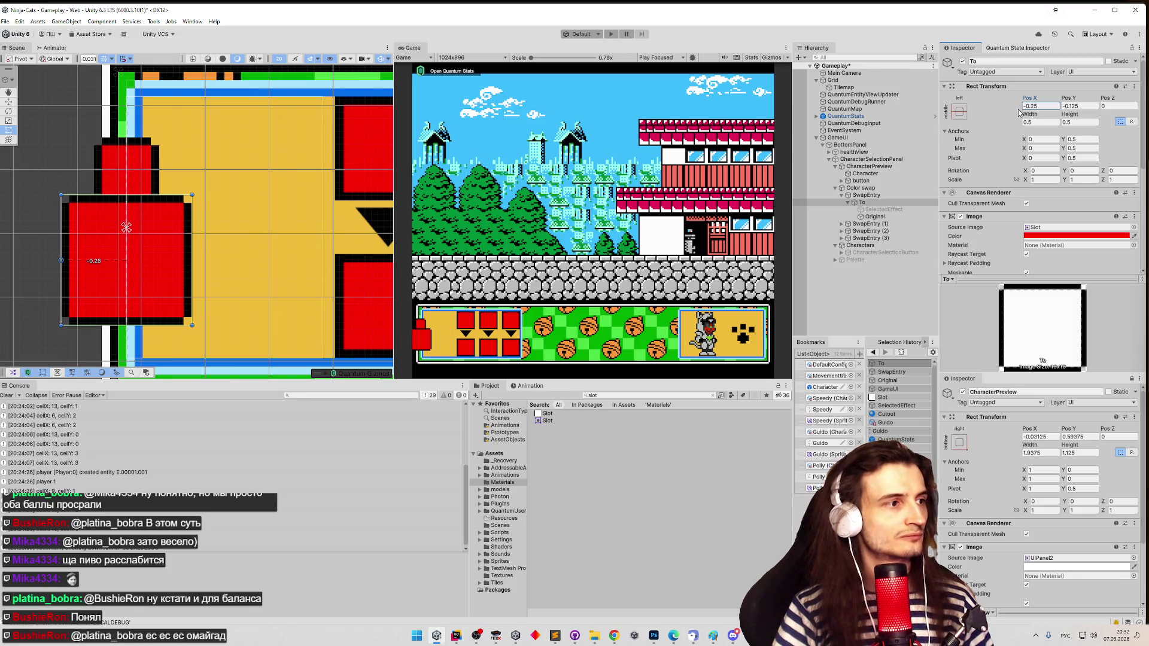
scroll(318, 210, down, 2)
click(1041, 106)
text(0)
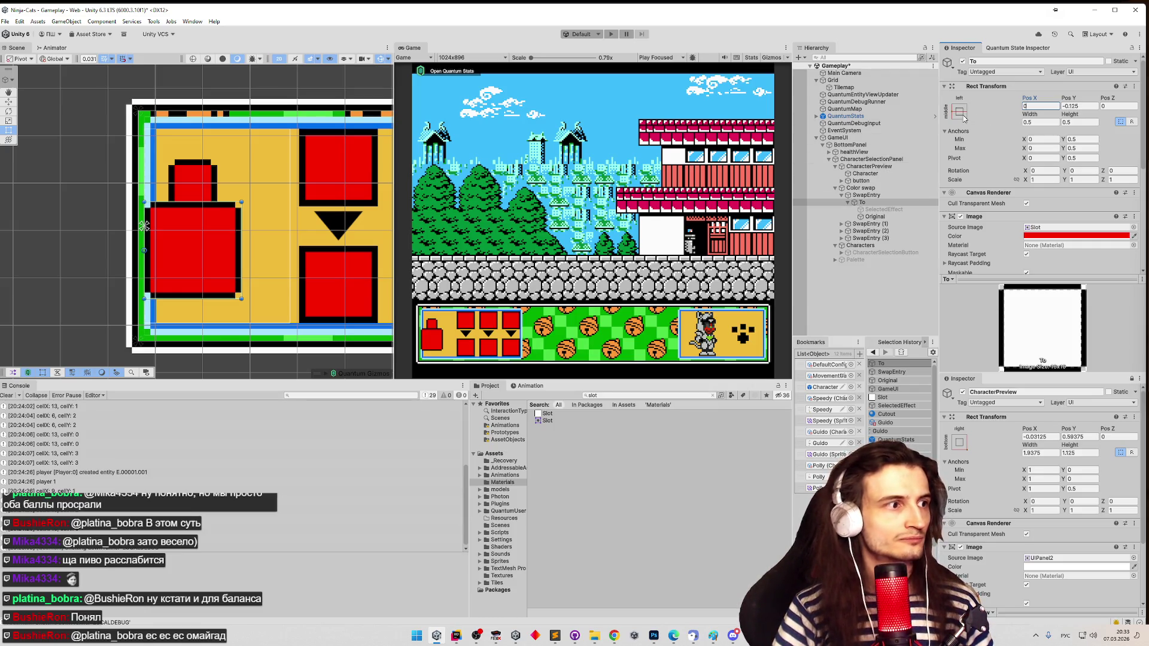
- Re-anchor To at middle-centre with Pivot X 0.5 and Pos X 0
click(961, 113)
click(1010, 201)
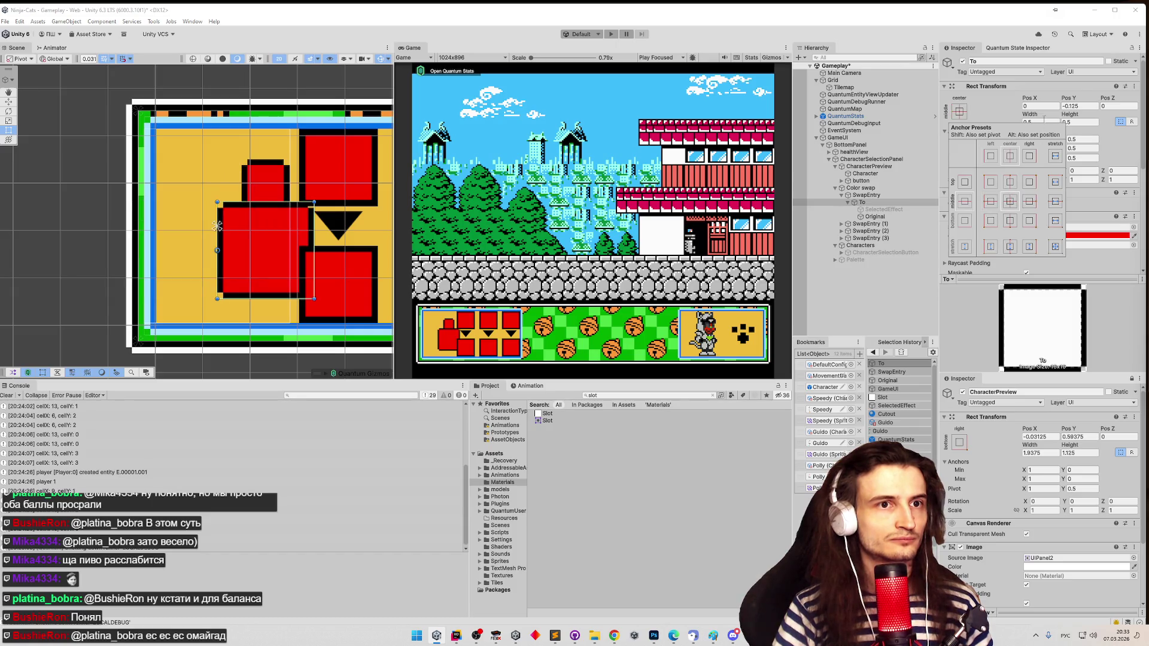
click(1046, 106)
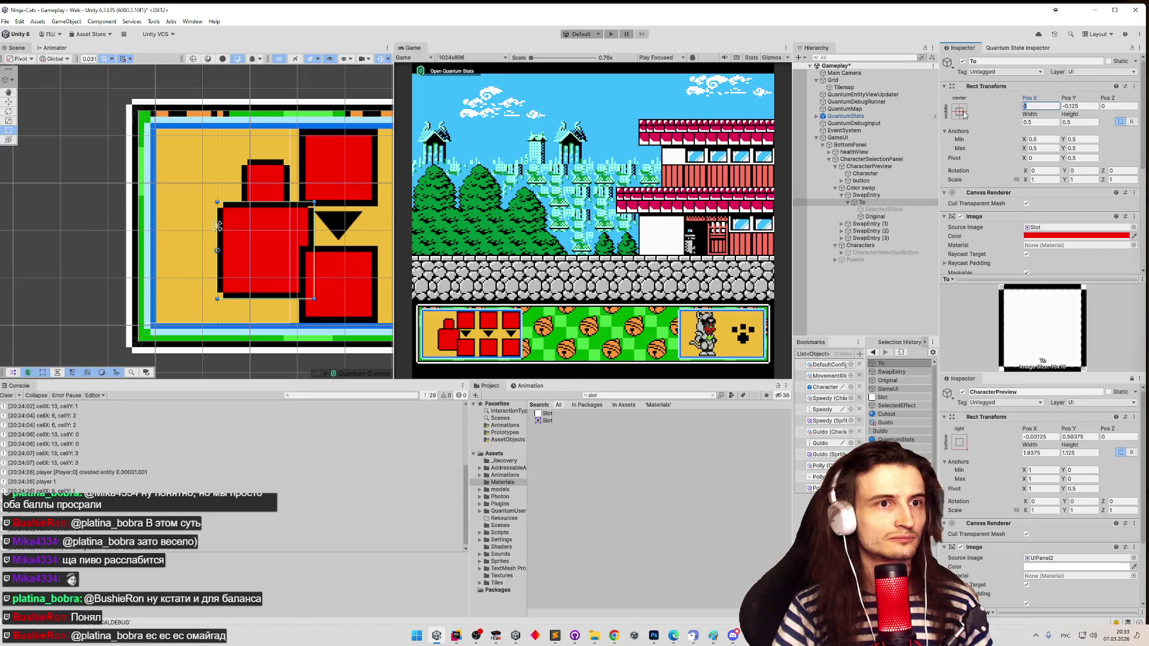
click(1042, 158)
text(0.5)
click(1042, 105)
text(0)
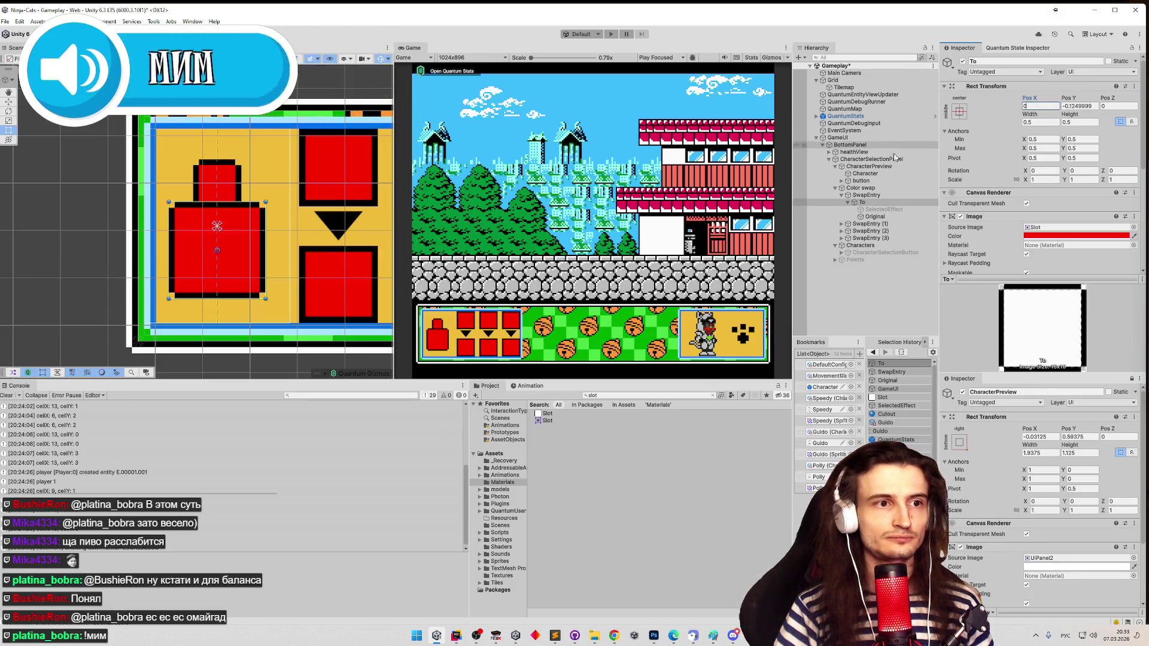
- Test duplicating the first SwapEntry, then remove the extra copies to keep four entries
click(890, 198)
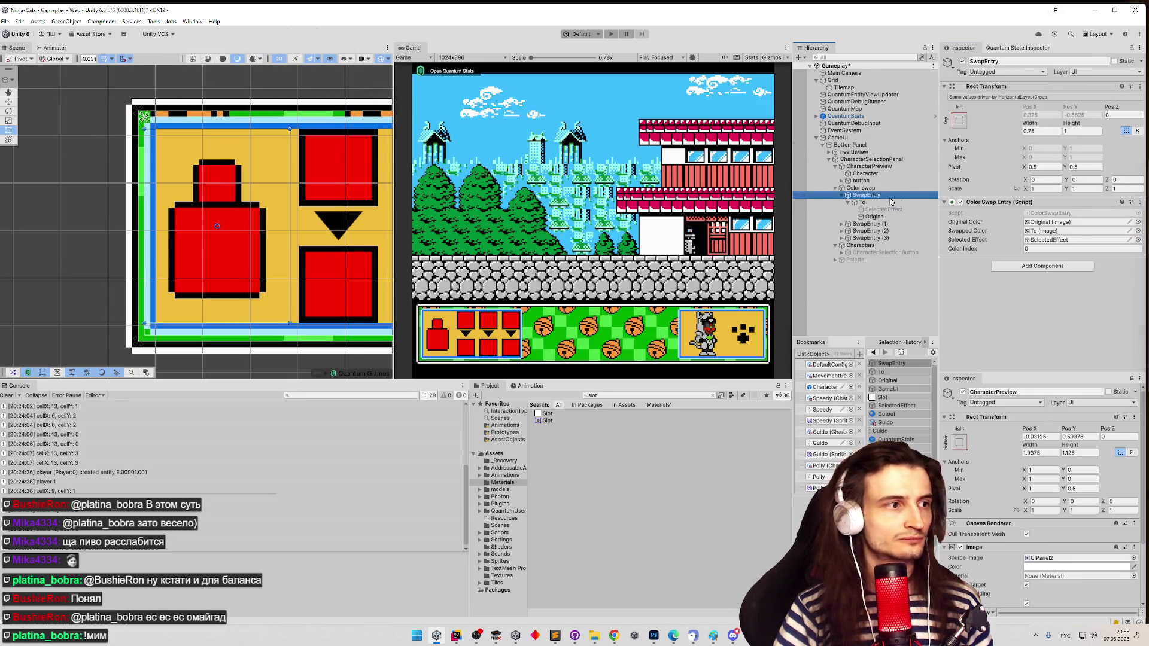
key(ctrl+d)
key(ctrl+d)
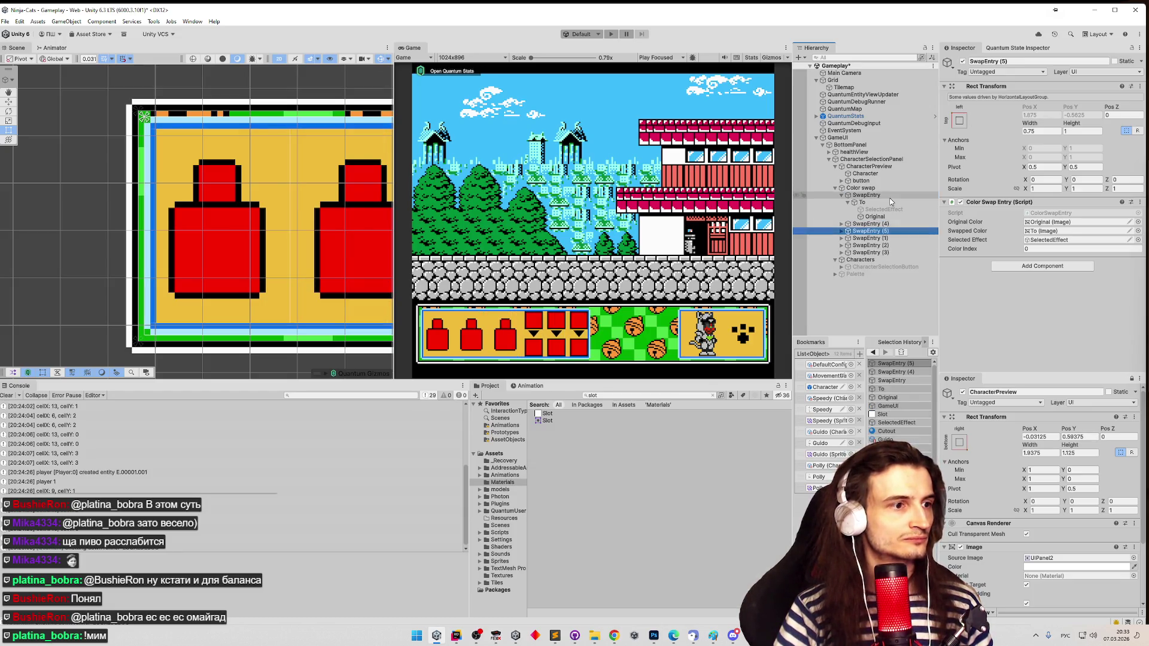
key(ctrl+d)
key(ctrl+d)
key(ctrl+d)
key(ctrl+z)
key(ctrl+z)
key(ctrl+z)
key(ctrl+z)
key(ctrl+z)
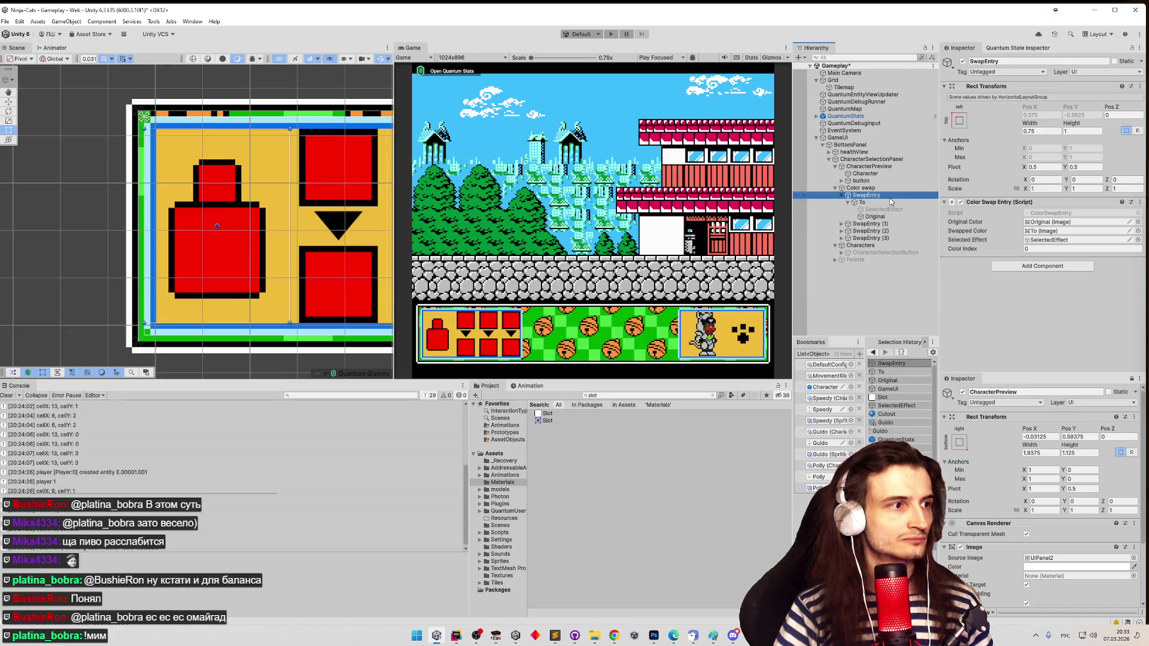
key(ctrl+d)
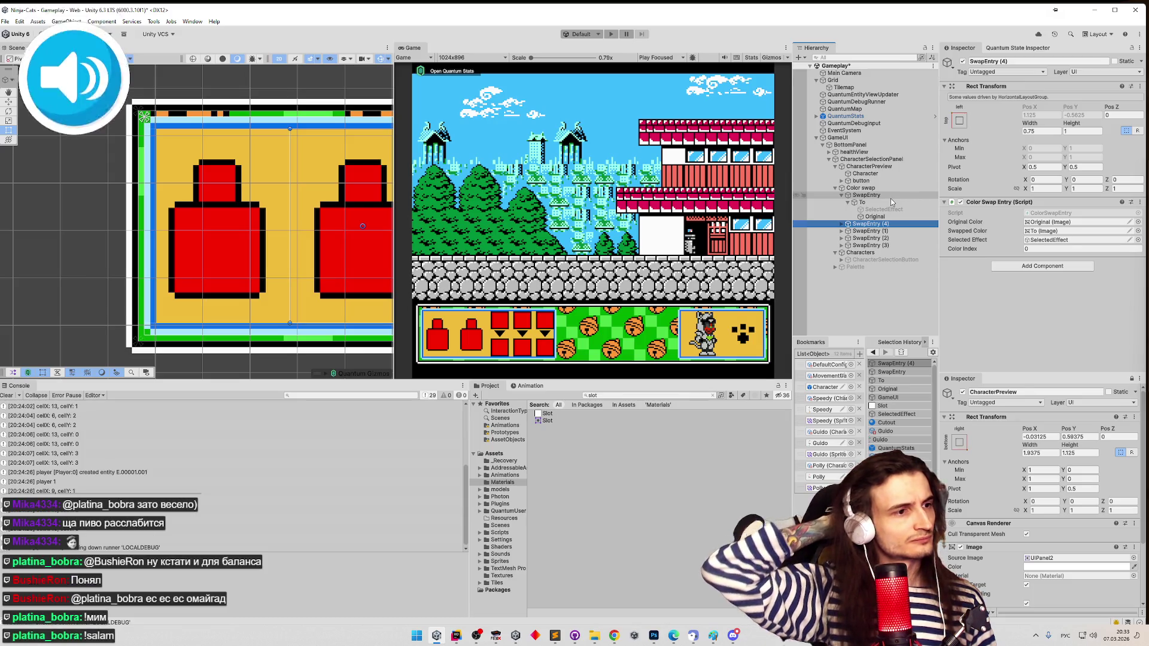
key(Delete)
- Undo the To image's centring so it is anchored left and SwapEntry width reads 0.5
click(891, 203)
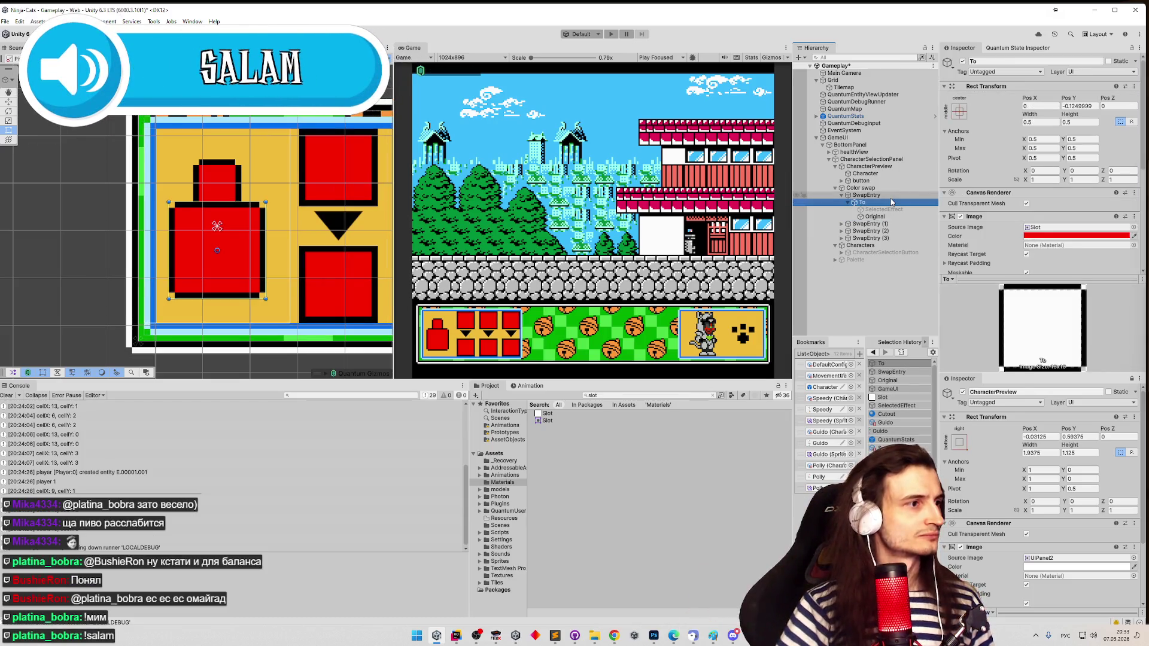
key(ctrl+z)
key(ctrl+z)
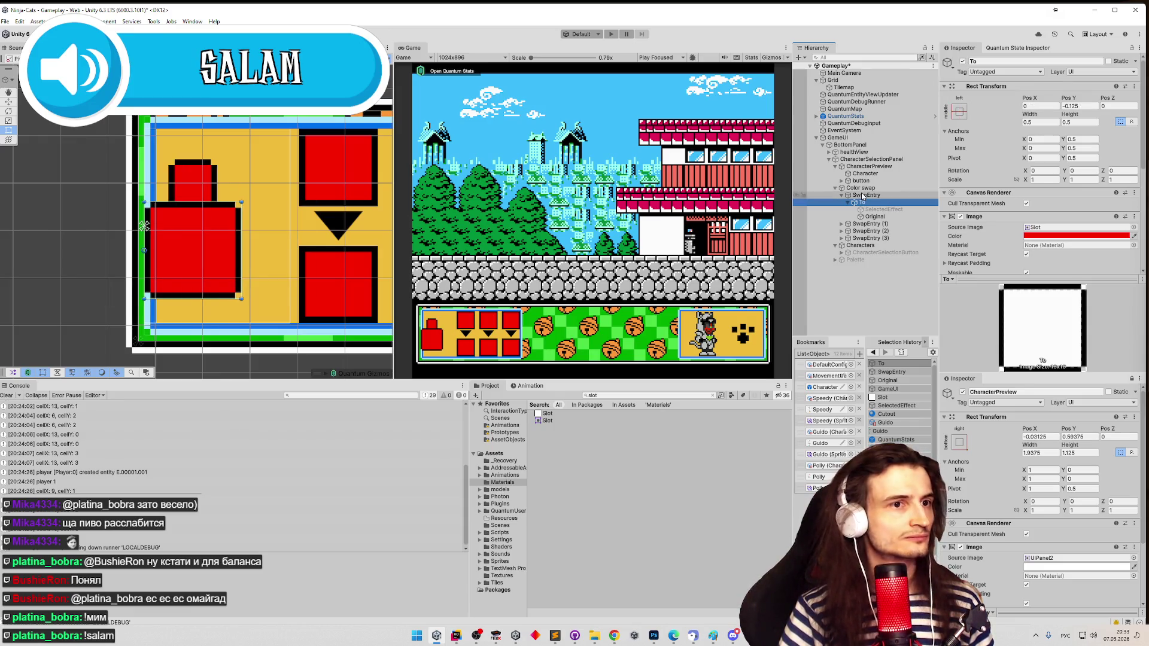
click(863, 195)
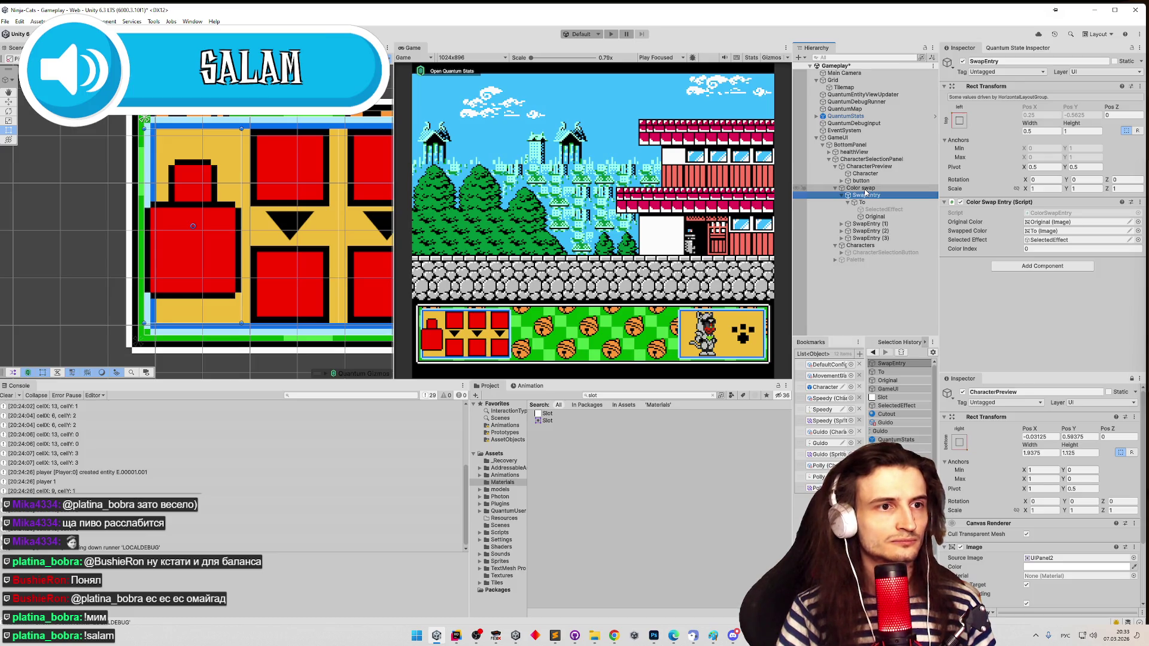
right_click(864, 189)
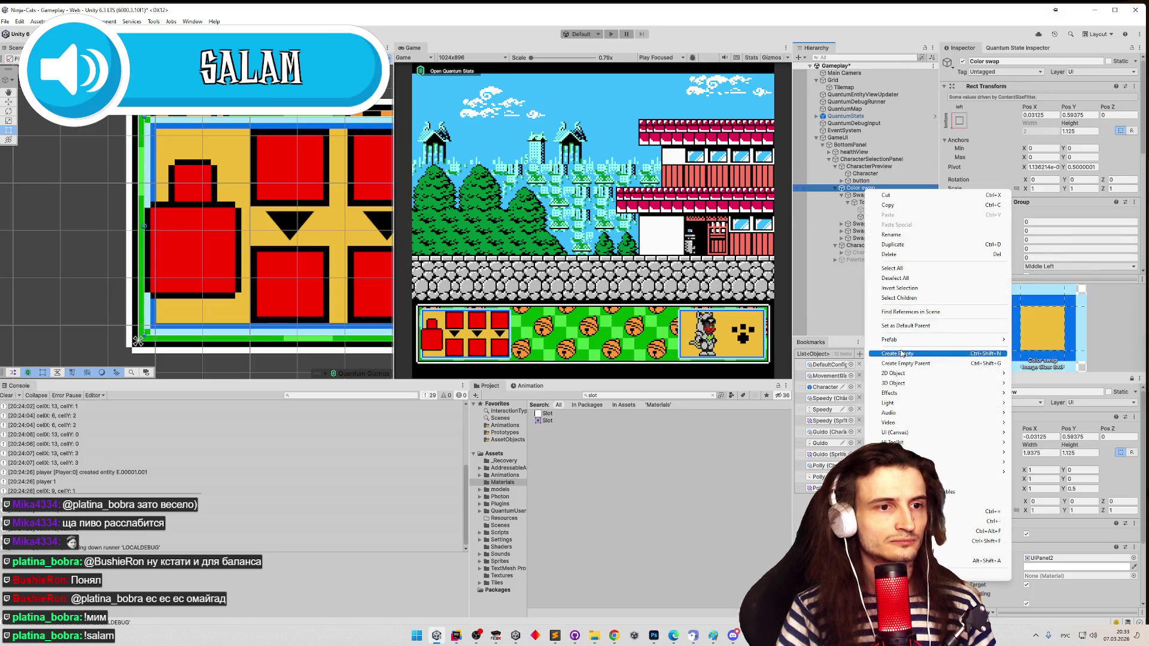
- Create a new empty GameObject as a direct child of Color swap
click(873, 282)
right_click(866, 245)
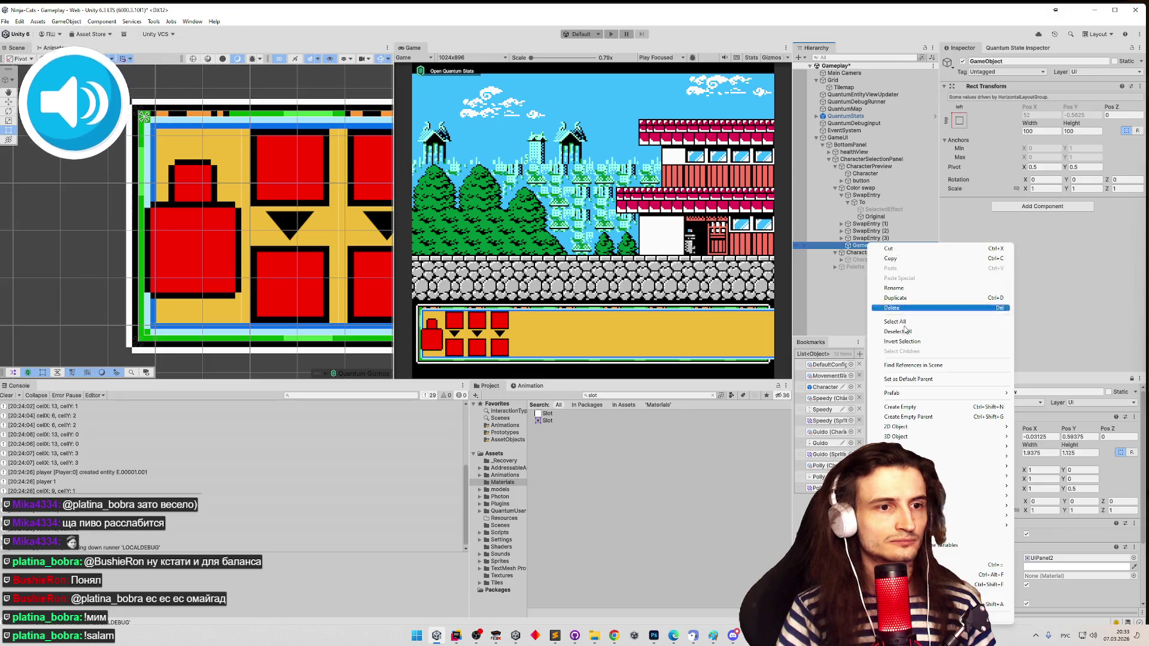
click(900, 407)
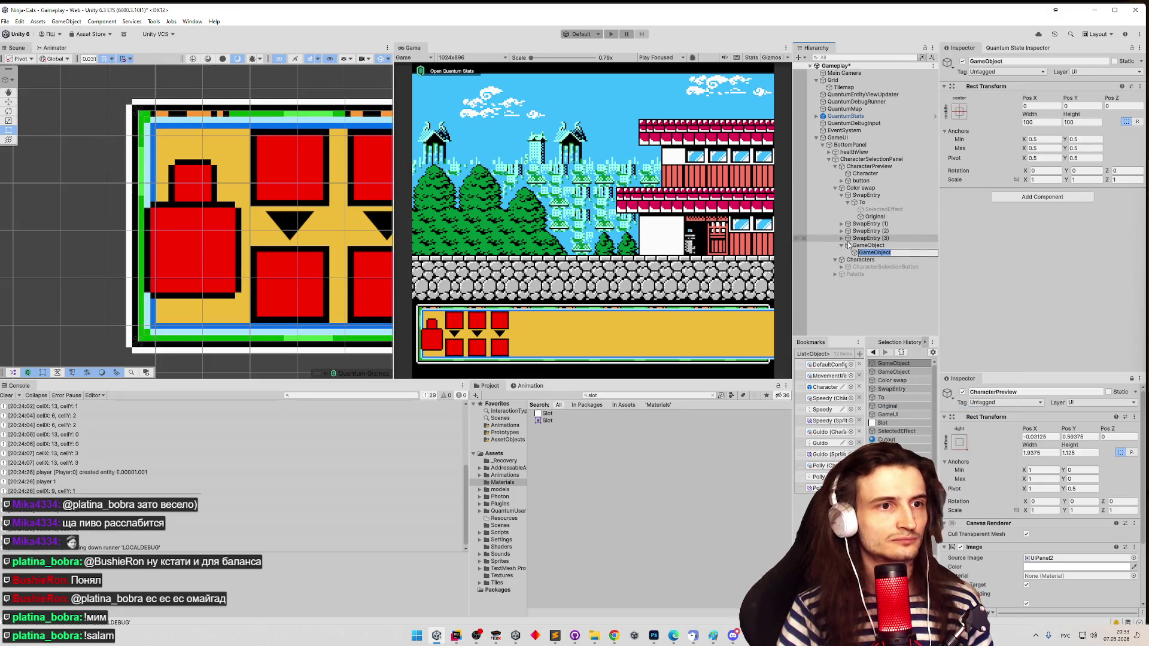
drag(861, 255, 860, 249)
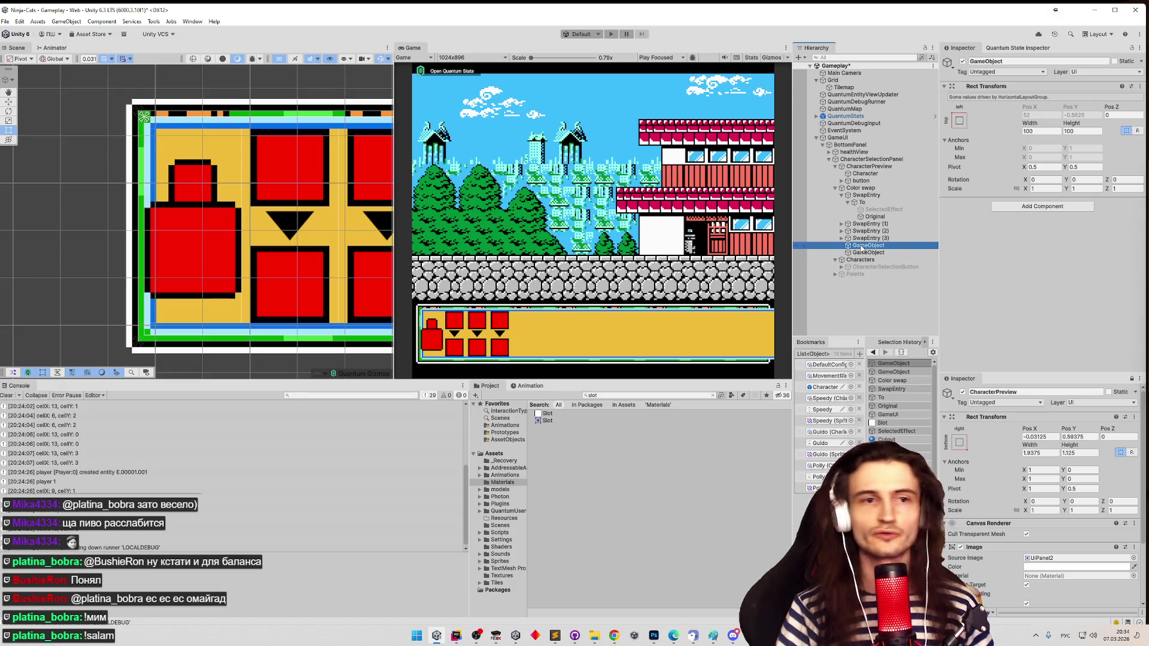
- Rename the new object to Border and move it above SwapEntry
key(F2)
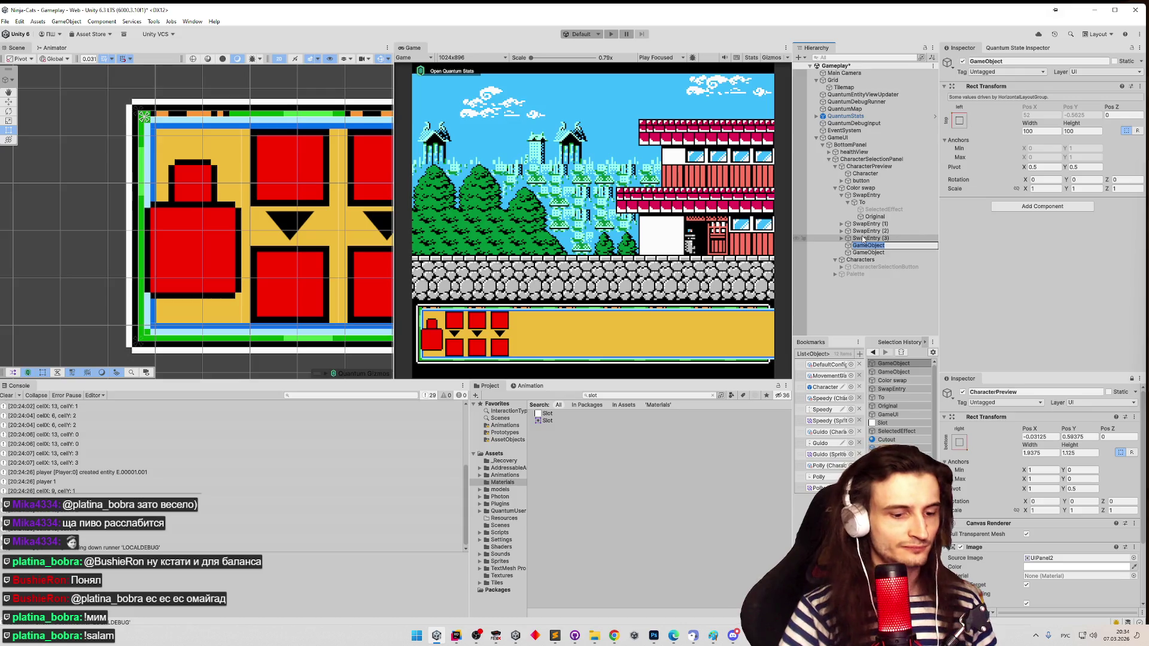
text(Ищкук)
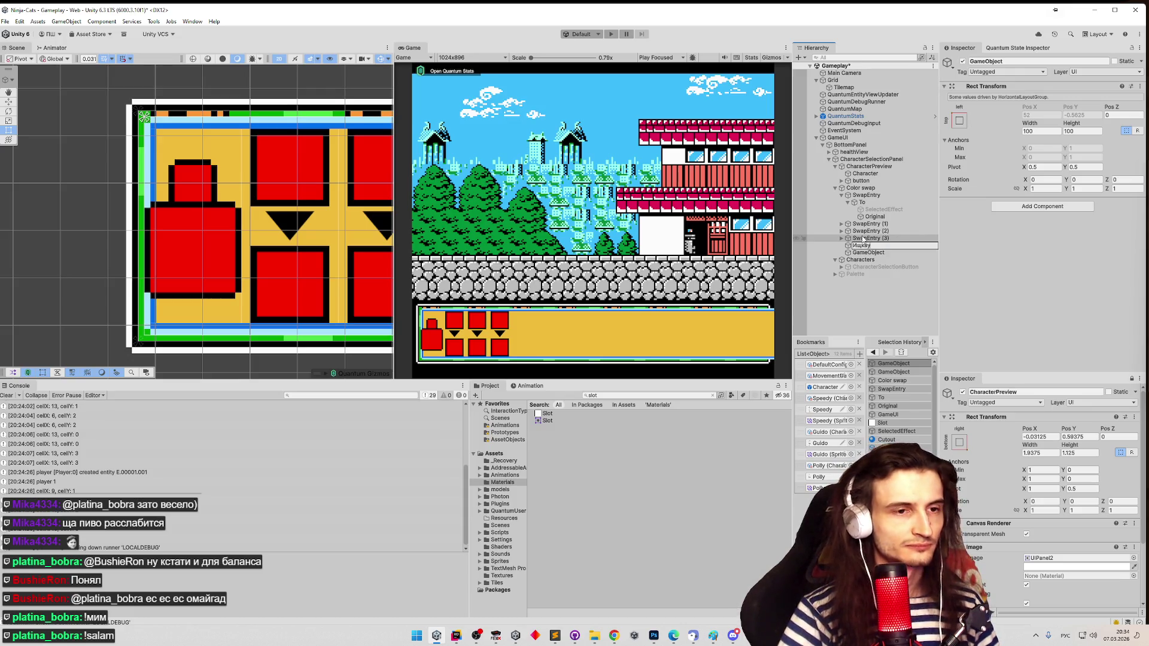
key(Return)
key(alt+shift)
key(F2)
text(Bot)
text(r)
key(Return)
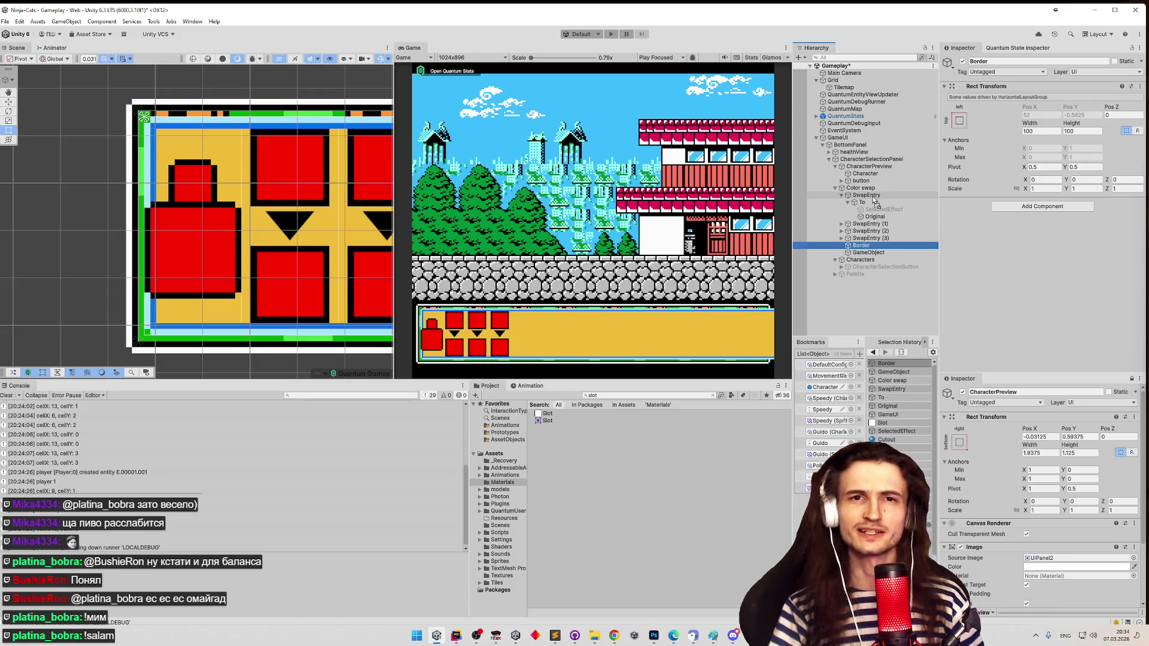
drag(873, 197, 874, 196)
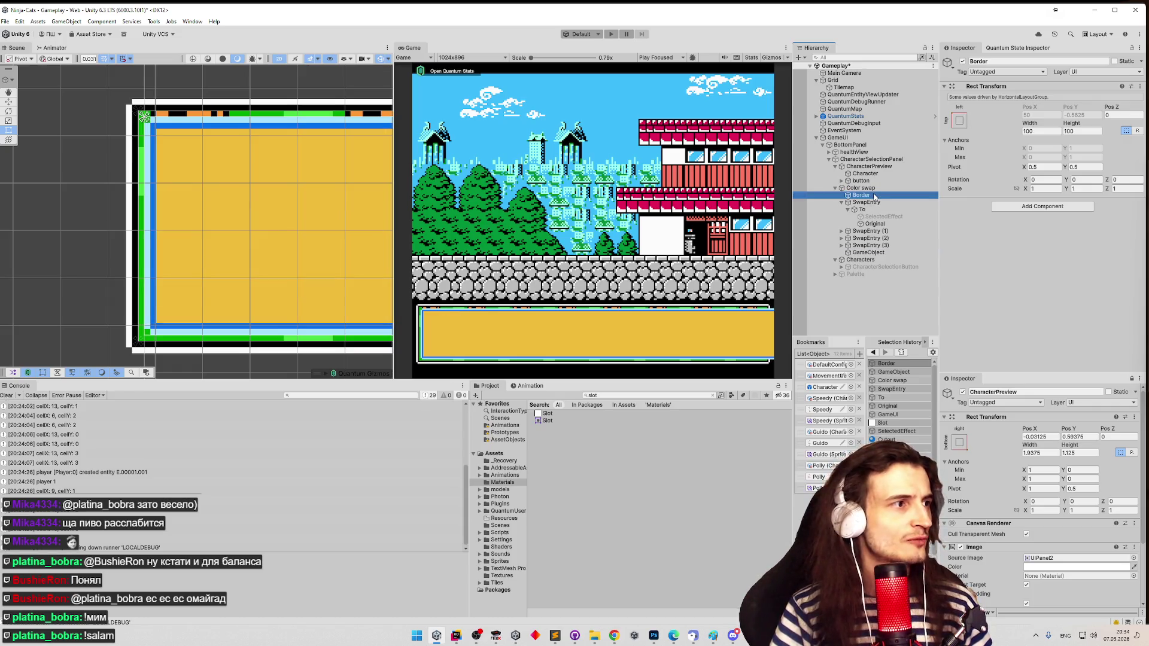
- Set Border's Rect Transform width and height to 0
double_click(874, 195)
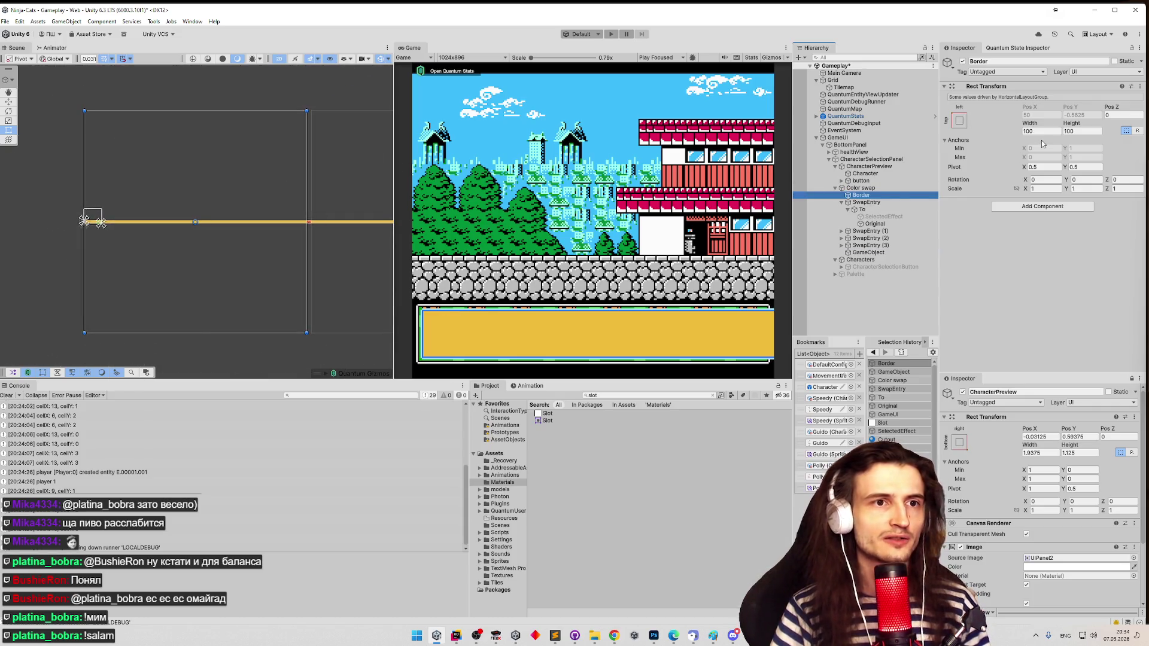
click(1042, 141)
click(1045, 131)
text(0)
click(1085, 132)
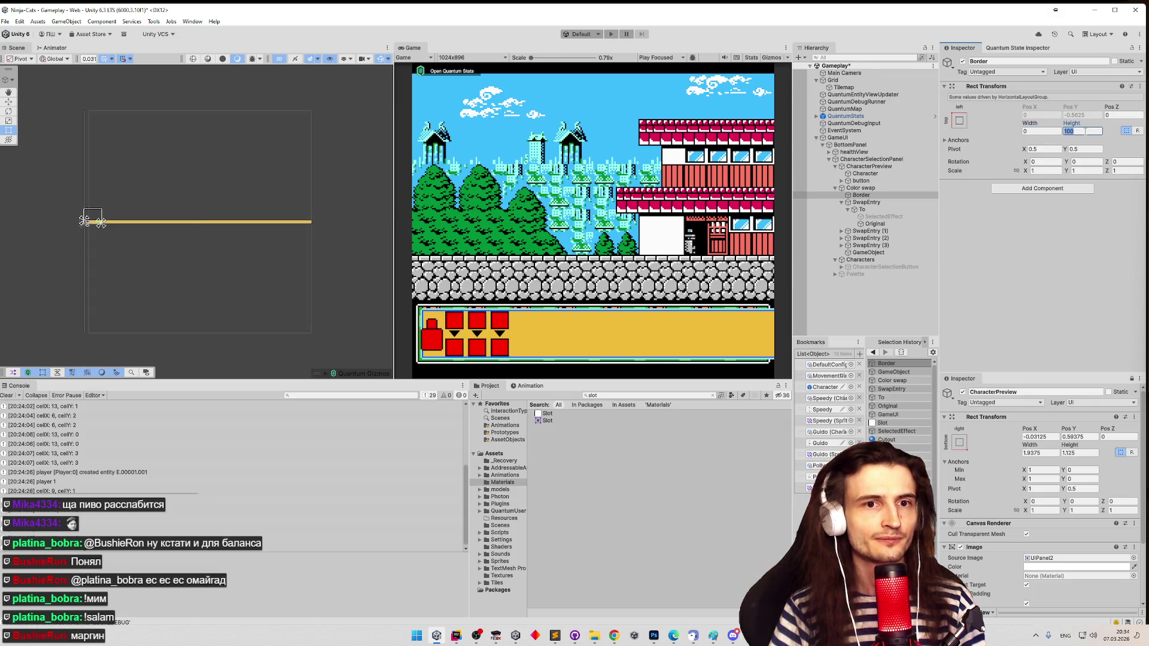
text(0)
- Start renaming Border to diLeft but cancel, keeping the name Border
double_click(861, 195)
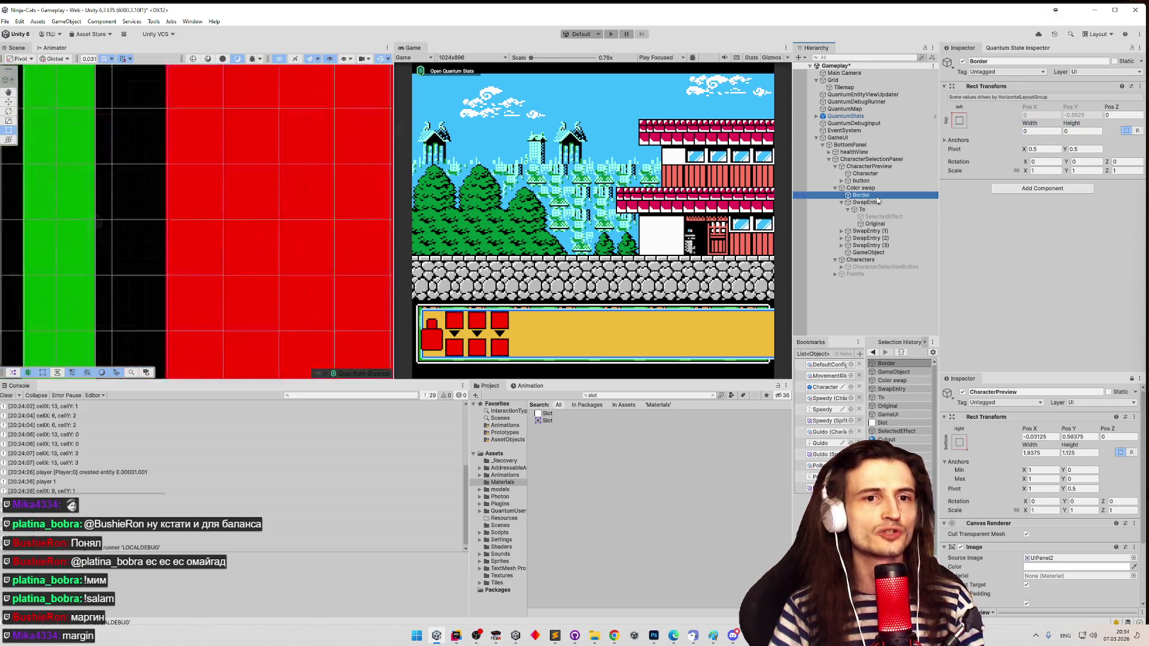
double_click(862, 196)
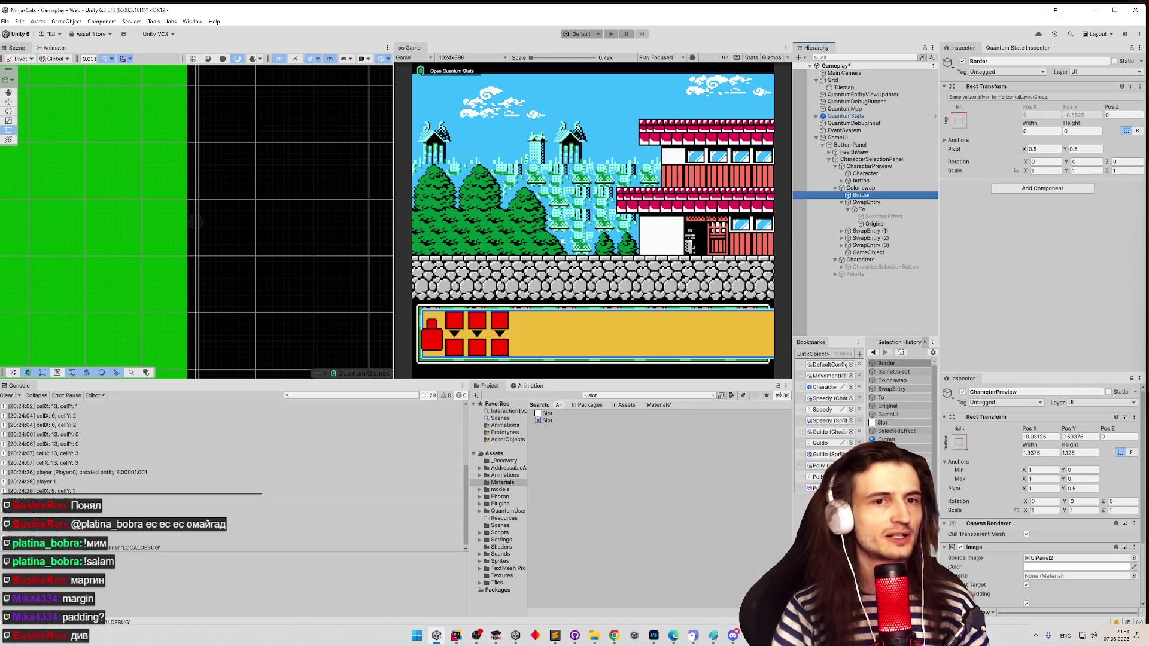
scroll(358, 225, down, 10)
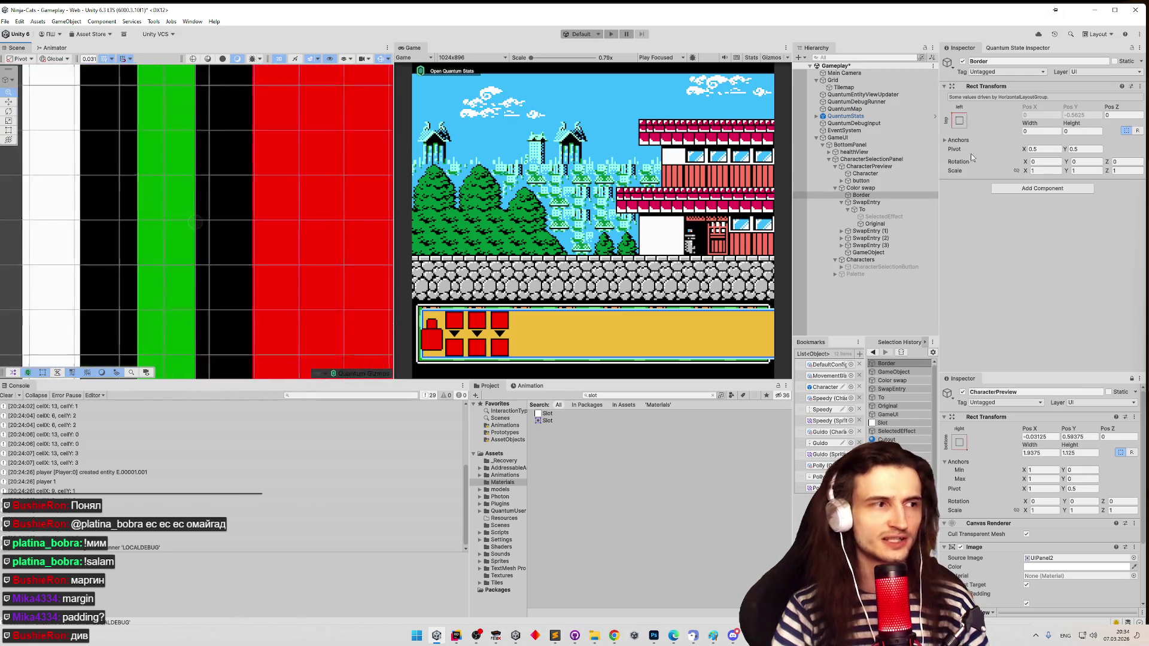
click(869, 196)
key(F2)
text(di)
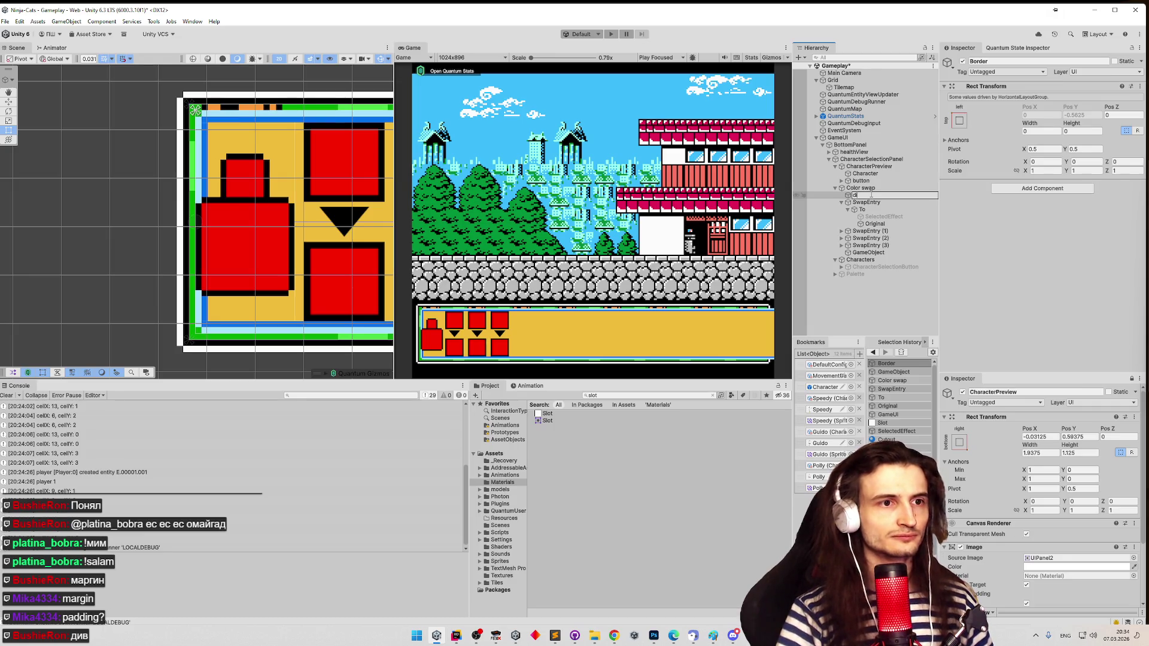
text(Leftdiv)
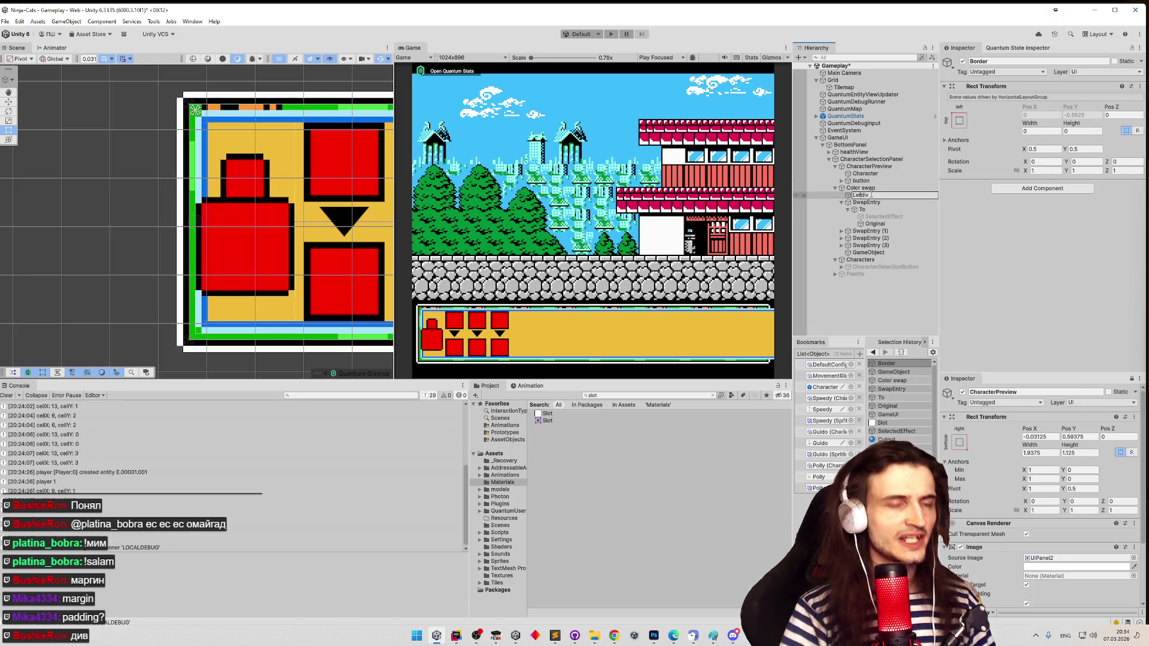
key(ctrl+a)
key(BackSpace)
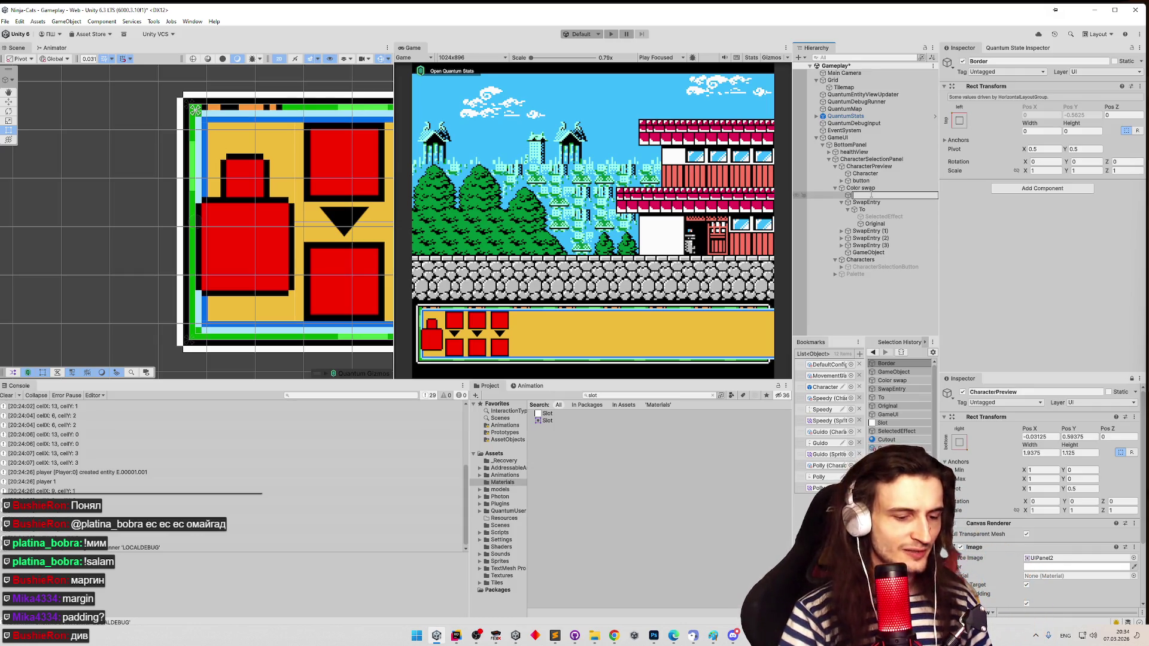
key(Escape)
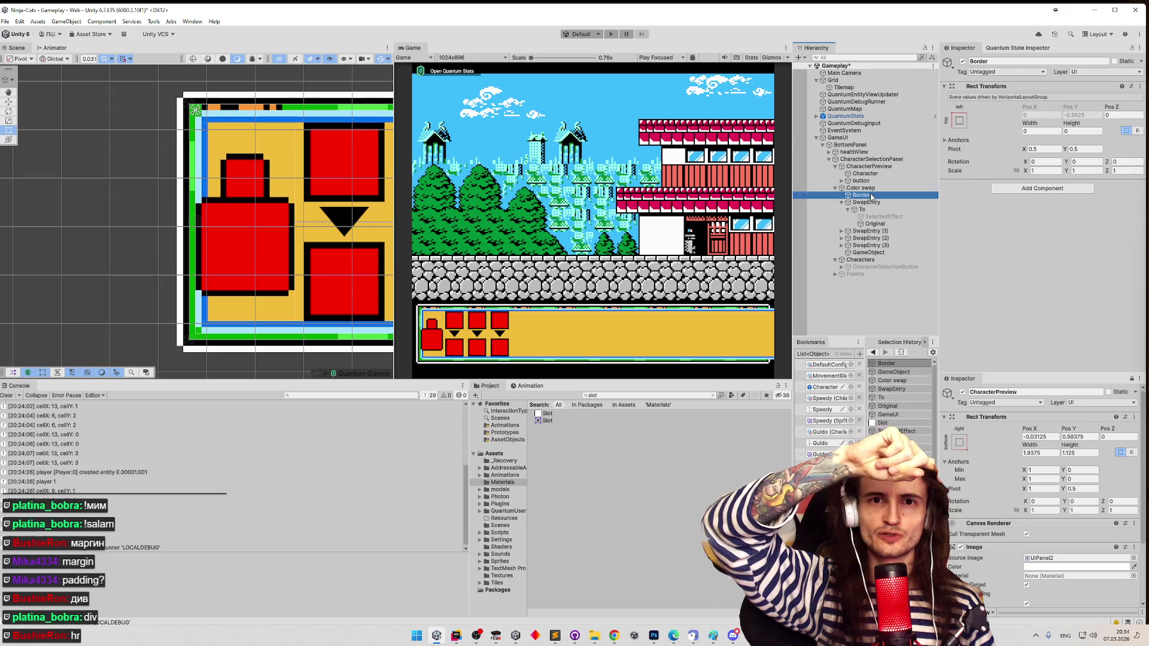
- Reselect Border and begin retyping its width
double_click(865, 198)
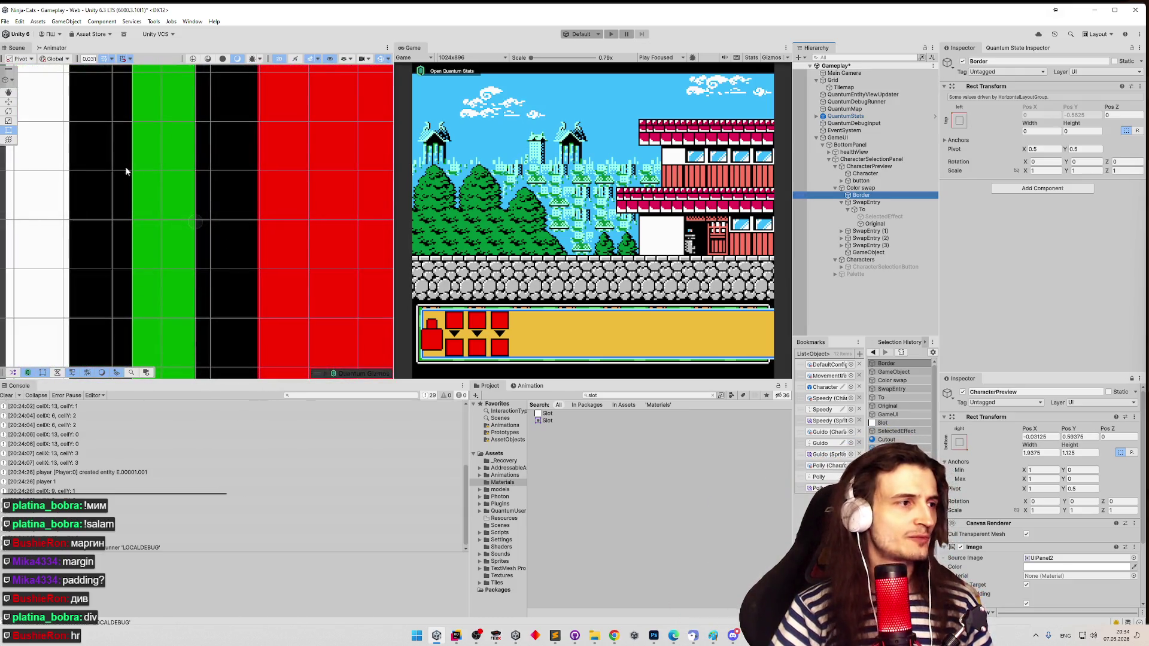
scroll(198, 221, down, 10)
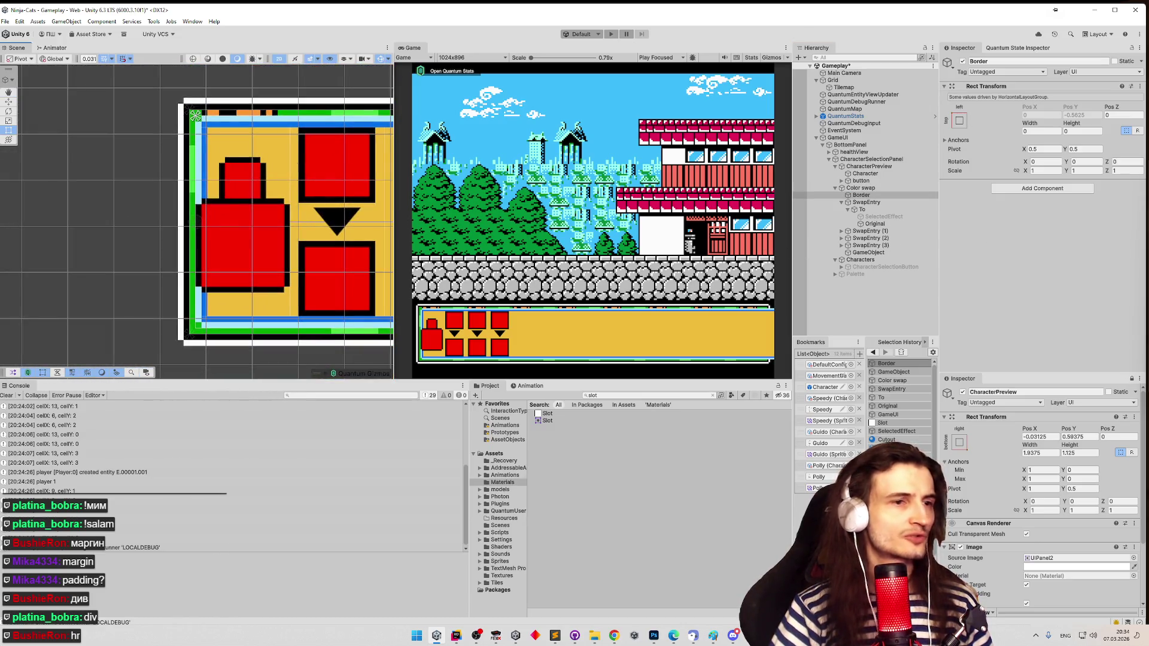
click(893, 195)
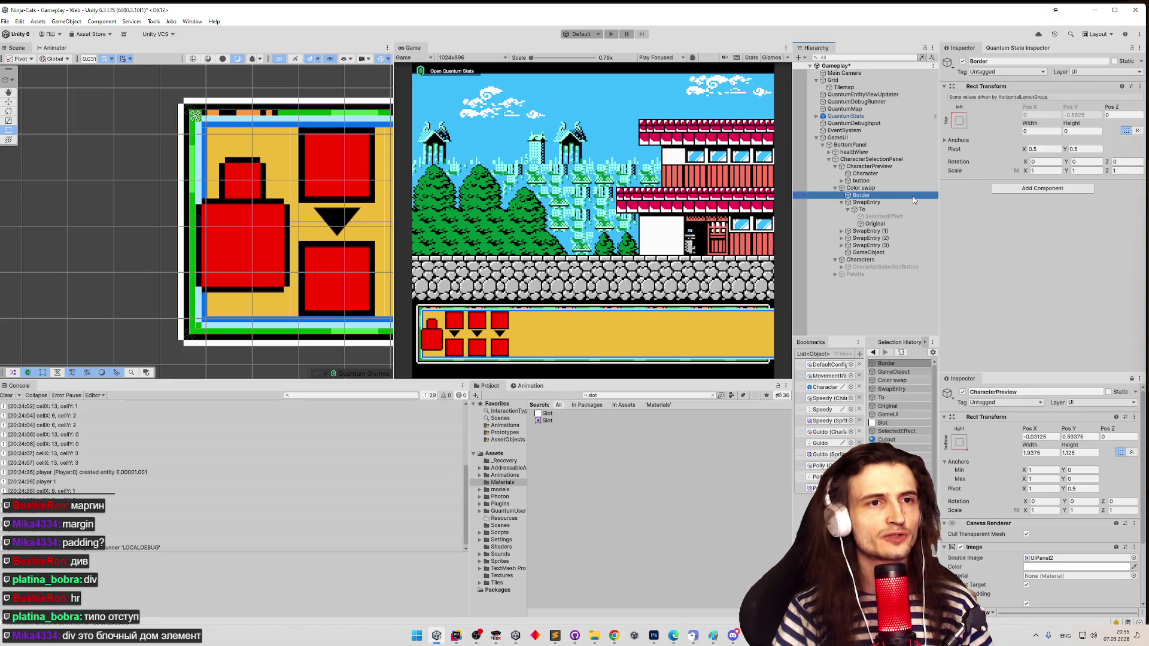
click(1046, 130)
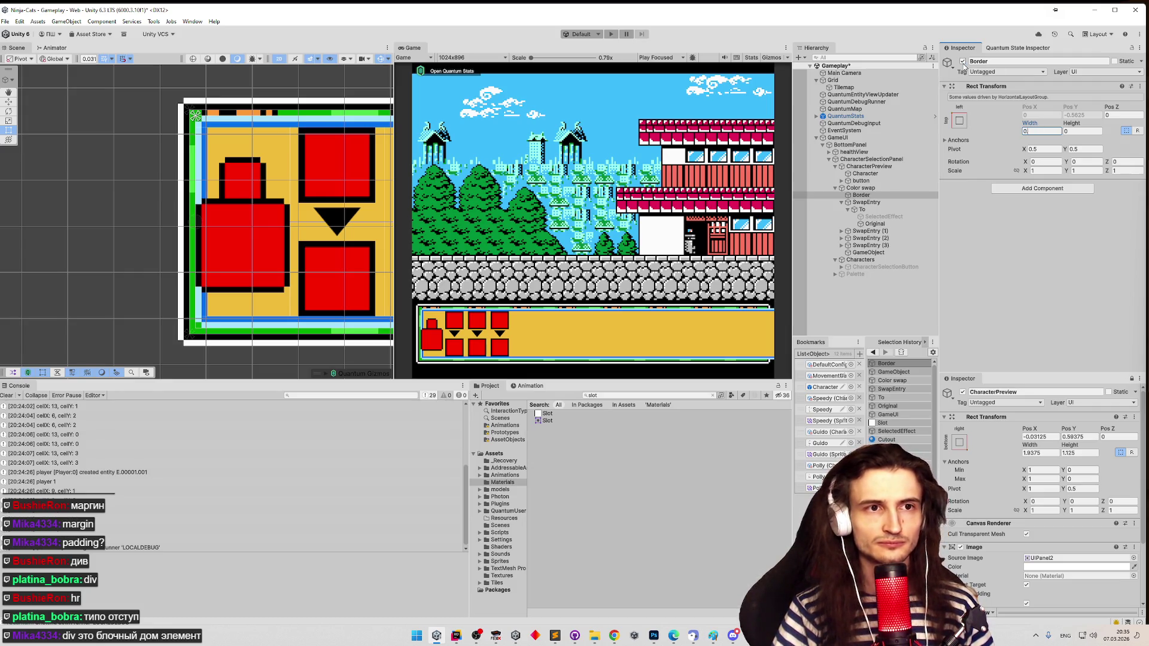
- Set Border's width to 0.125 and duplicate it as Border (1)
text(.03125)
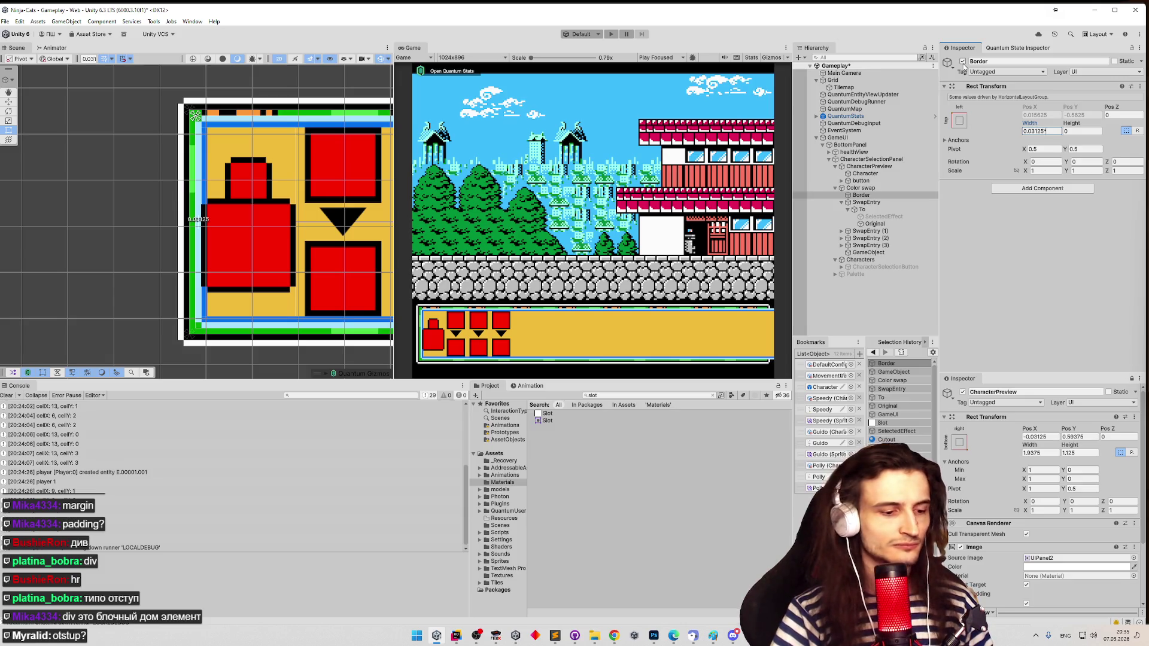
key(BackSpace)
key(BackSpace)
key(BackSpace)
text(125)
click(874, 245)
key(ctrl+v)
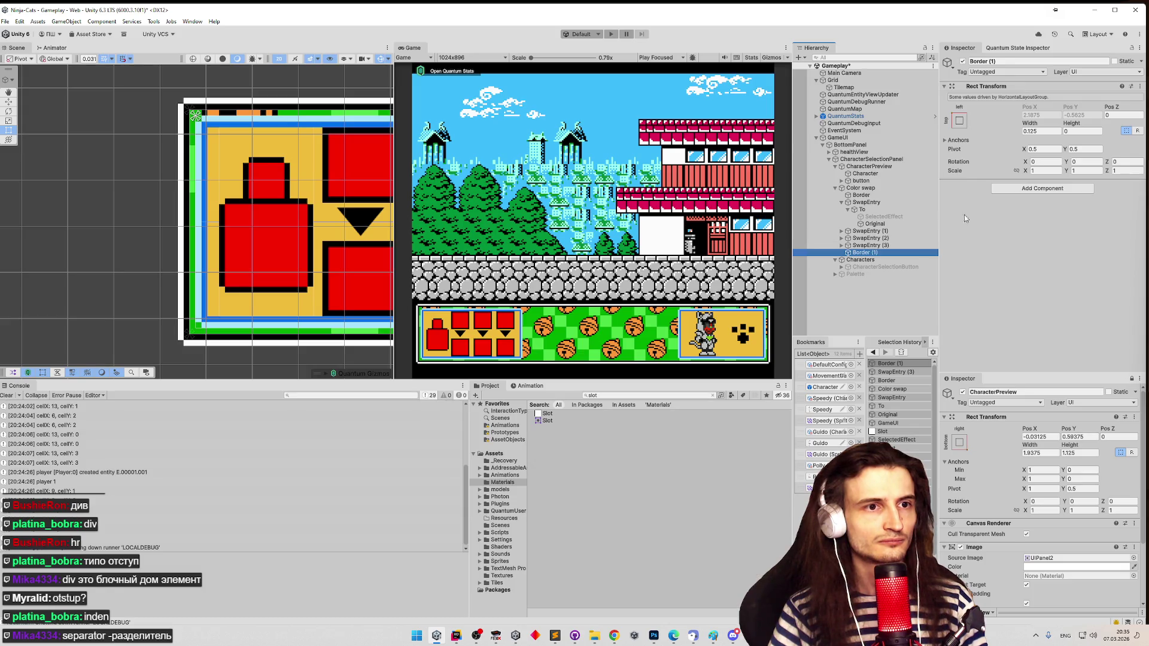
- Add a Layout Element to Border (1) with Layout Priority 99
click(1006, 189)
text(eleme)
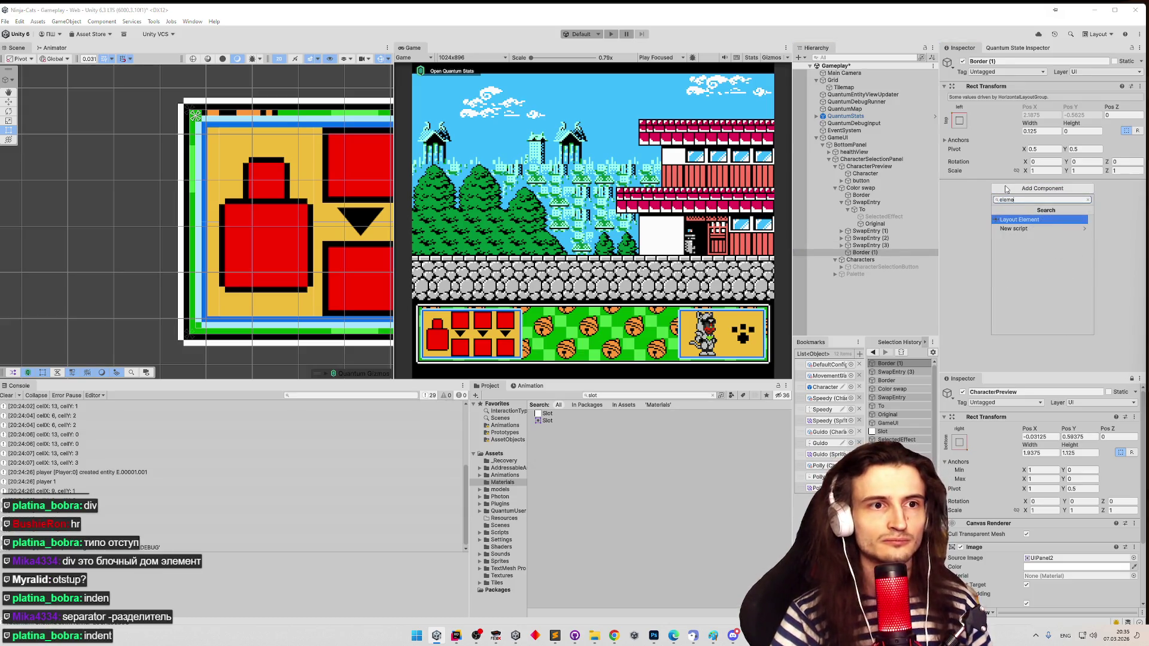
key(Return)
scroll(1017, 189, down, 1)
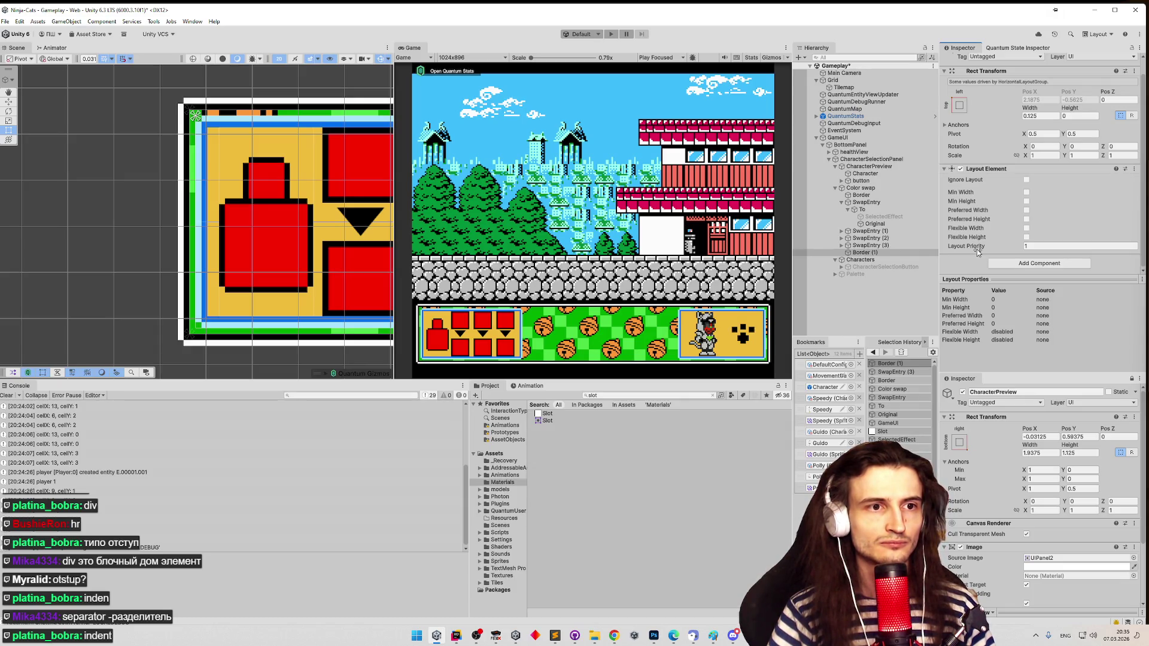
drag(978, 251, 1035, 248)
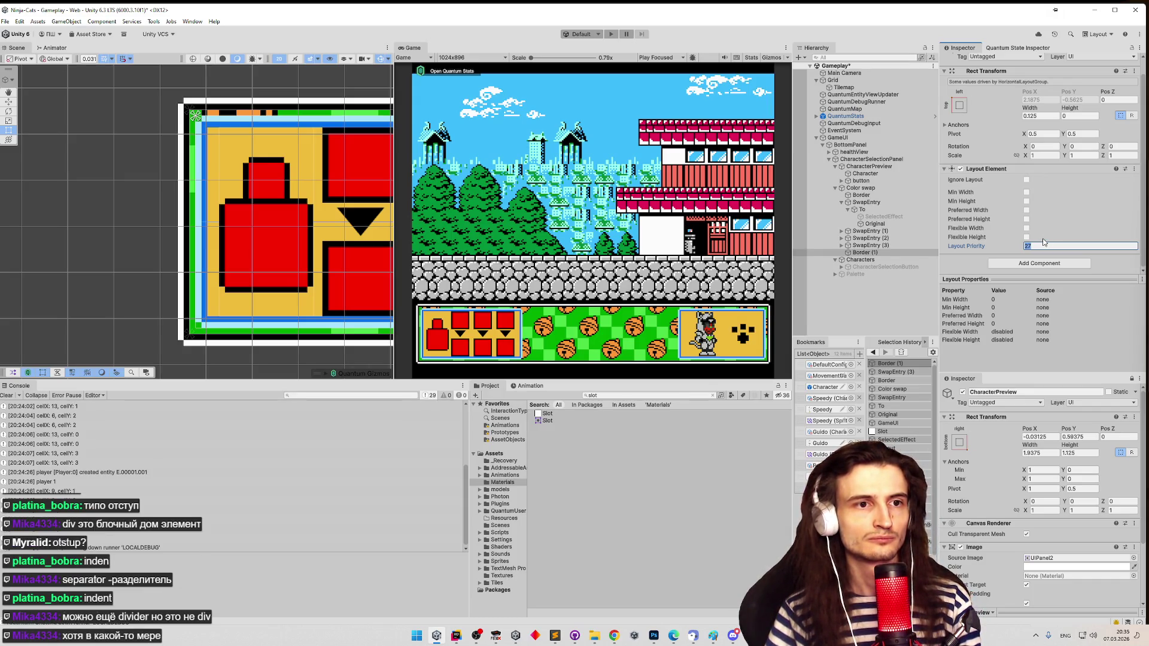
text(99)
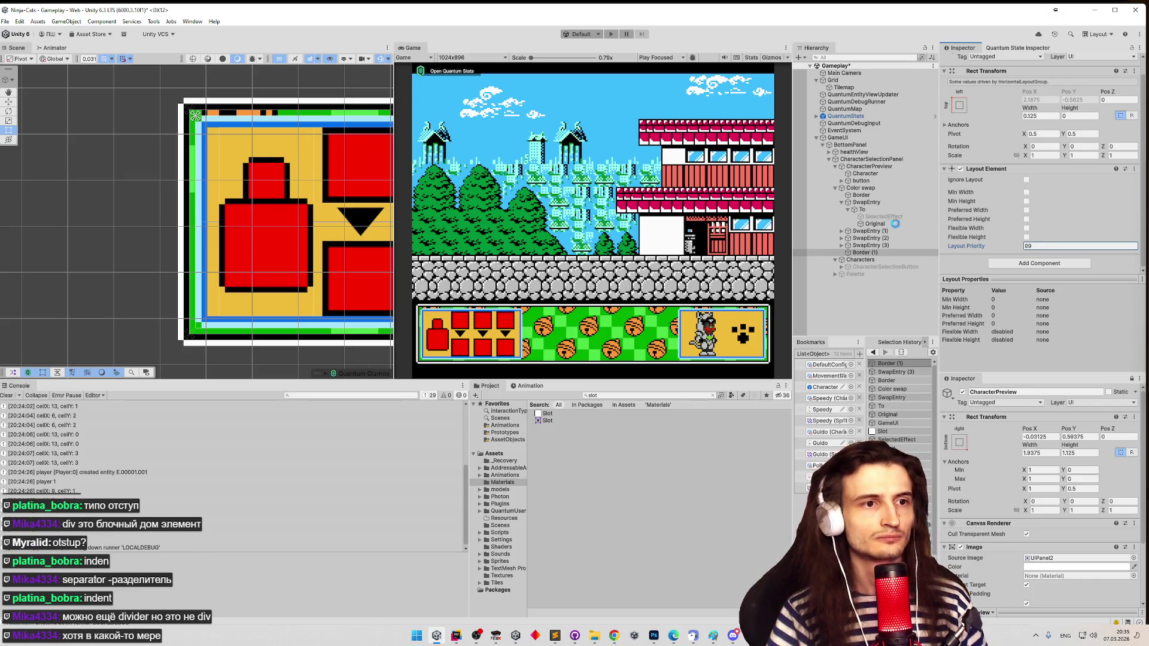
- Try moving Border (1) under SwapEntry, then undo so it stays after SwapEntry (3)
drag(872, 252, 883, 201)
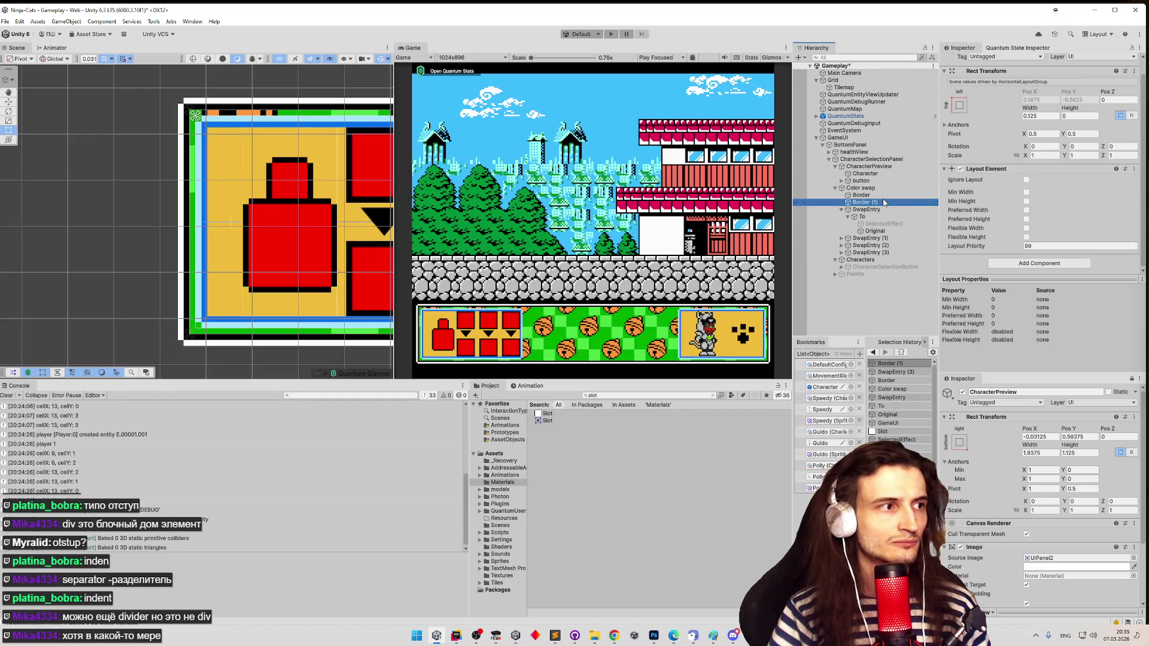
key(ctrl+z)
drag(865, 252, 876, 206)
key(ctrl+z)
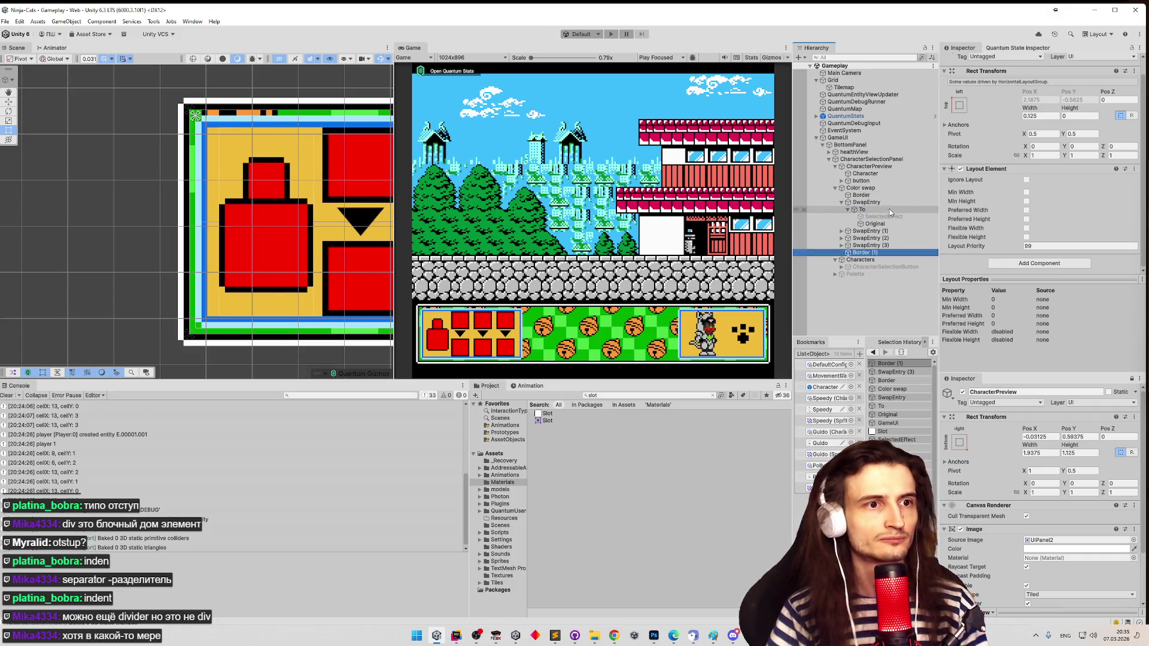
- Delete the three extra swap entries, leaving only the original SwapEntry
click(889, 203)
click(888, 232)
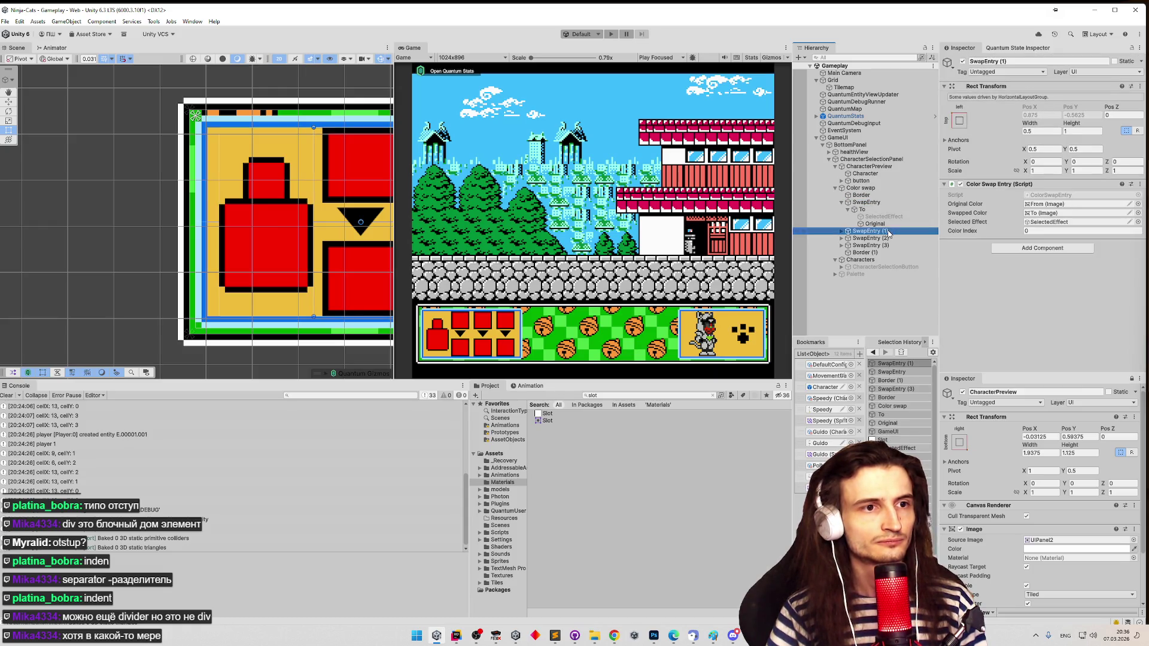
shift+click(870, 246)
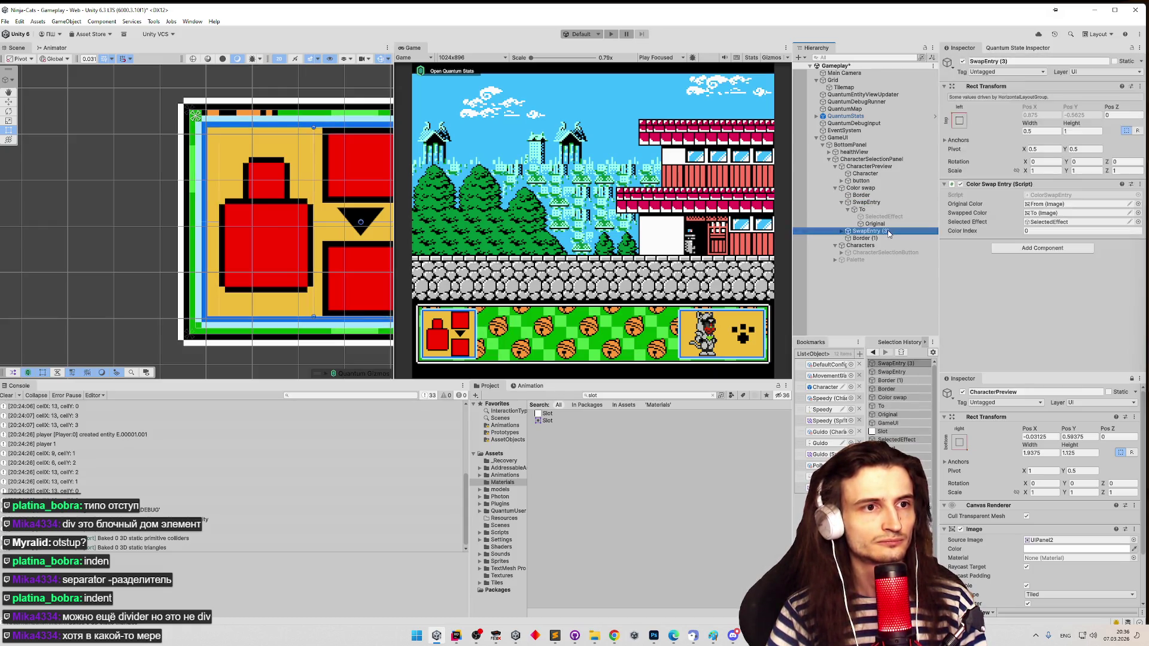
key(Delete)
click(842, 203)
click(886, 203)
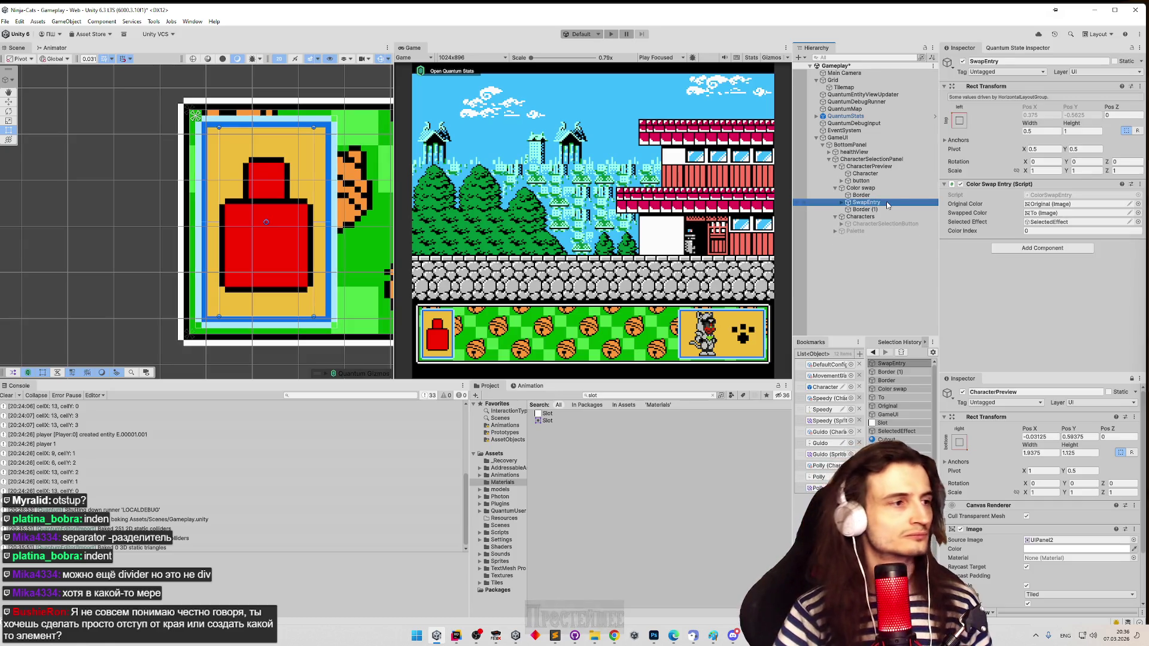
- Duplicate SwapEntry twice to get three swap slots
key(ctrl+d)
key(f)
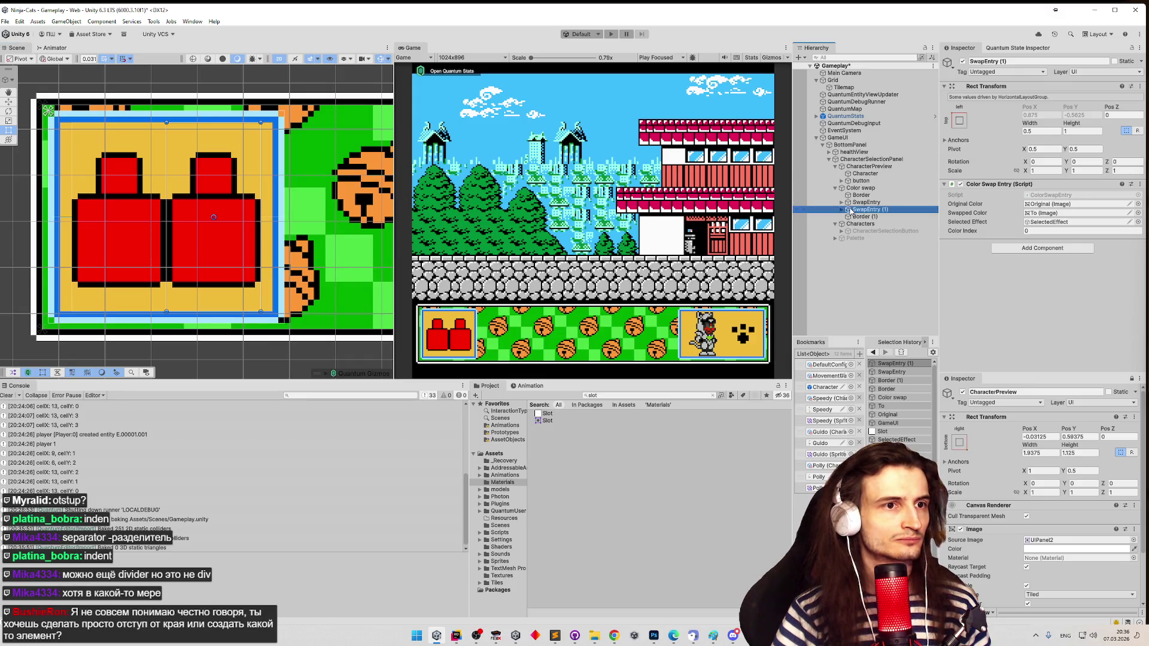
key(ctrl+d)
- Test duplicating Border (1), undoing and redoing until a single trailing Border (1) remains
click(860, 224)
key(ctrl+d)
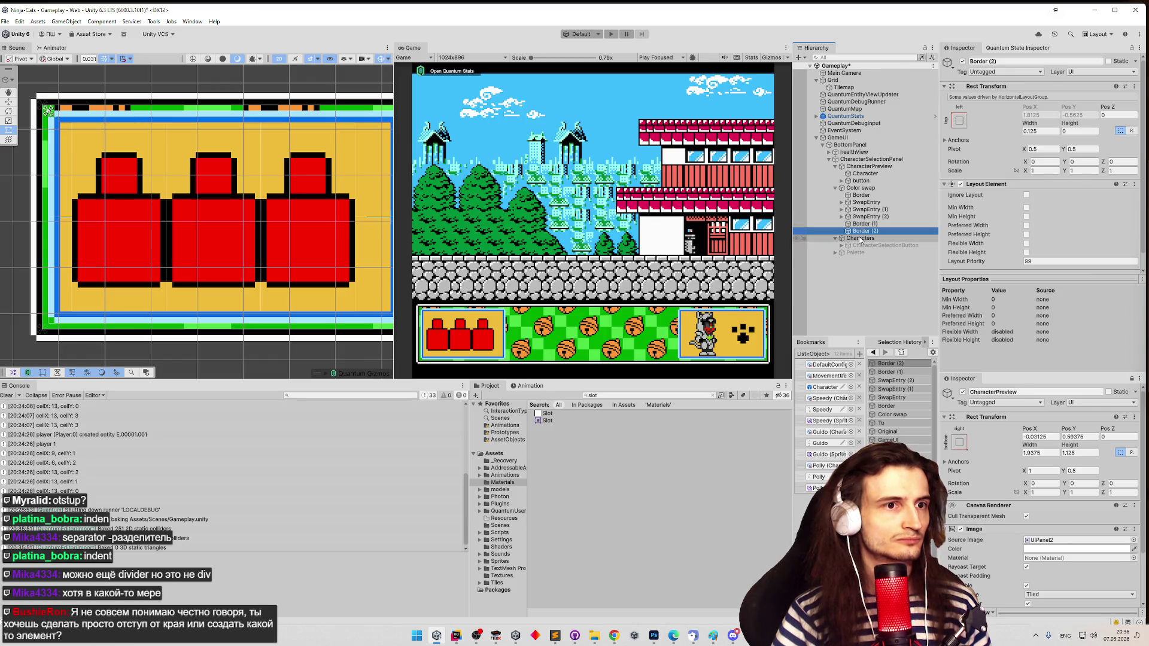
key(ctrl+z)
key(ctrl+z)
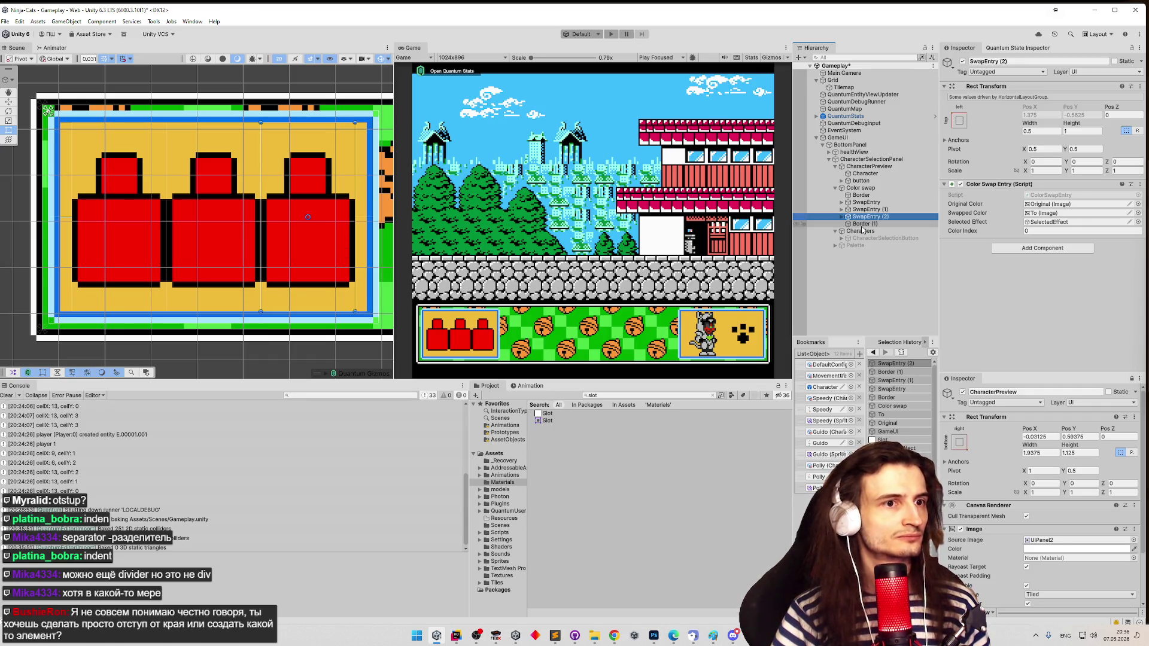
key(ctrl+z)
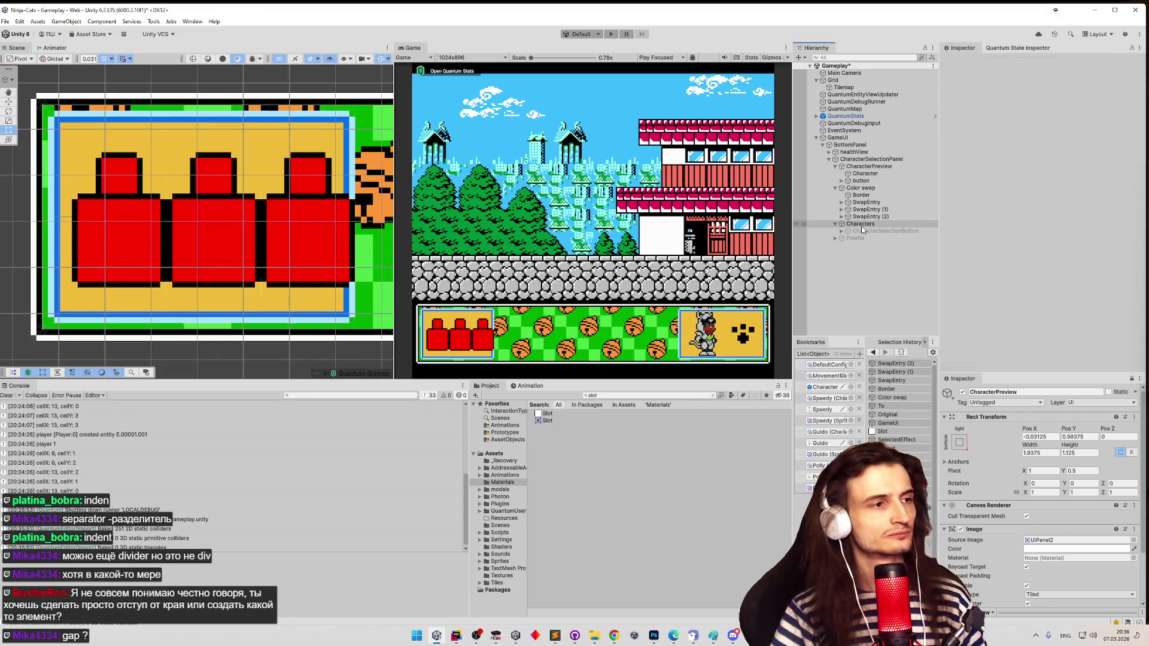
key(ctrl+y)
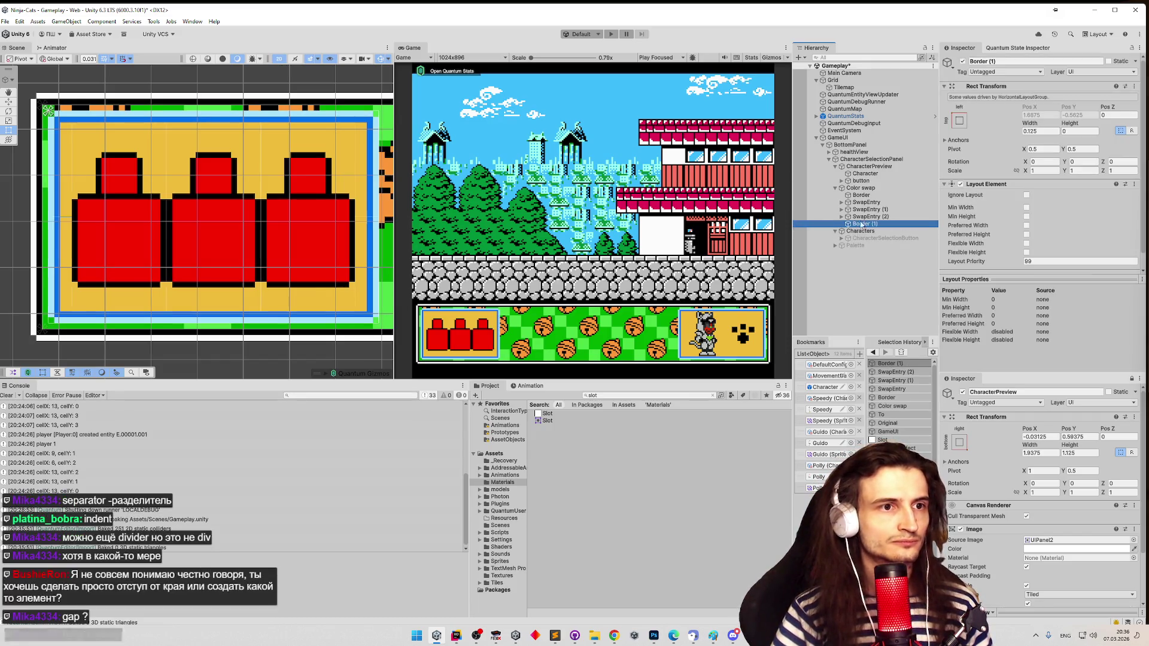
click(868, 189)
scroll(1029, 215, down, 1)
- Set the Horizontal Layout Group spacing to 0.0625, keeping Child Alignment at Middle Left
click(1047, 216)
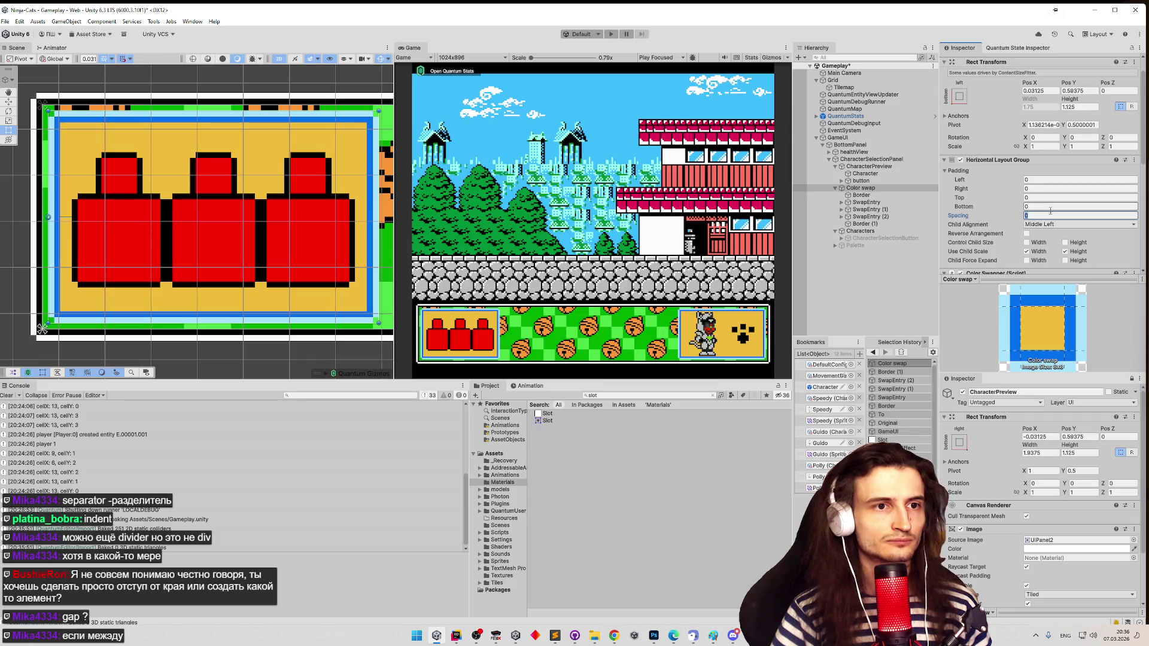
click(1052, 224)
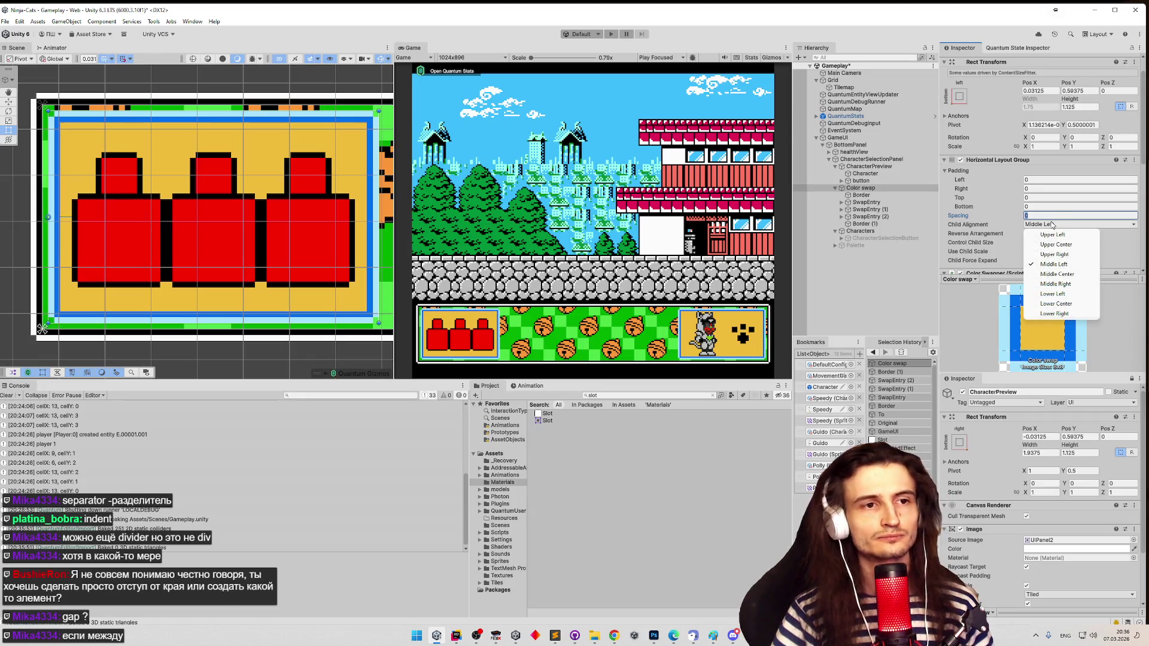
click(1029, 215)
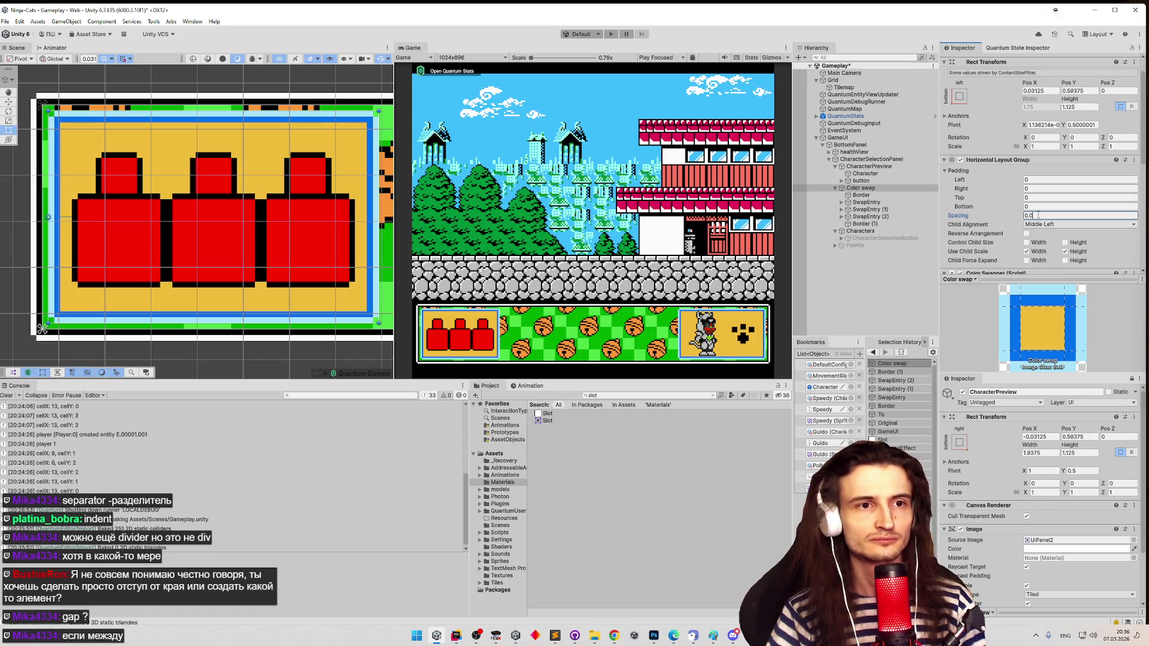
text(3125)
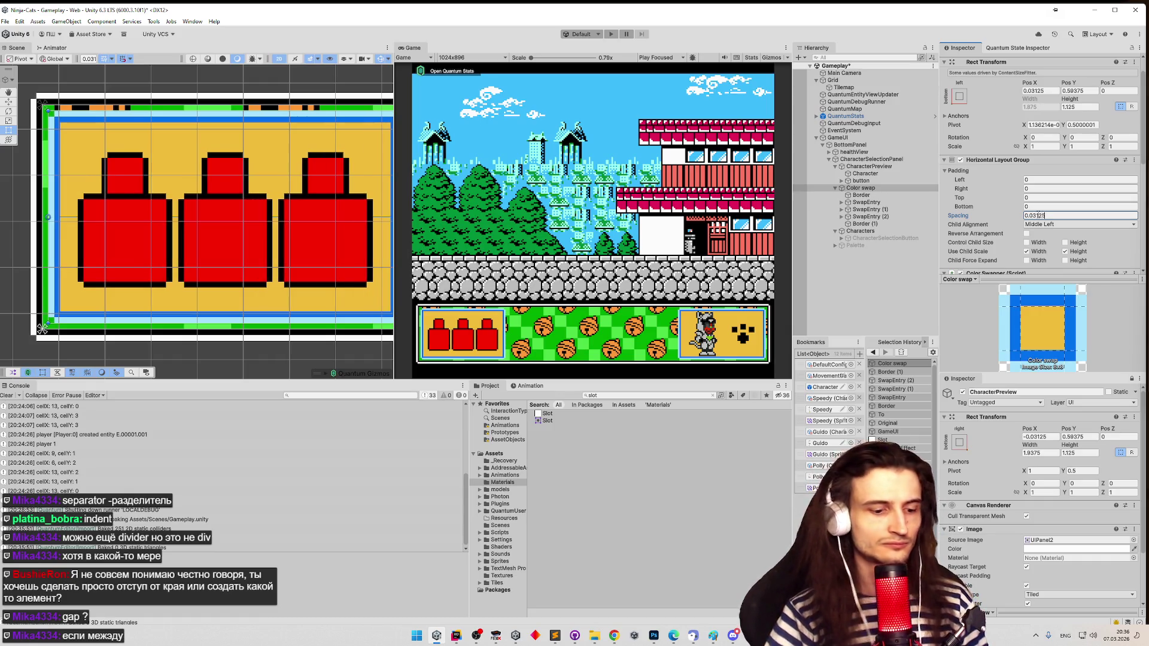
key(BackSpace)
key(BackSpace)
key(BackSpace)
text(625)
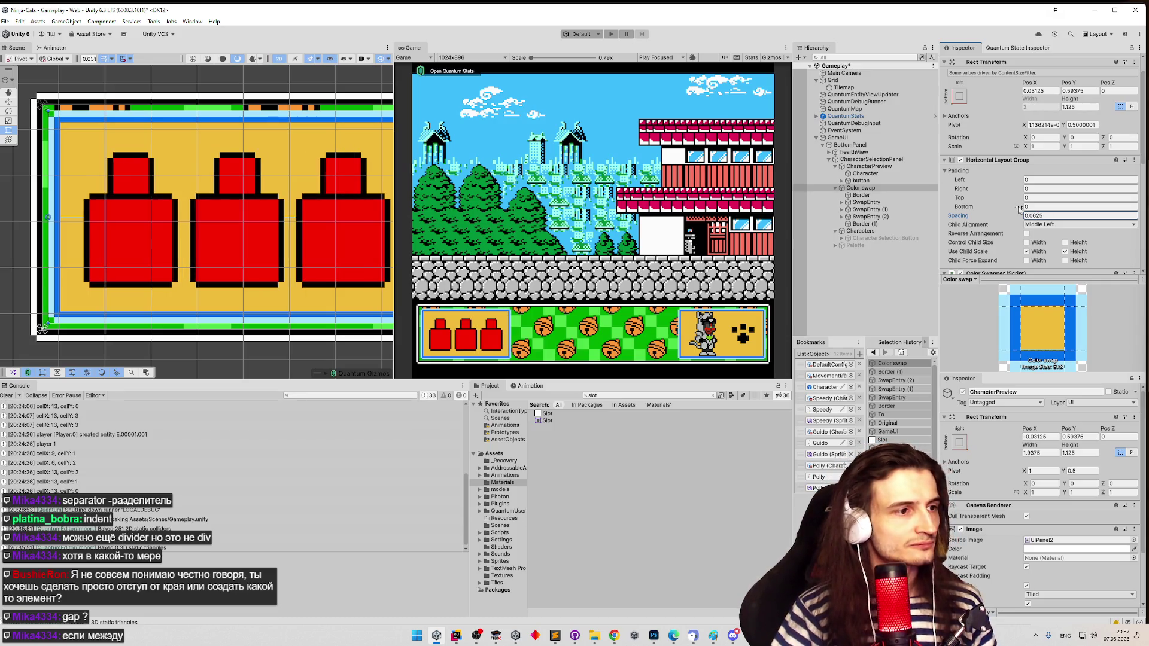
click(891, 195)
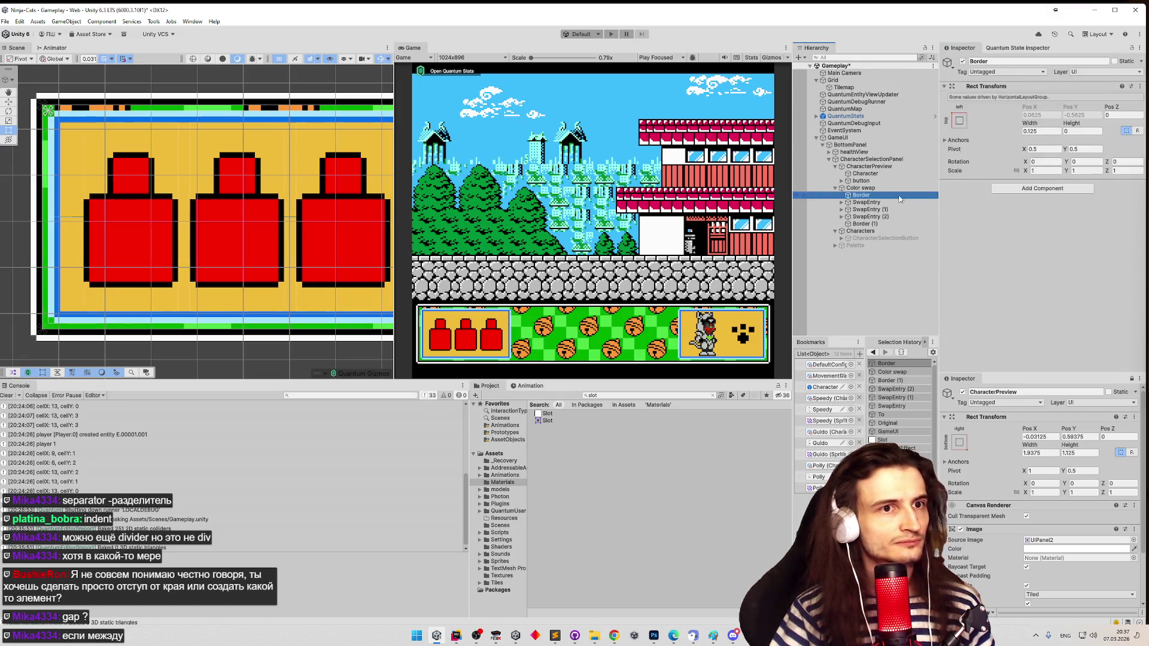
- Set the leading Border's width to 0.03125*2, giving 0.0625
click(1049, 134)
text(0)
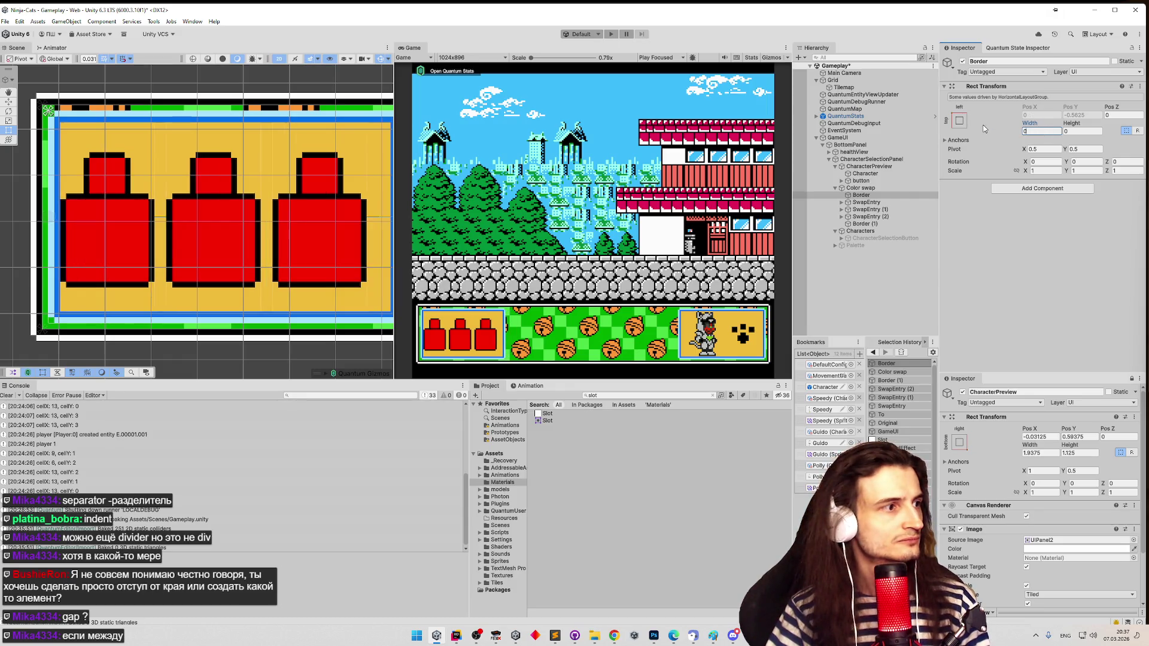
text(.125)
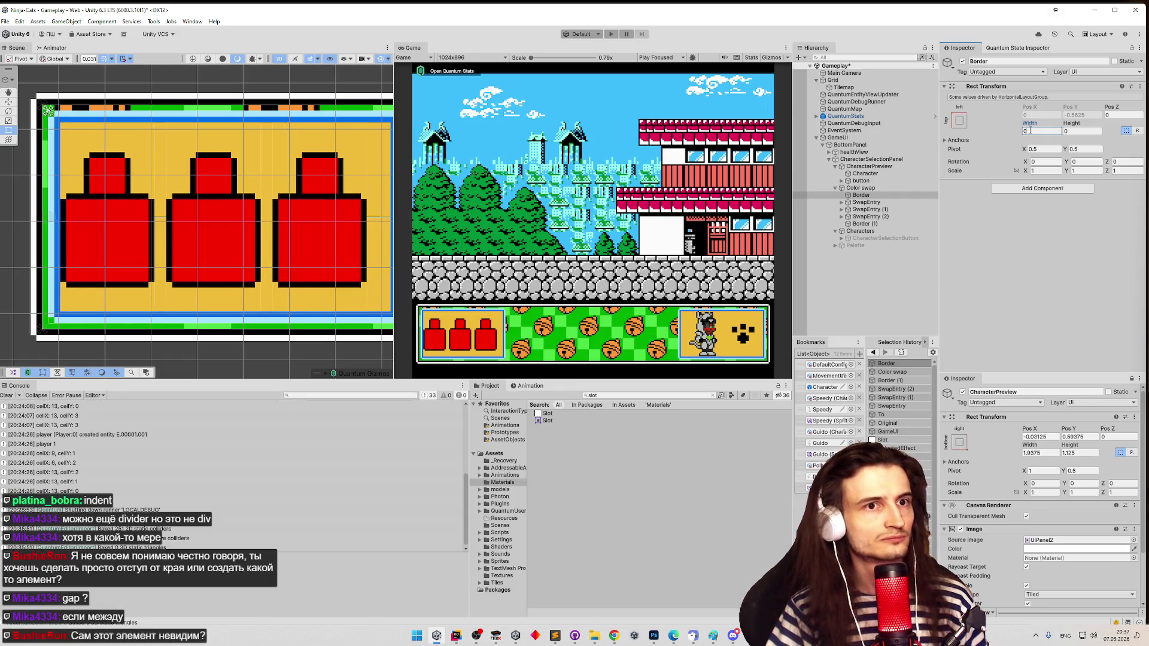
key(BackSpace)
key(BackSpace)
key(BackSpace)
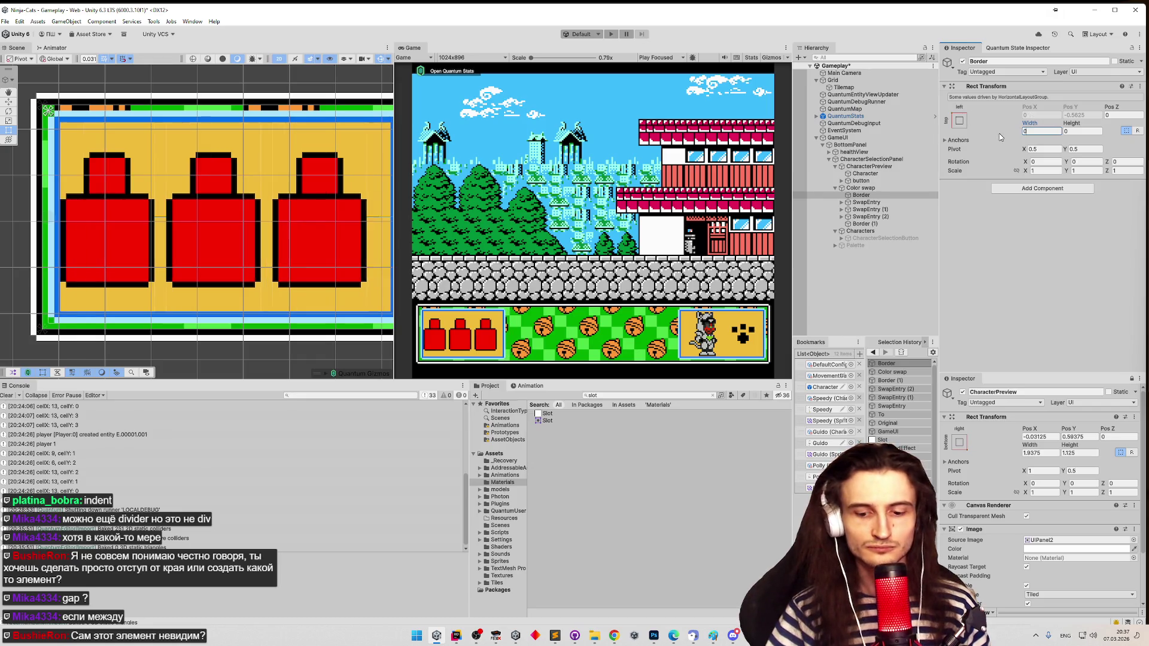
text(.03125)
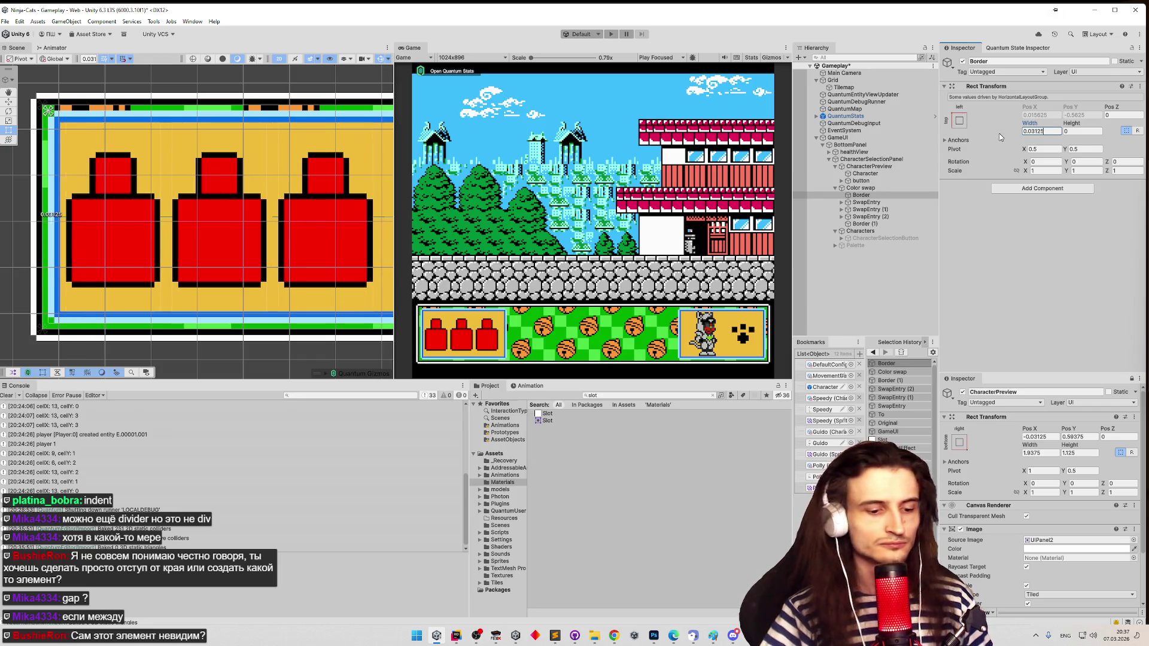
text(*2)
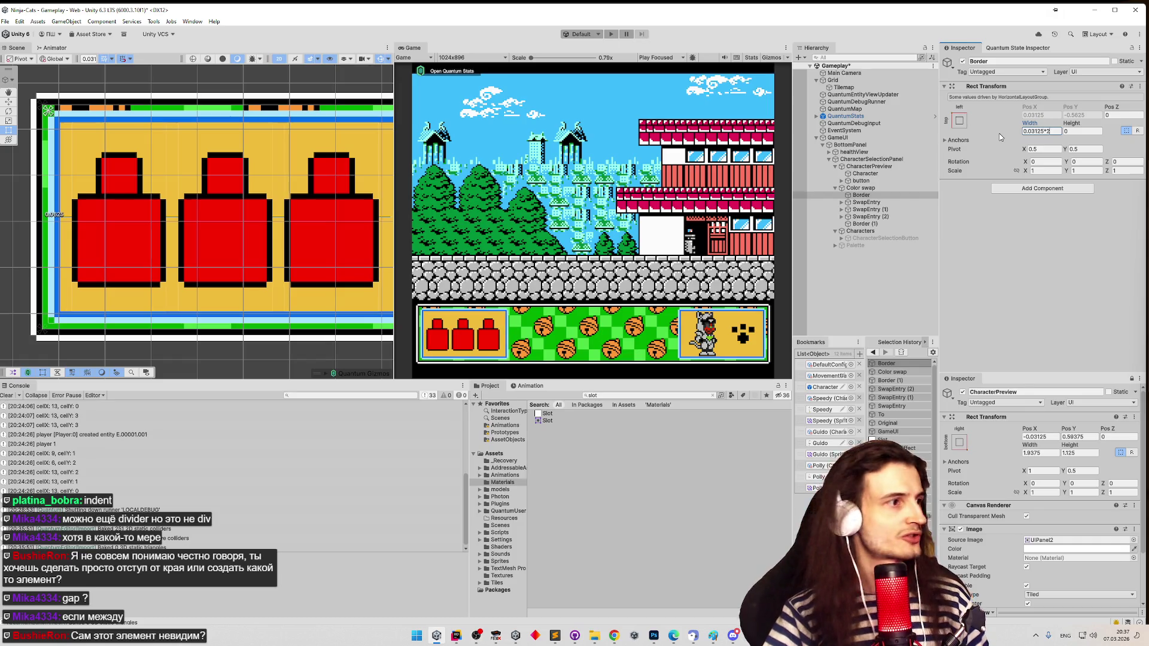
key(Return)
- Duplicate Border (1) into Border (2) and delete the original Border (1)
click(867, 223)
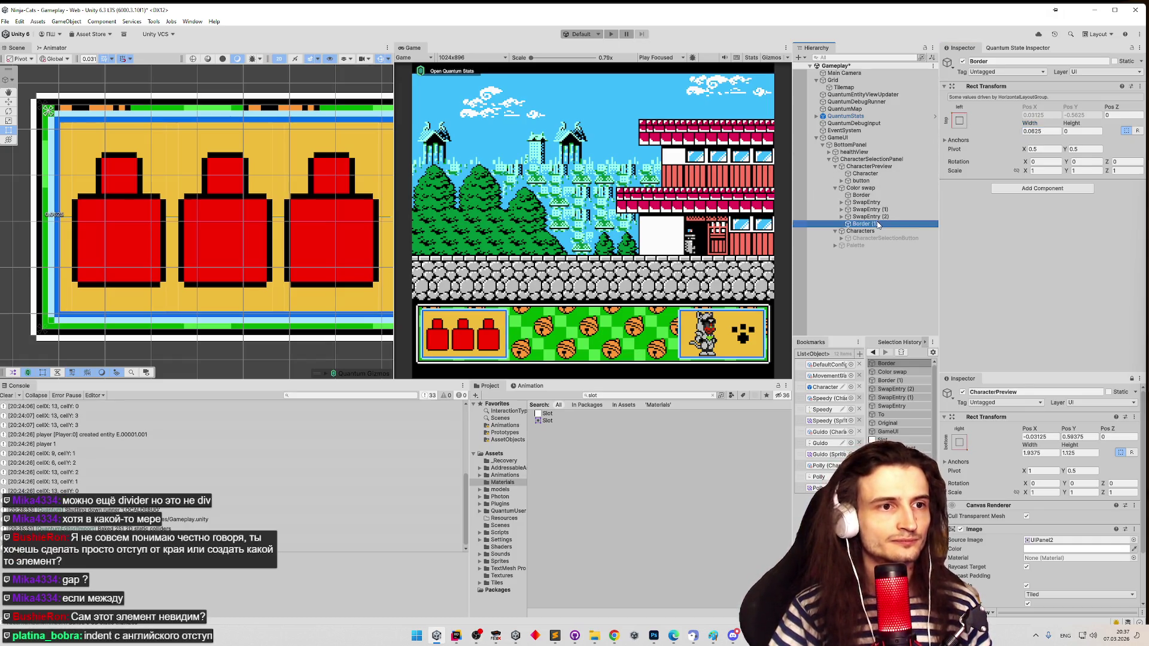
key(ctrl+d)
click(871, 225)
key(Delete)
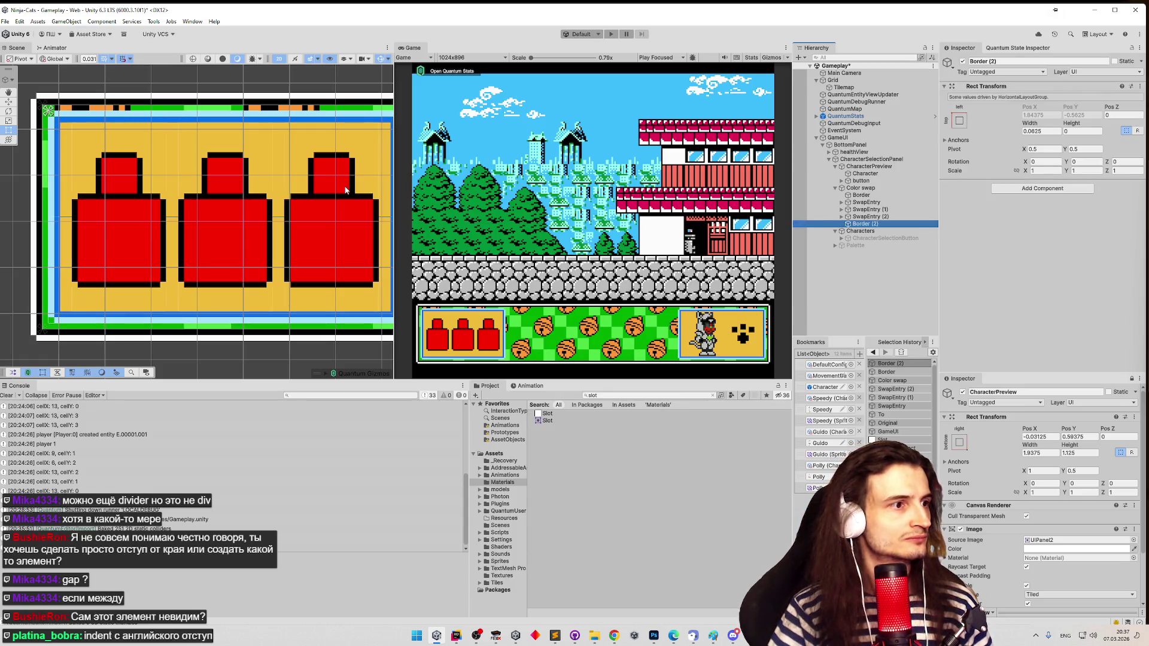
scroll(346, 191, down, 3)
click(860, 225)
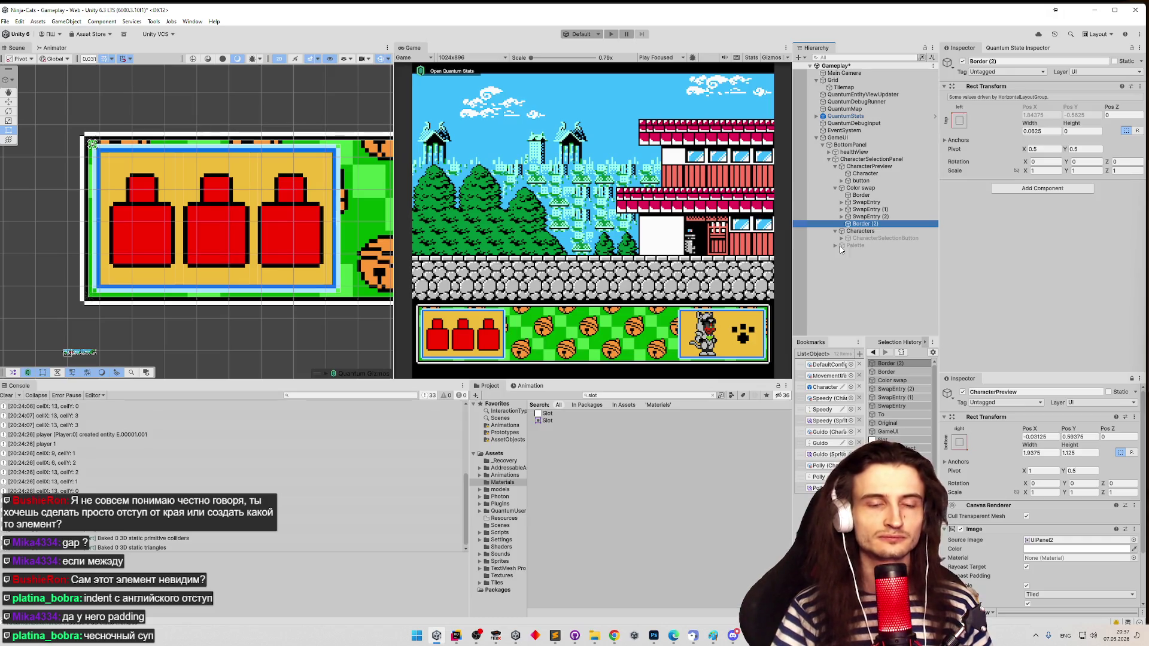
- Test duplicating Border (2) and SwapEntry, deleting the extra copies afterwards
key(ctrl+d)
key(Delete)
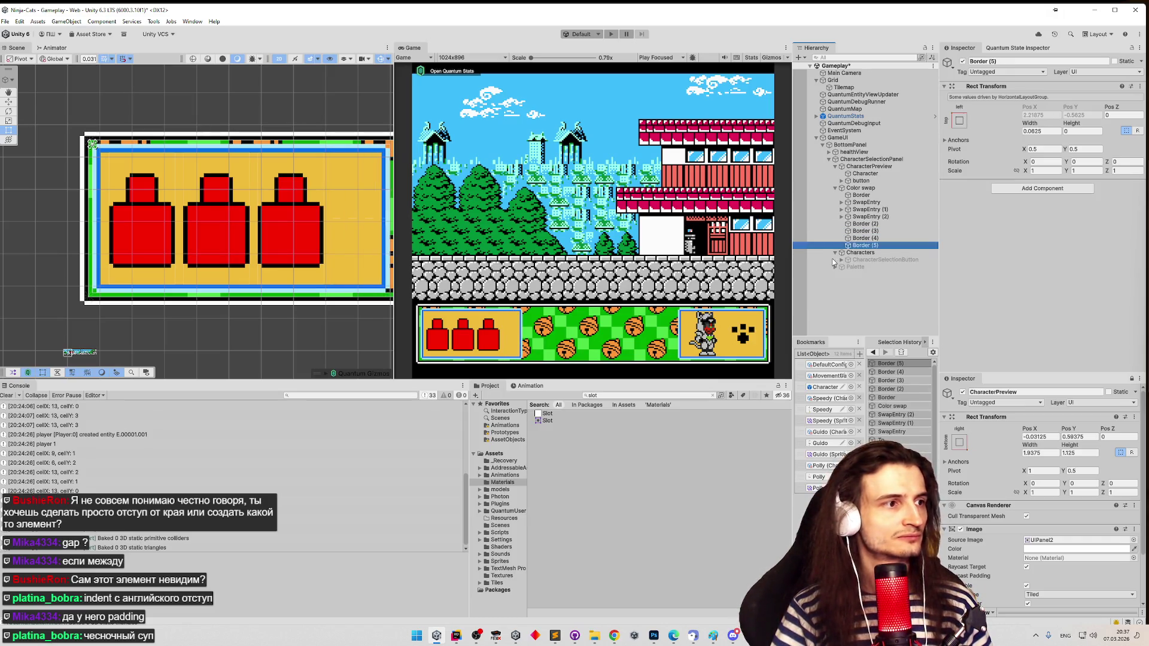
click(875, 203)
key(ctrl+d)
key(ctrl+d)
key(ctrl+d)
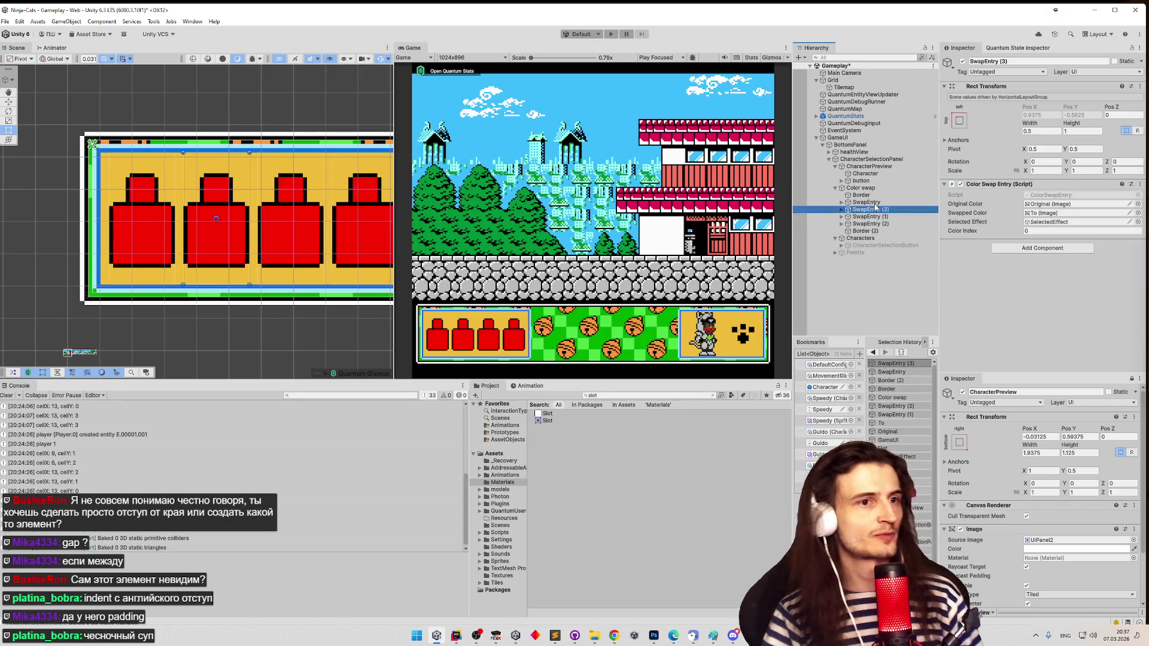
key(Delete)
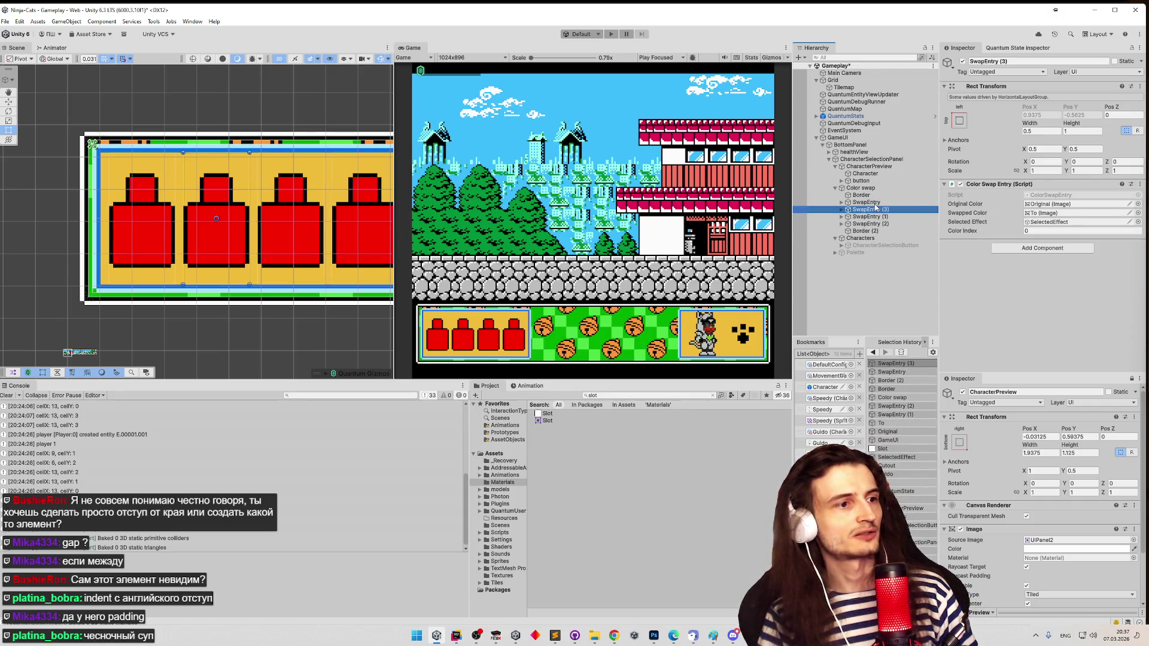
click(875, 210)
key(Delete)
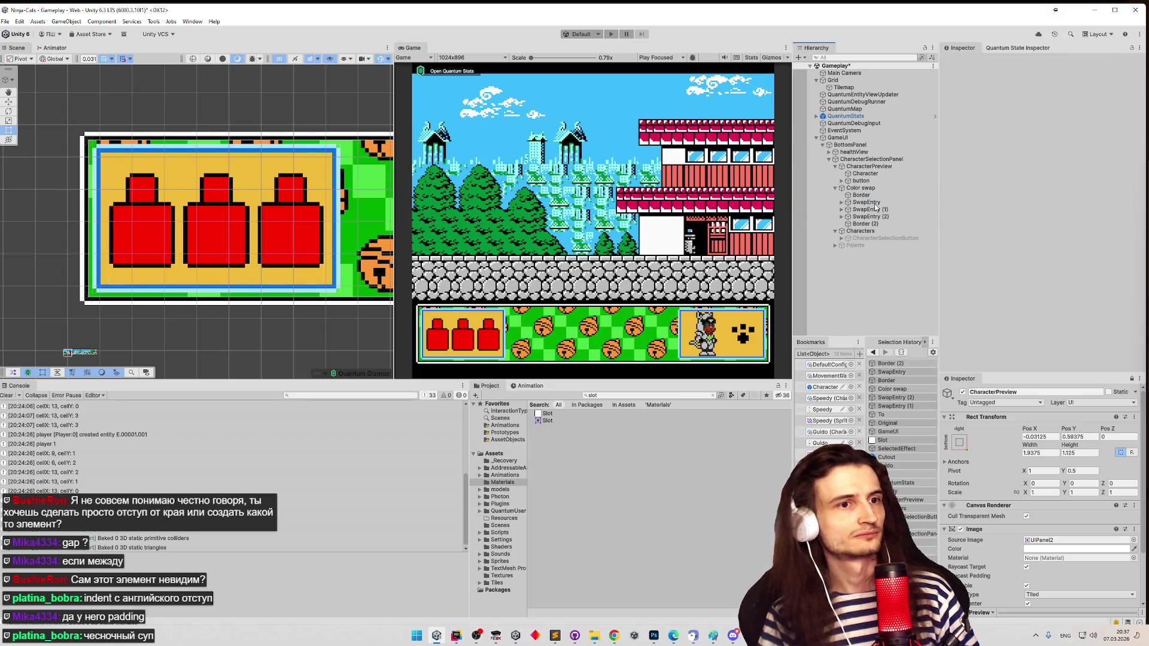
- Delete every swap entry except the first and disable the remaining SwapEntry
click(875, 204)
key(ctrl+d)
key(ctrl+d)
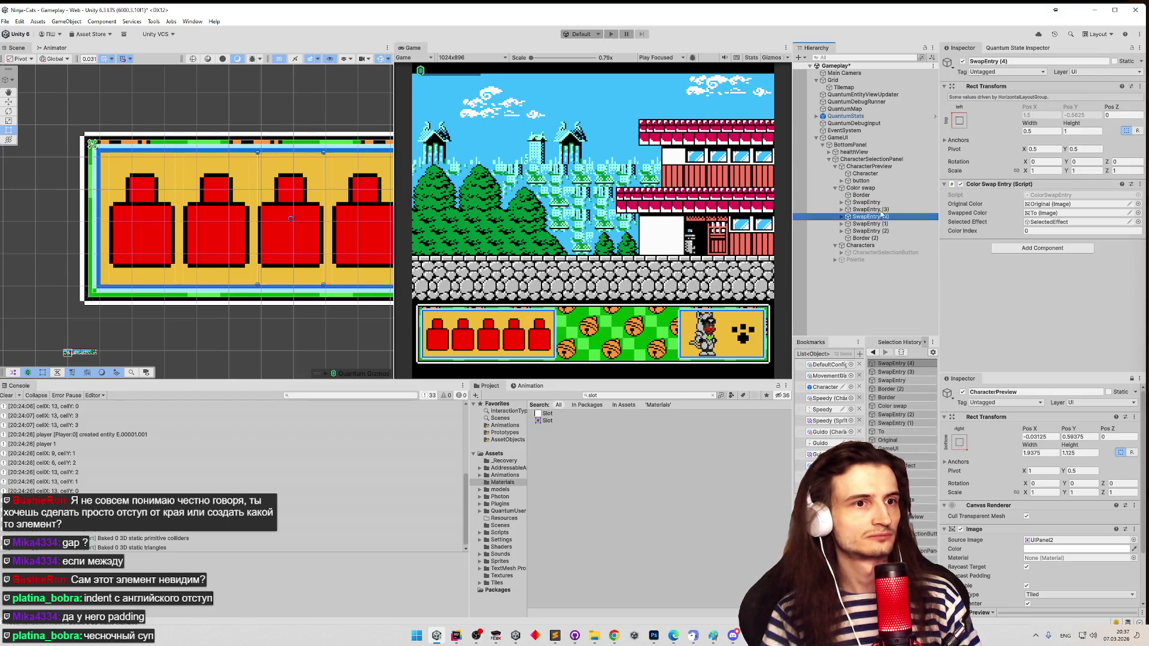
shift+click(885, 210)
key(Delete)
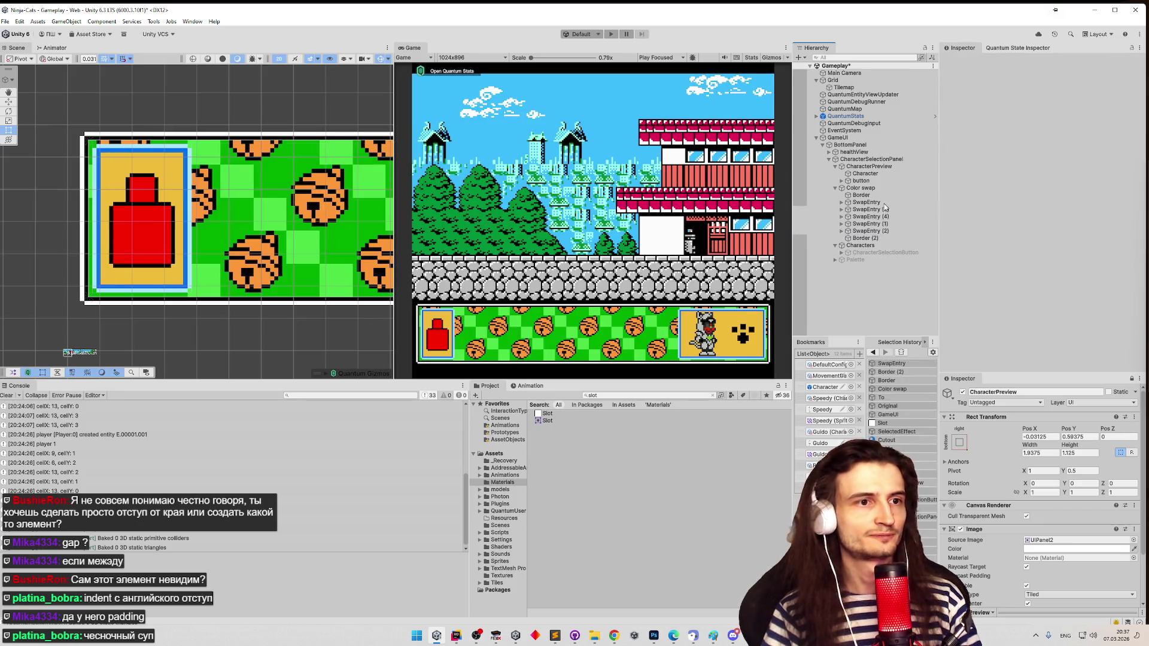
click(963, 61)
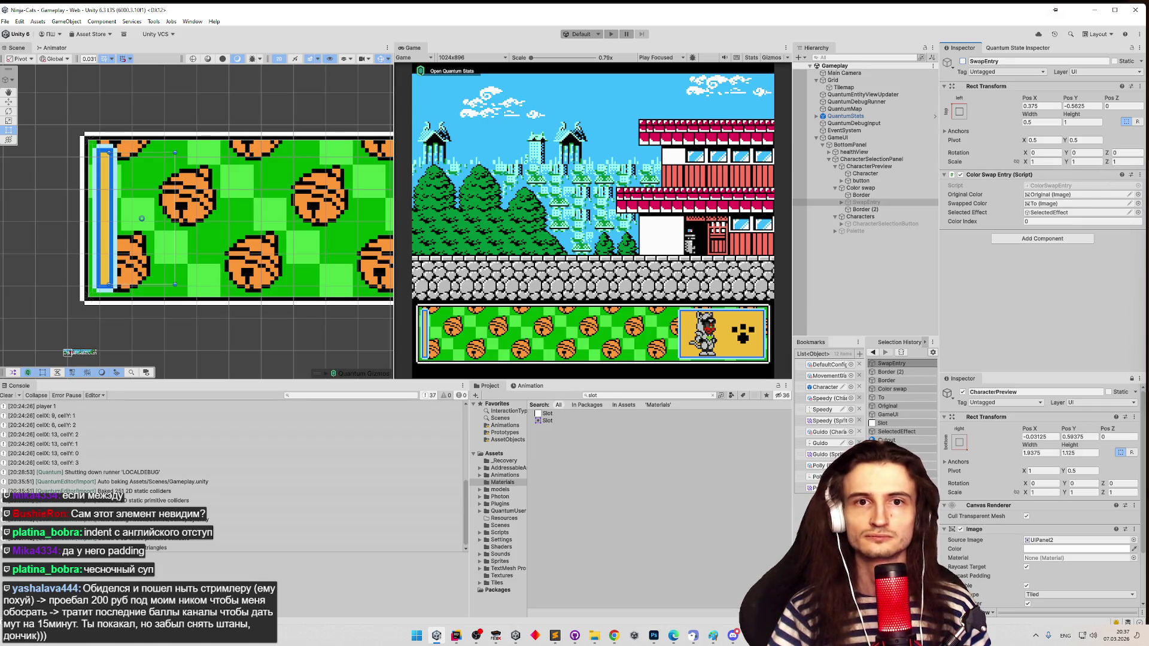
- Select the leading Border and trailing Border (2) spacers in the Color swap row
key(alt+Tab)
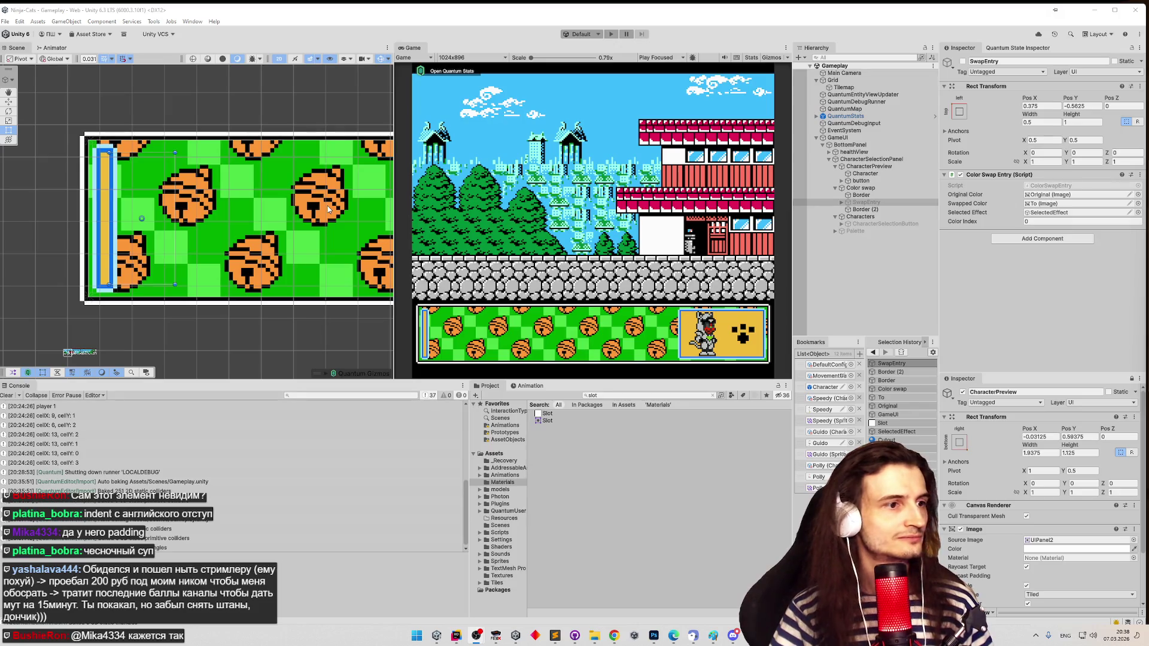
click(868, 197)
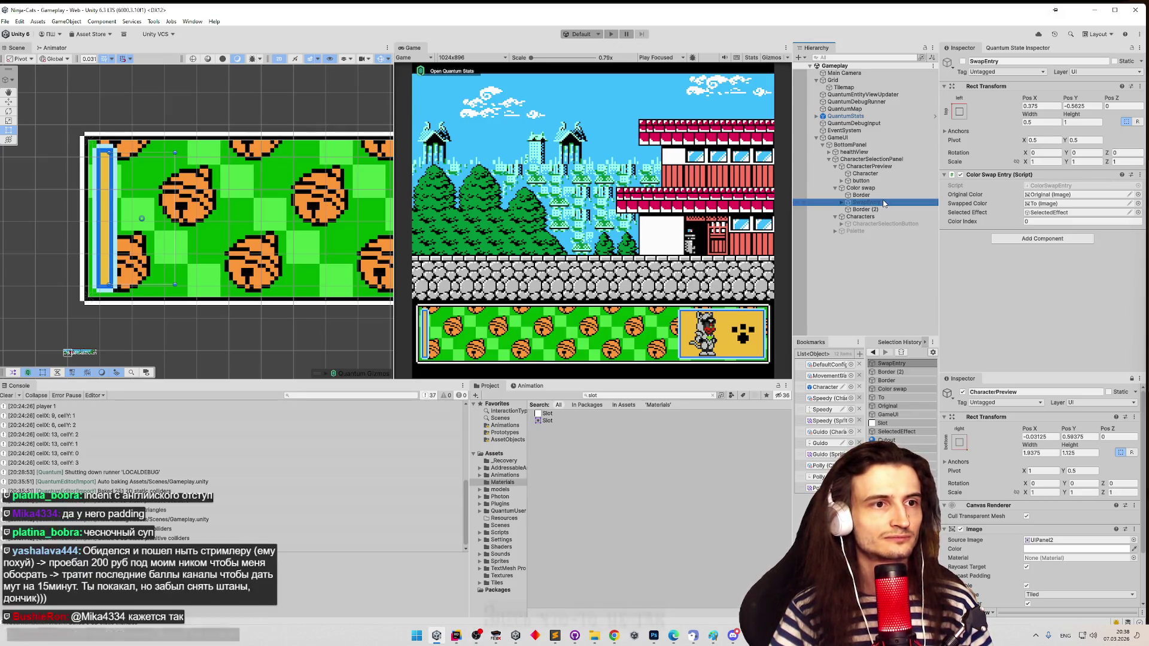
click(883, 210)
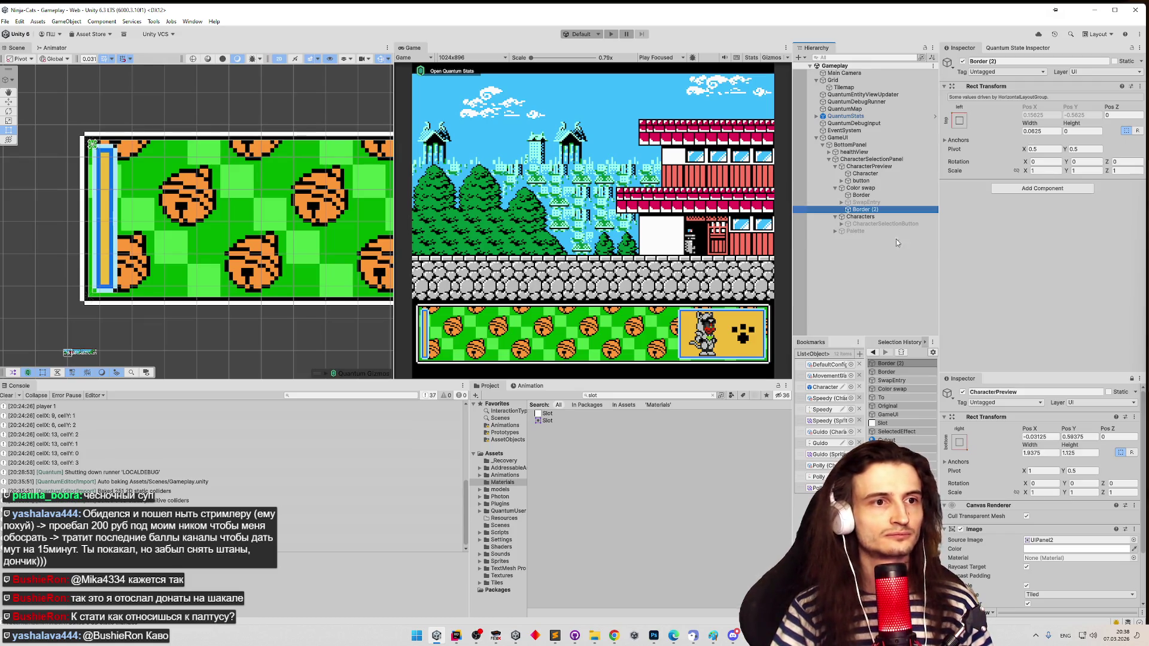
- Check SwapEntry's children, then frame the Border (2) spacer close up in the Scene view
click(842, 203)
click(841, 203)
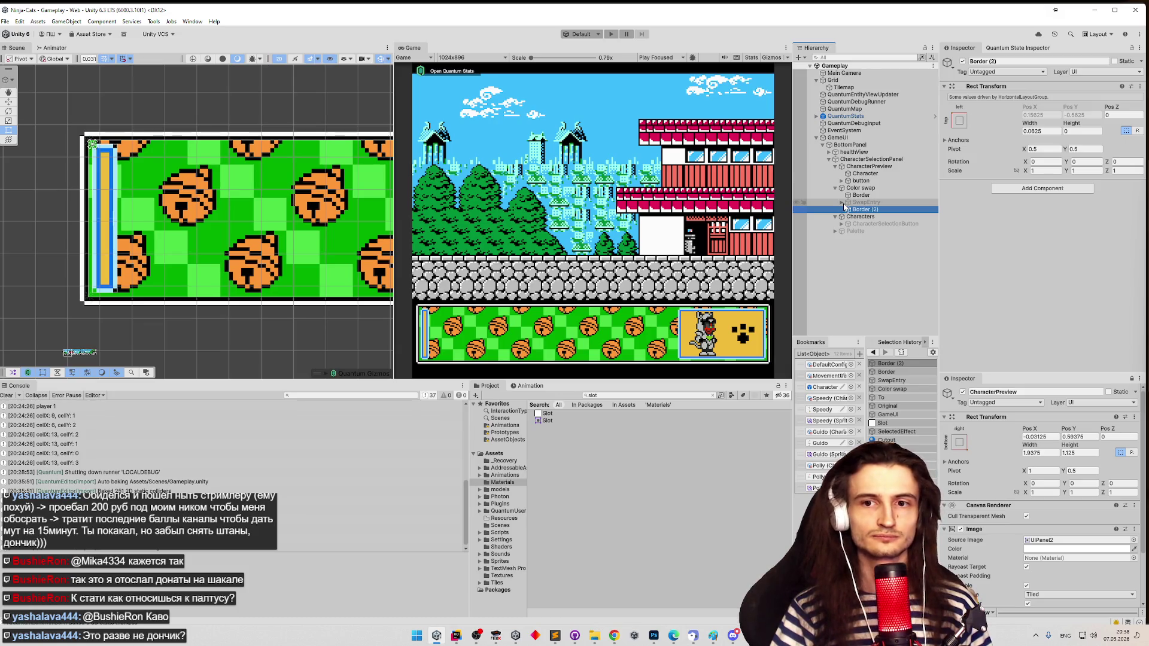
click(857, 203)
click(860, 210)
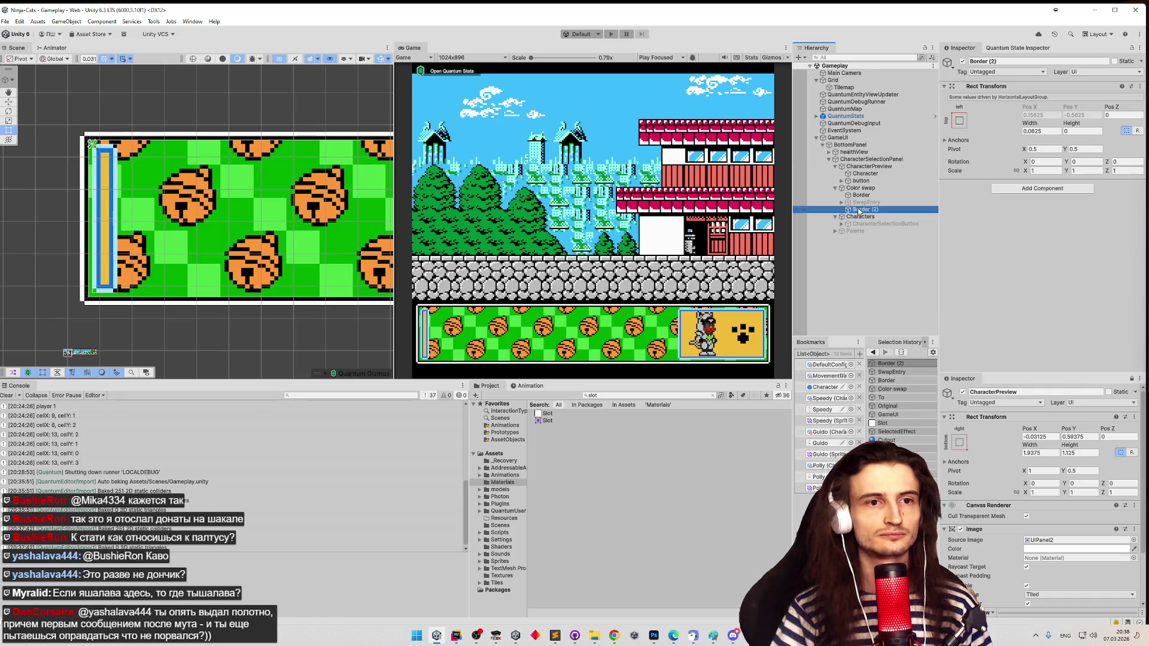
double_click(859, 211)
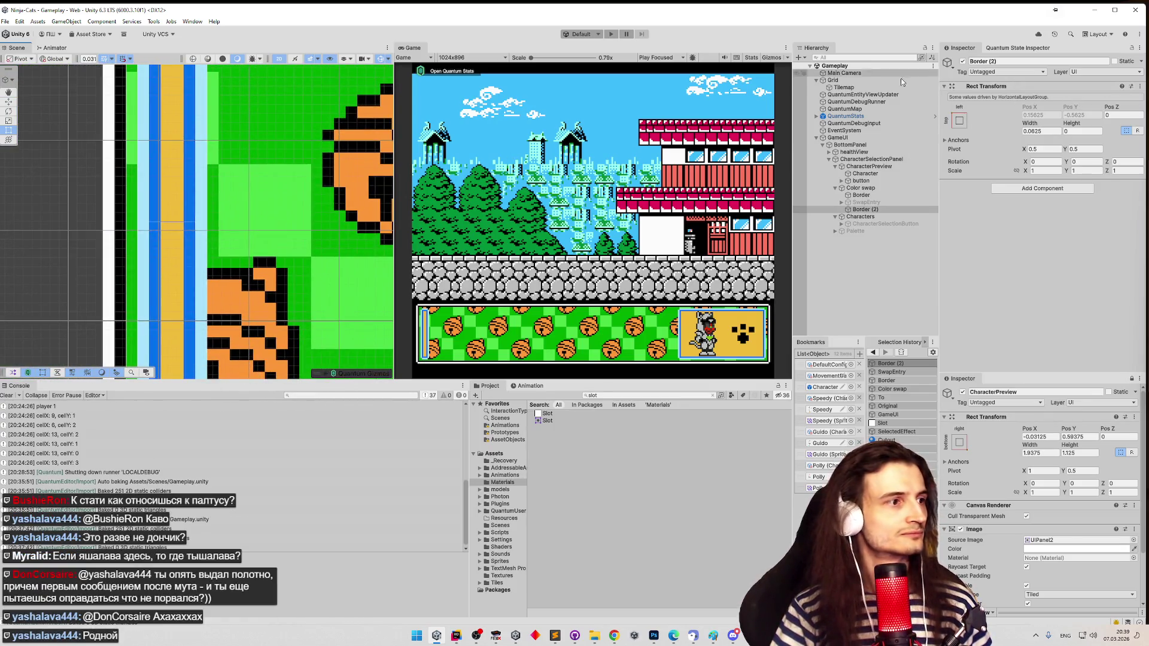
- Zoom the Scene back out and select SwapEntry to show its Color Swap Entry script with Color Index 0
scroll(22, 204, down, 3)
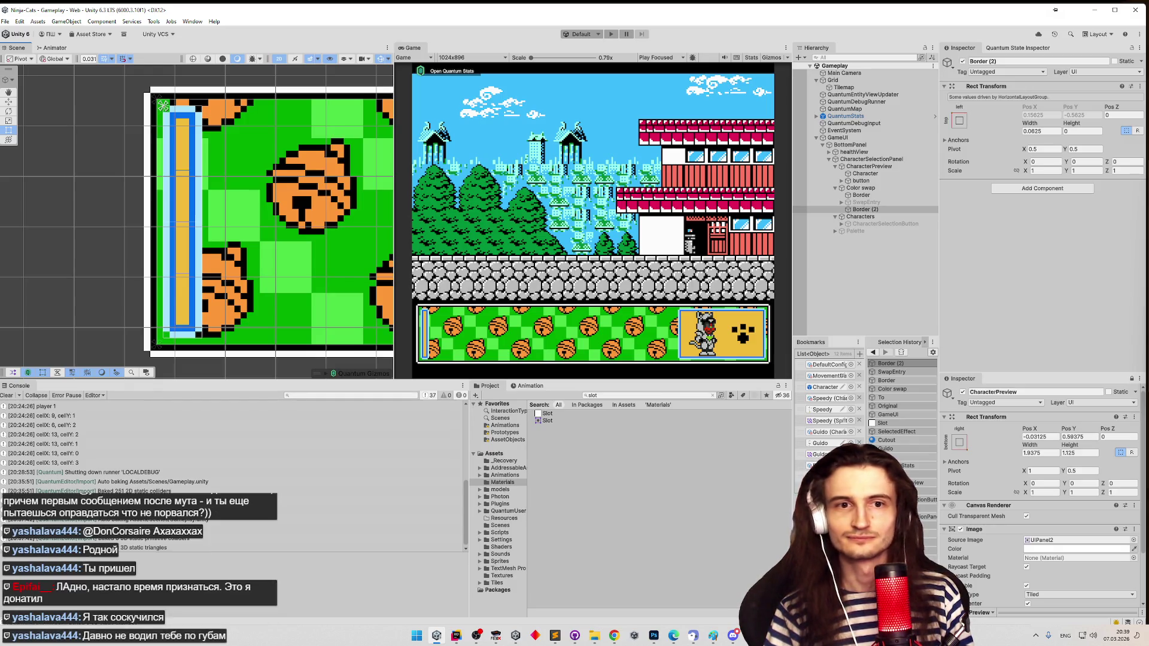
scroll(669, 234, up, 1)
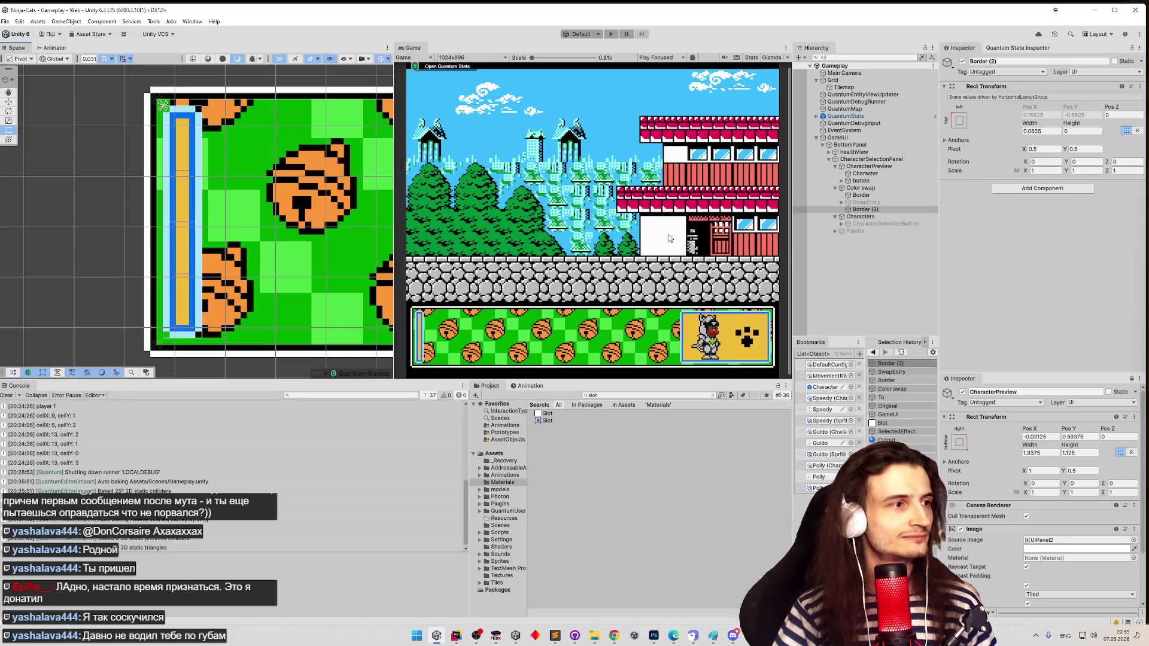
scroll(670, 235, down, 1)
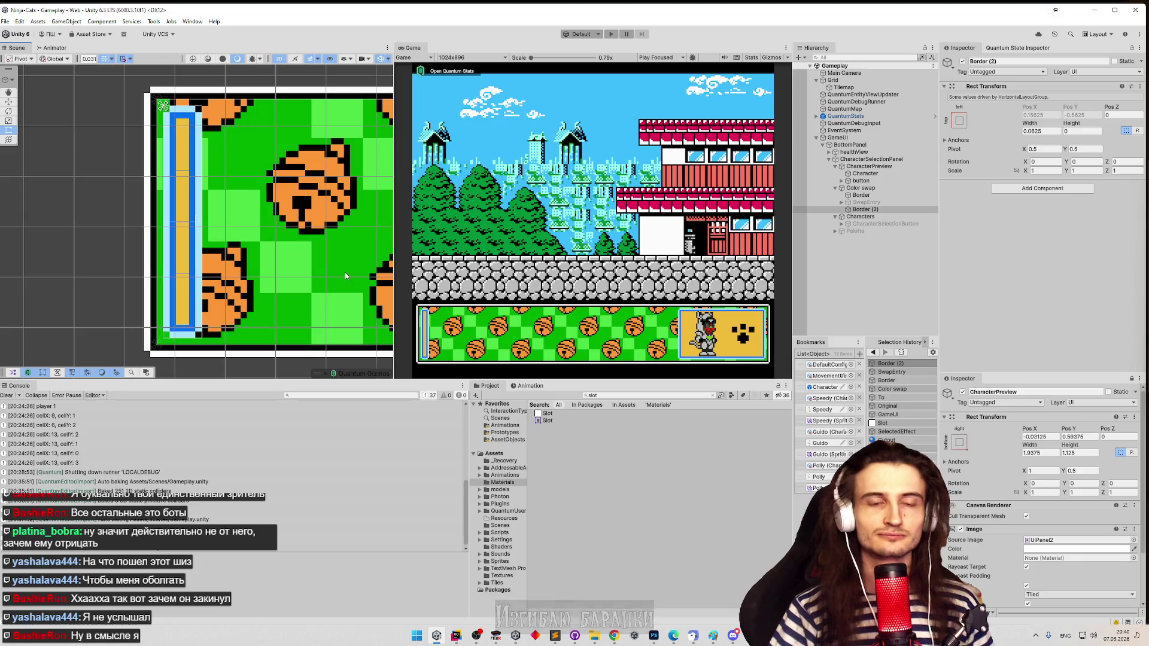
scroll(220, 257, down, 2)
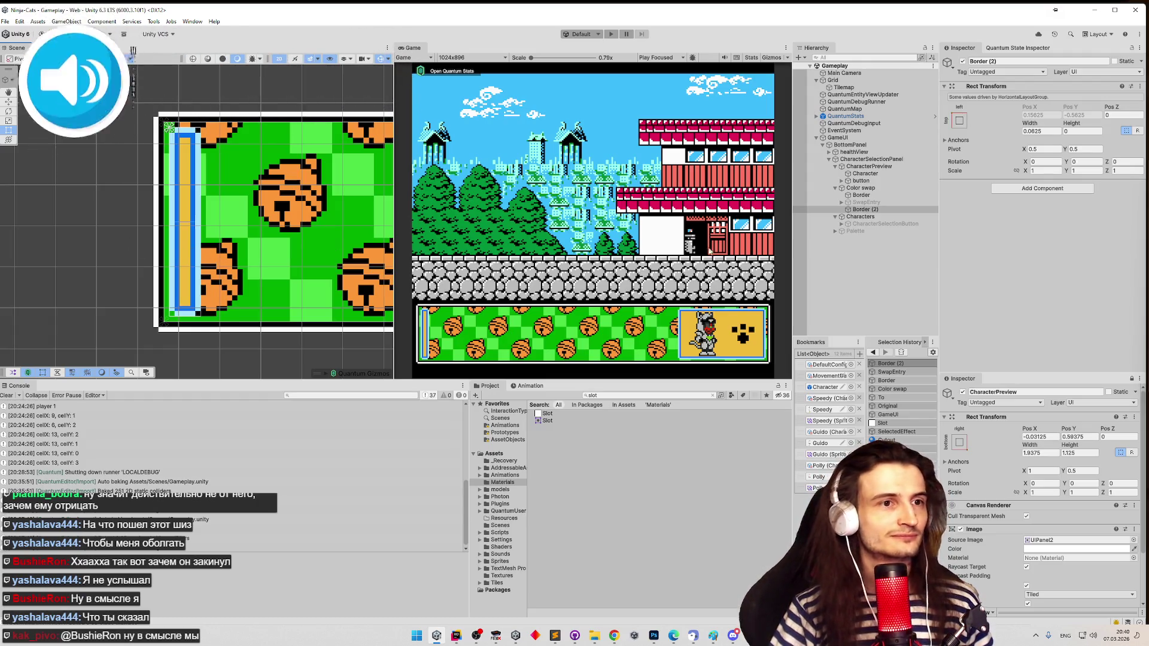
click(882, 204)
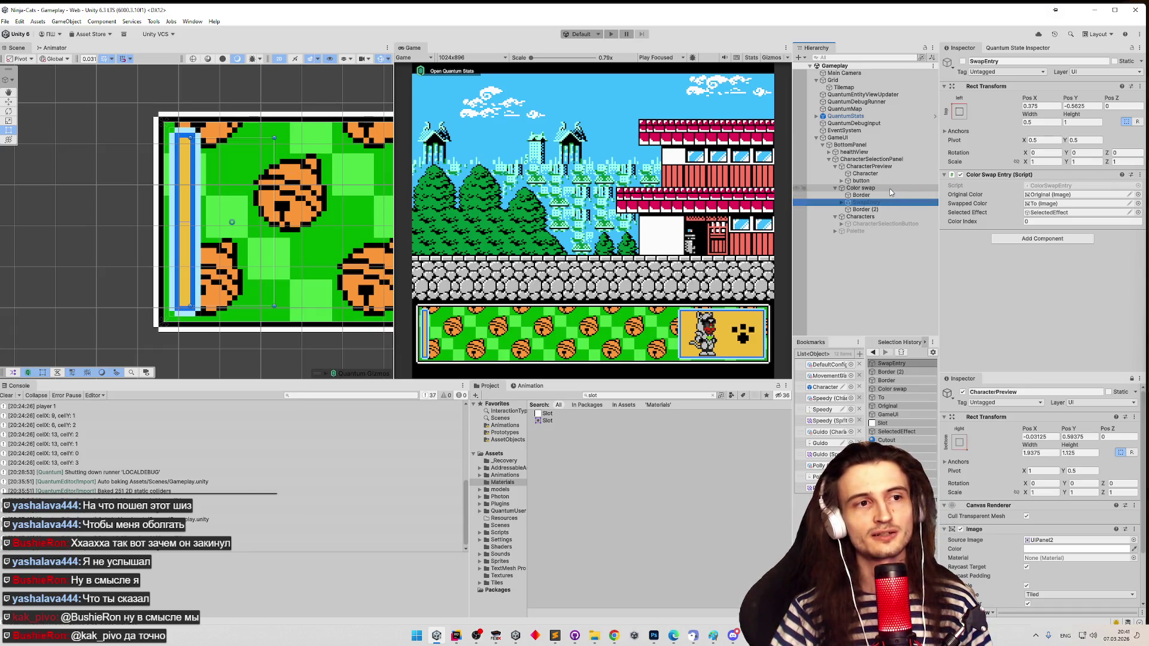
- Review the Color swap panel's Horizontal Layout Group and Color Swapper components in the Inspector
click(890, 190)
scroll(998, 200, down, 2)
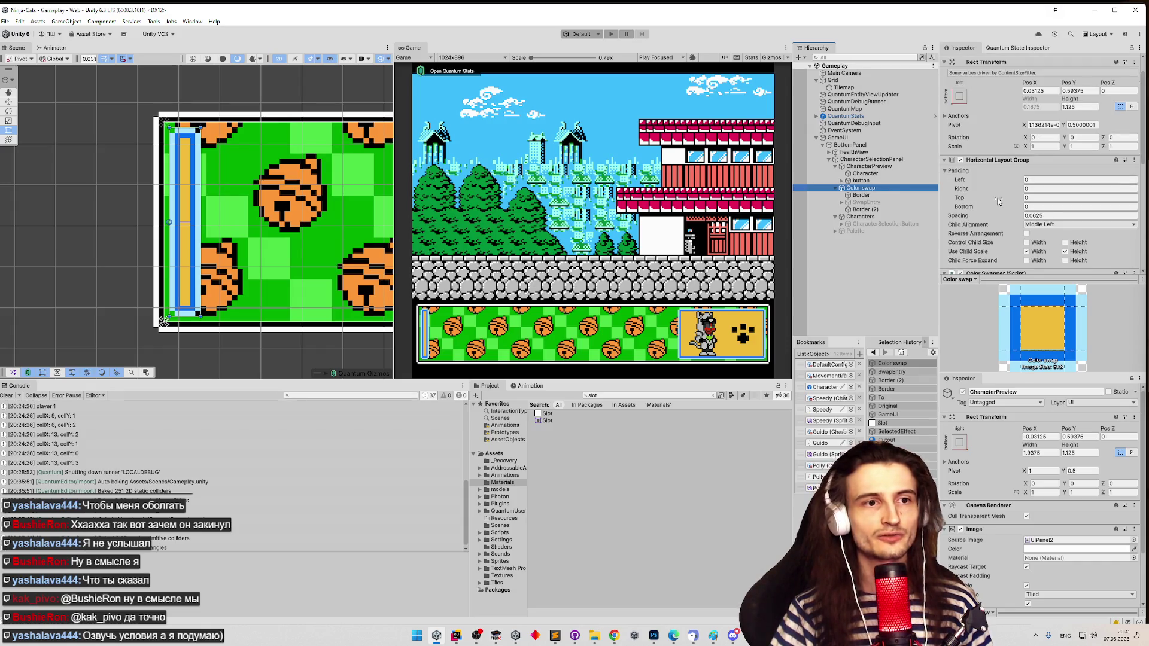
scroll(998, 201, down, 4)
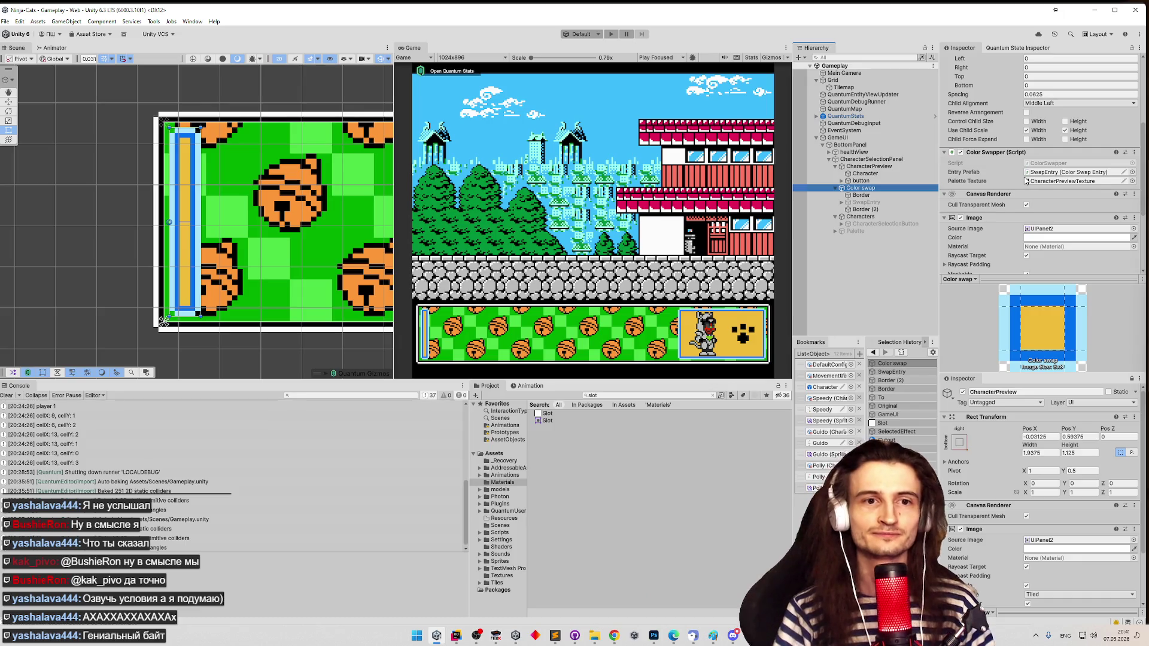
scroll(1053, 184, down, 2)
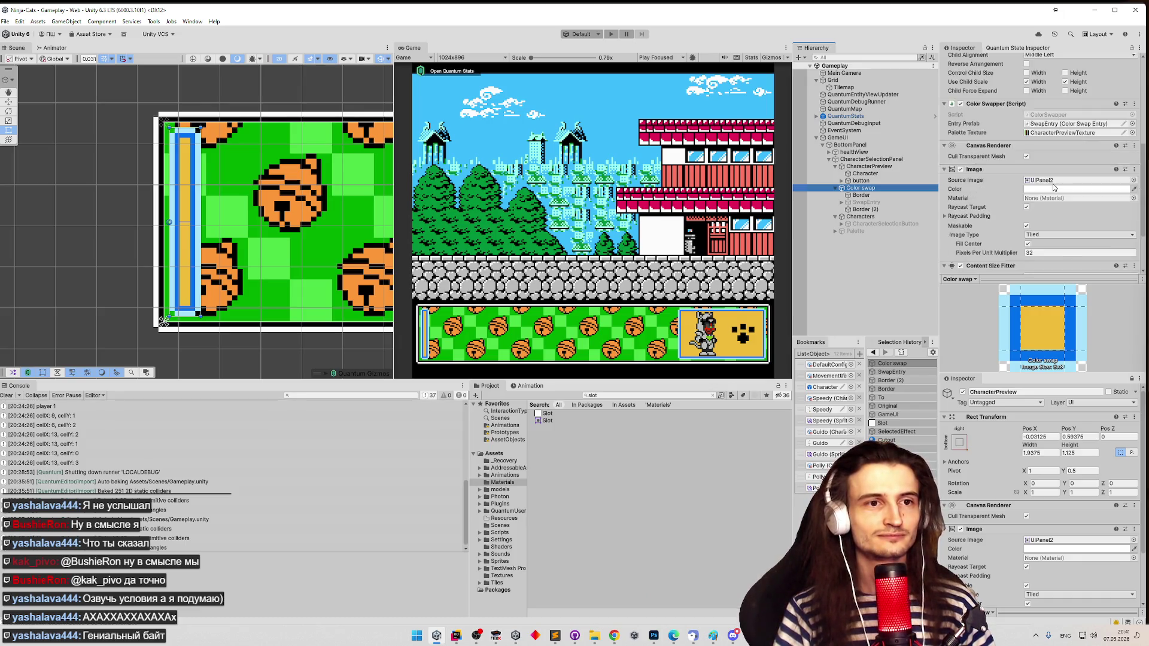
scroll(1053, 184, down, 3)
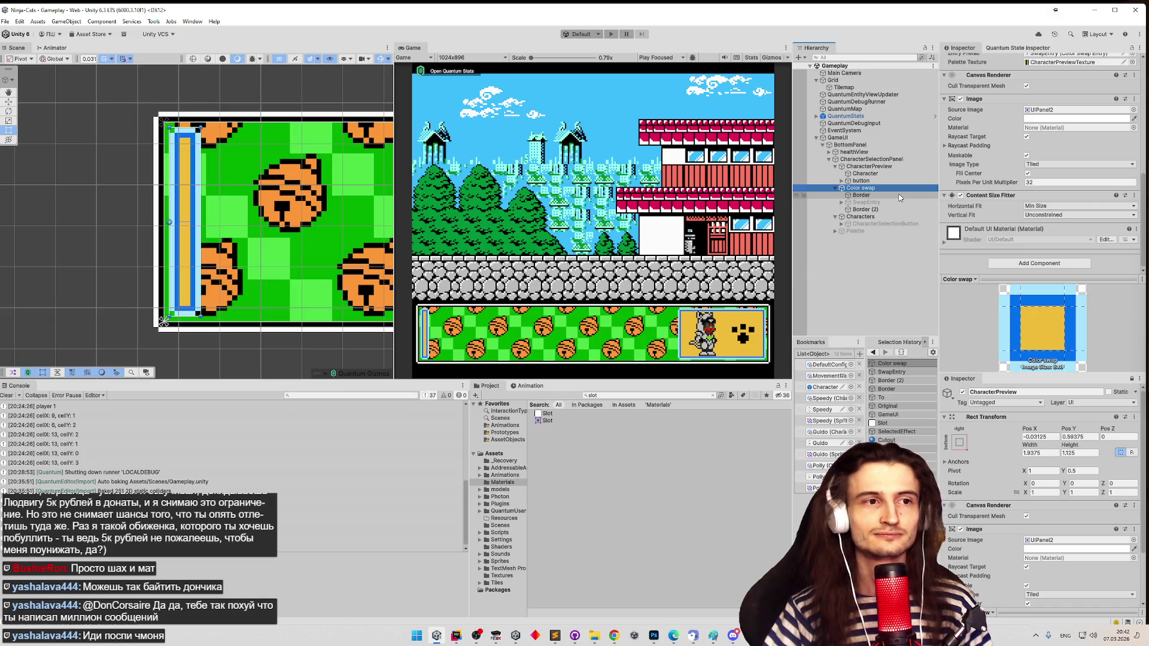
- Check Border and SwapEntry, then open the ColorSwapper script from Color swap's Color Swapper field
click(895, 198)
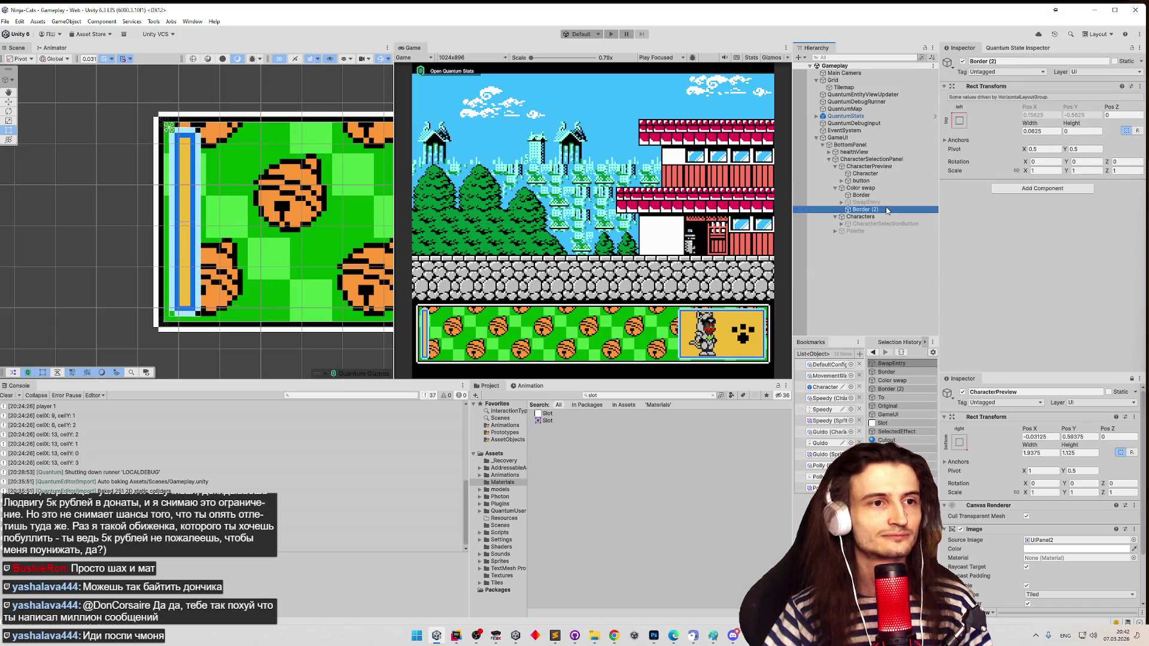
click(888, 202)
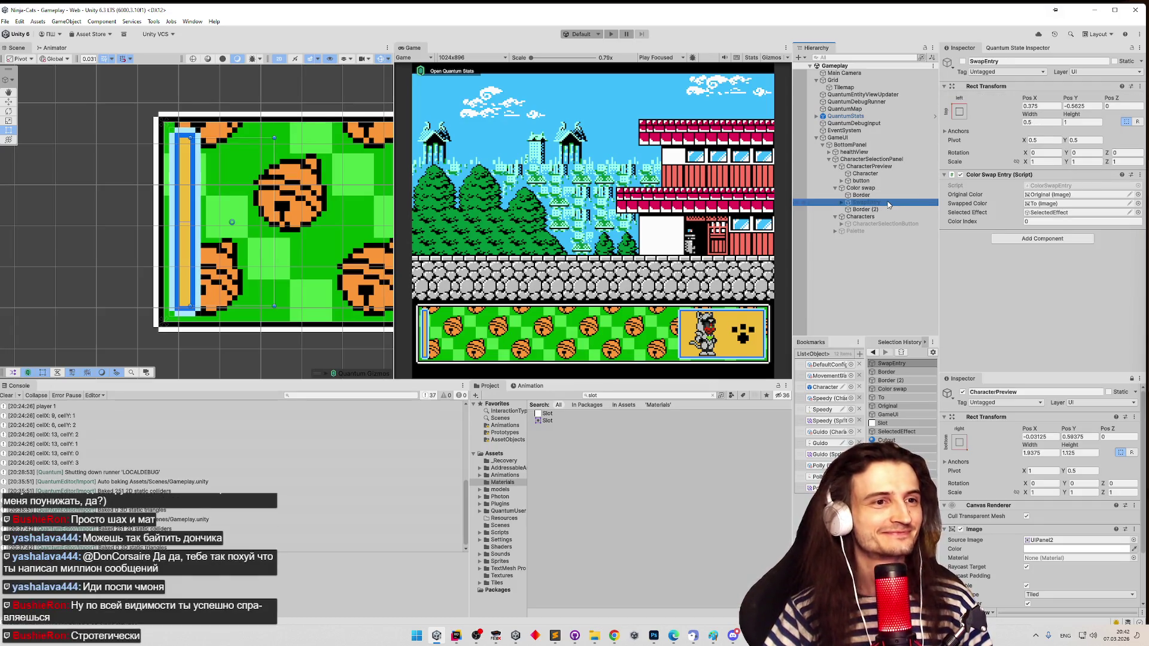
click(893, 190)
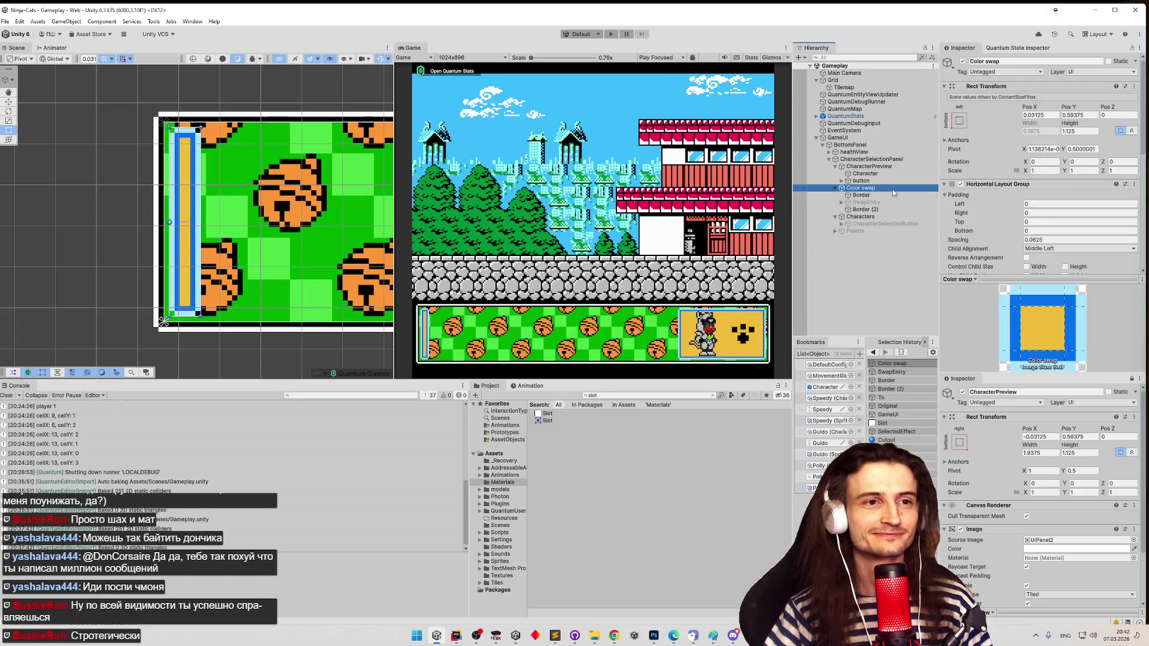
scroll(956, 194, down, 4)
click(1053, 213)
double_click(1054, 212)
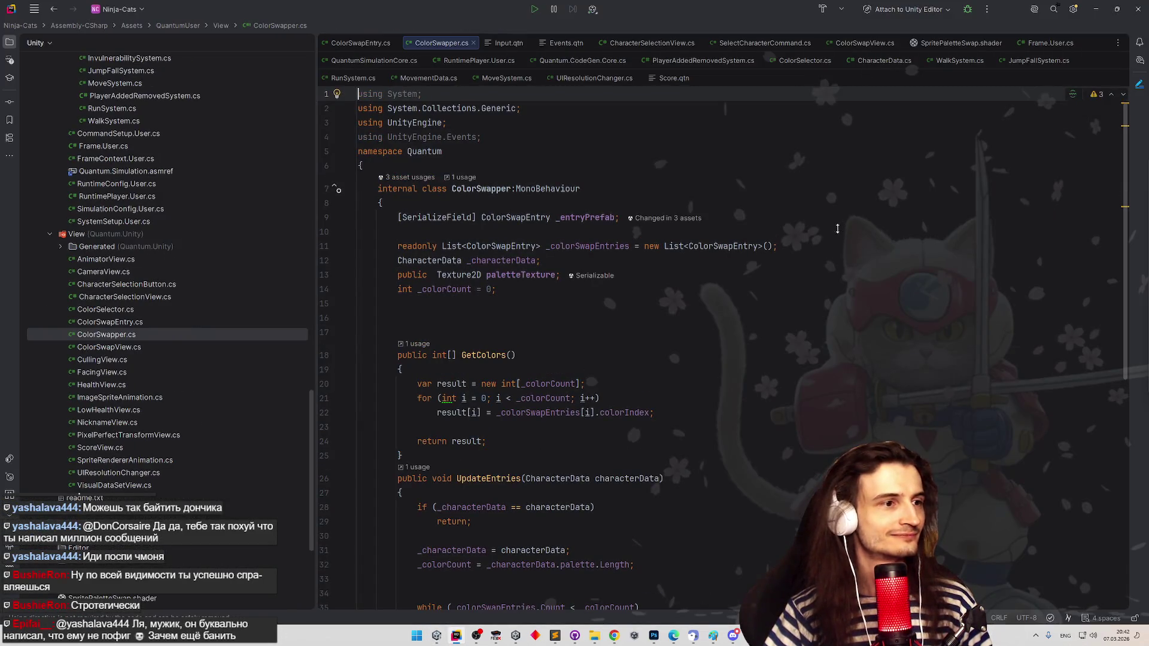
- Review UpdateEntries, then duplicate the public Texture2D paletteTexture declaration on line 13 of ColorSwapper.cs
scroll(840, 238, down, 5)
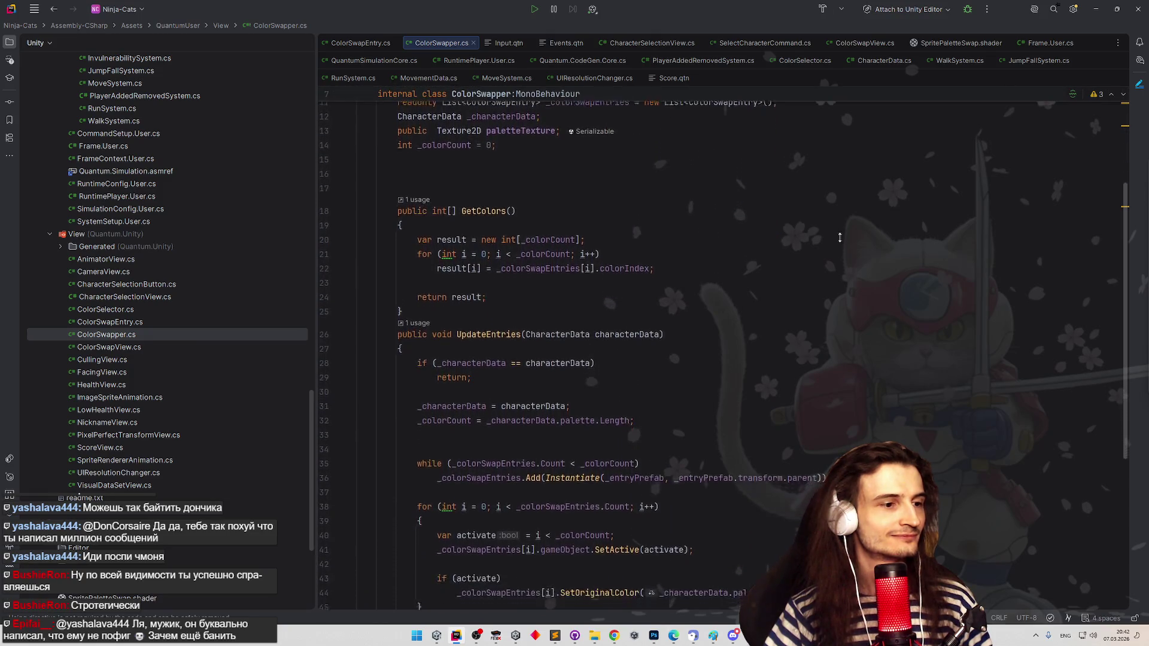
scroll(840, 238, down, 4)
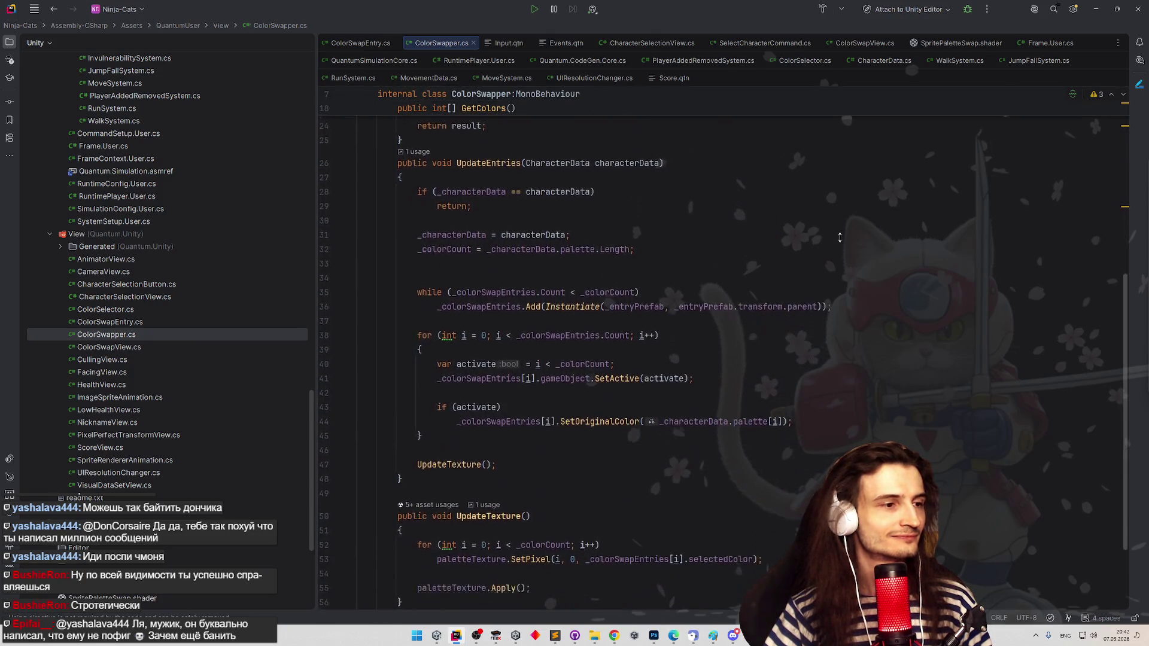
scroll(839, 237, down, 1)
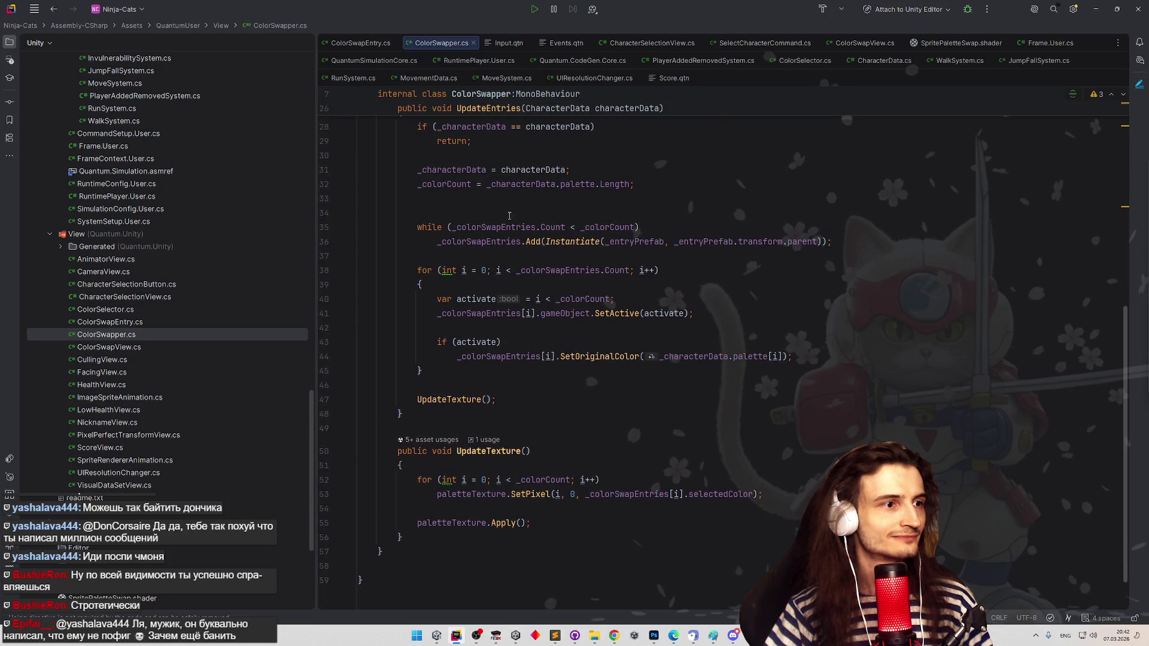
click(647, 226)
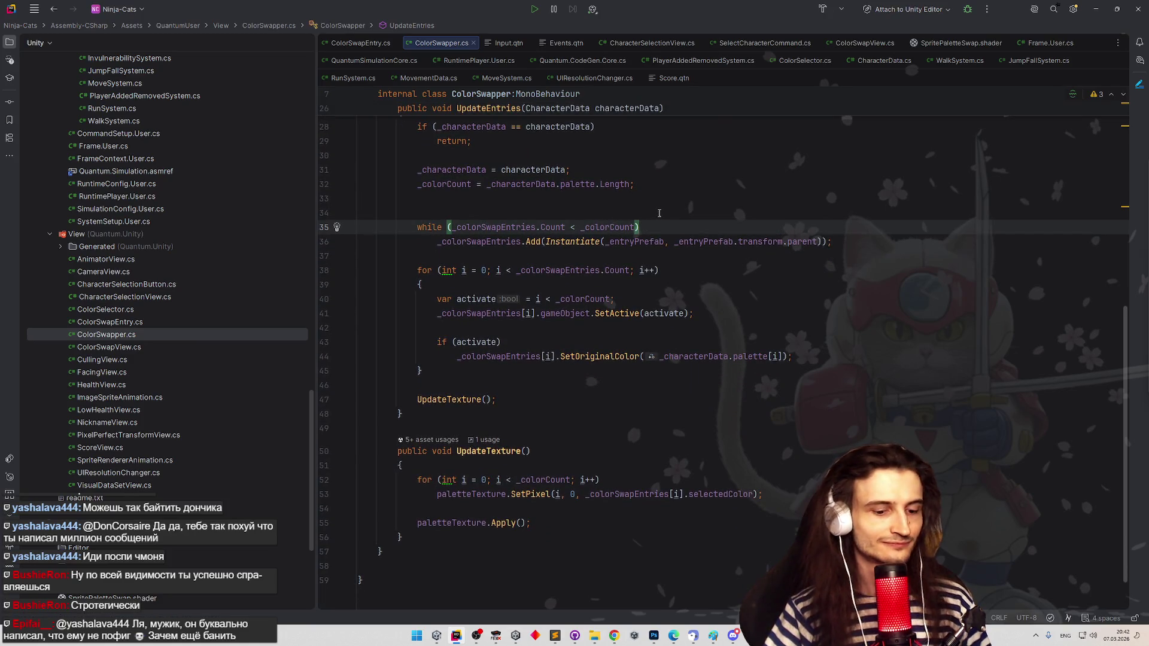
scroll(664, 188, up, 10)
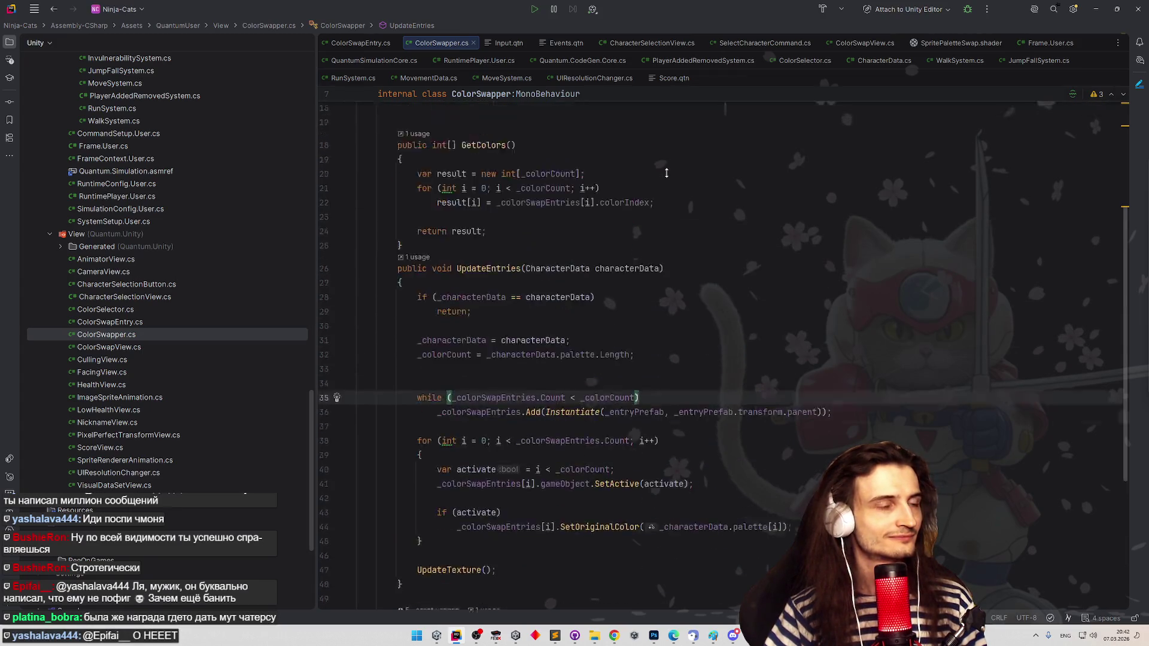
scroll(674, 210, down, 4)
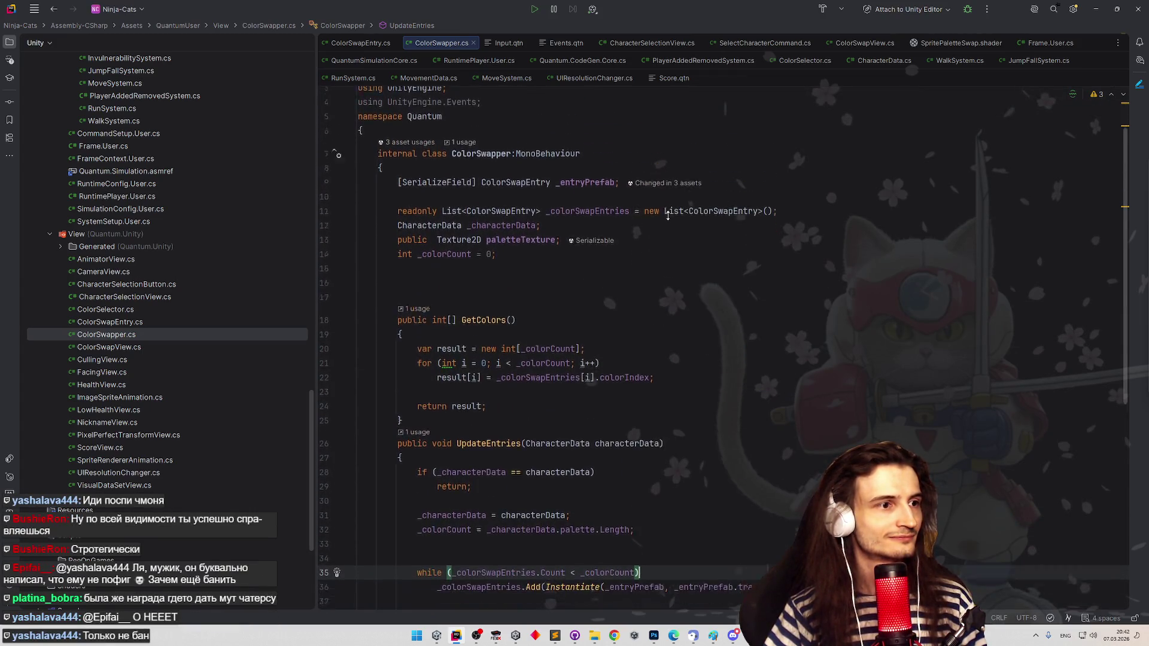
scroll(678, 235, down, 2)
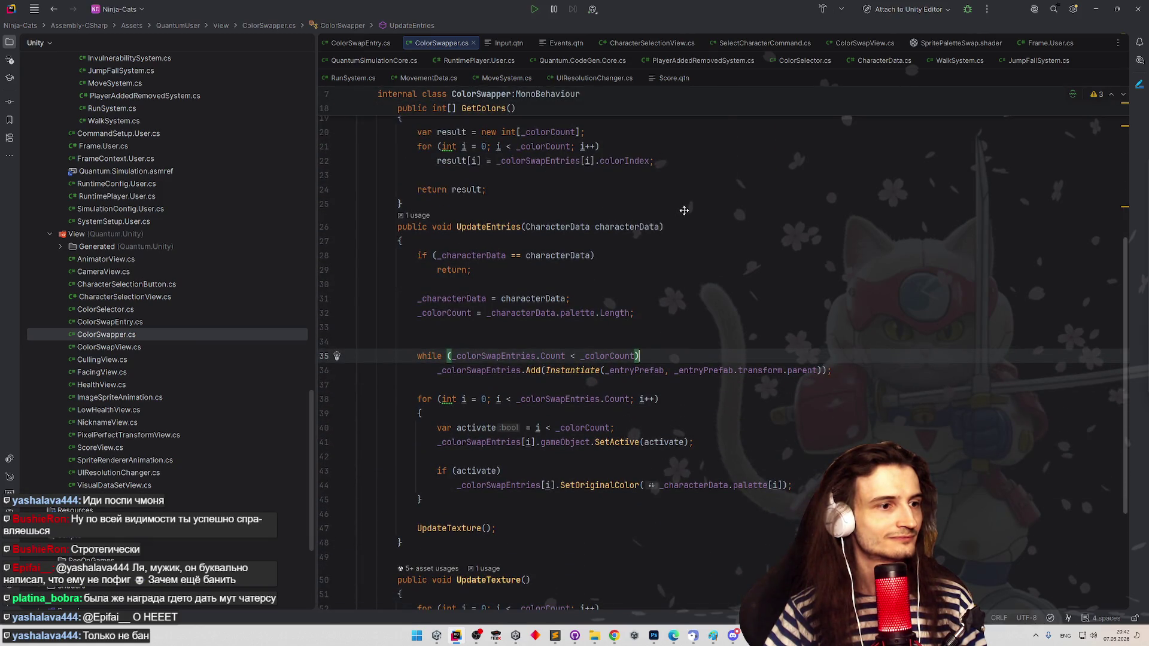
scroll(684, 211, up, 6)
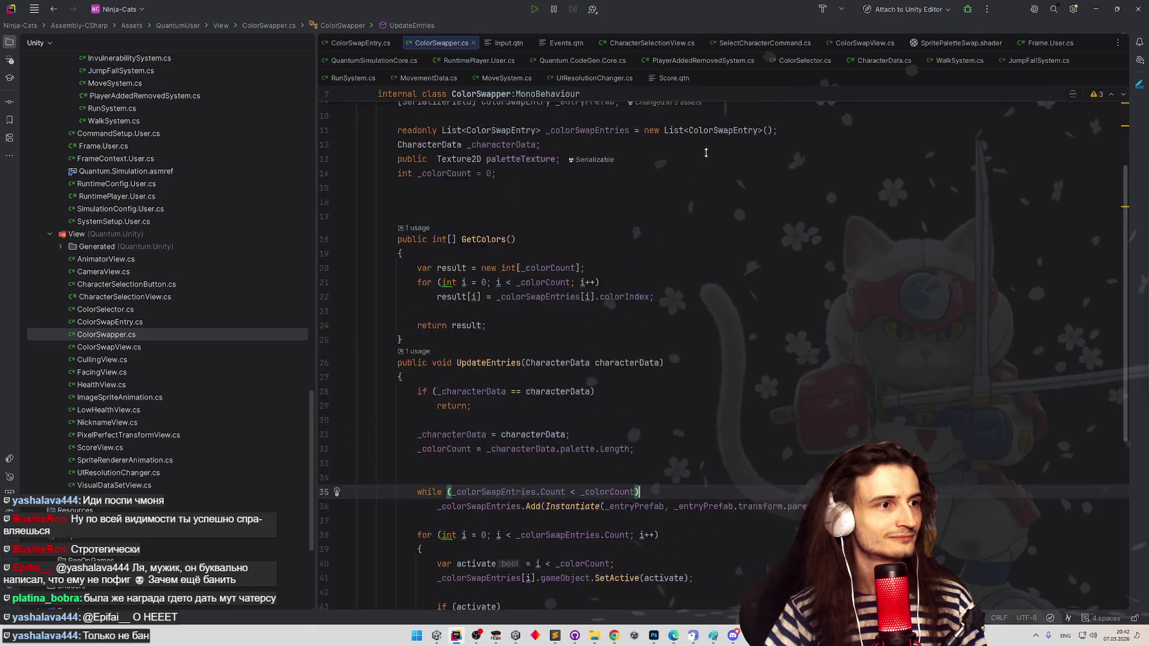
click(486, 275)
key(ctrl+d)
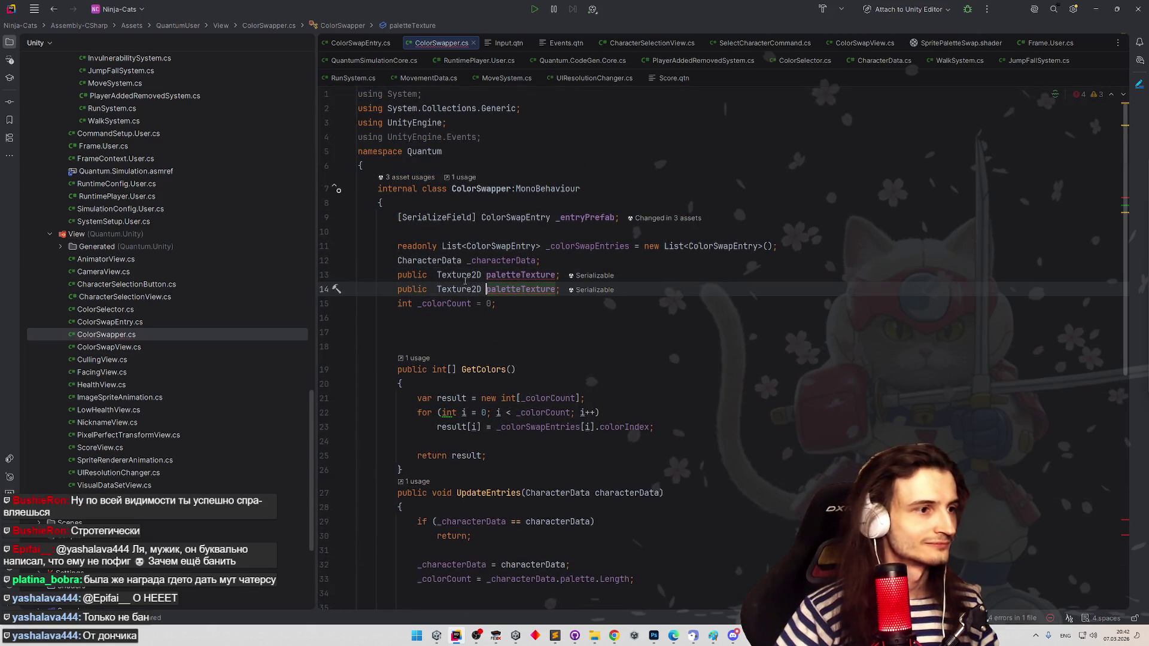